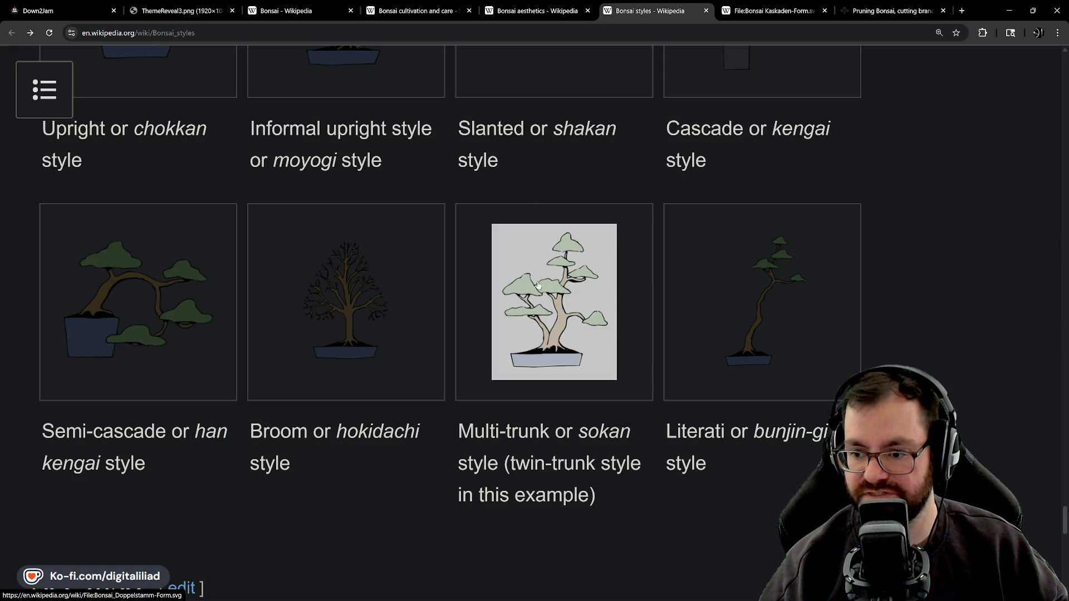
# Bring the Godot editor showing tree_tile_volume.gd to the front
pyautogui.scroll(3, 532, 287)
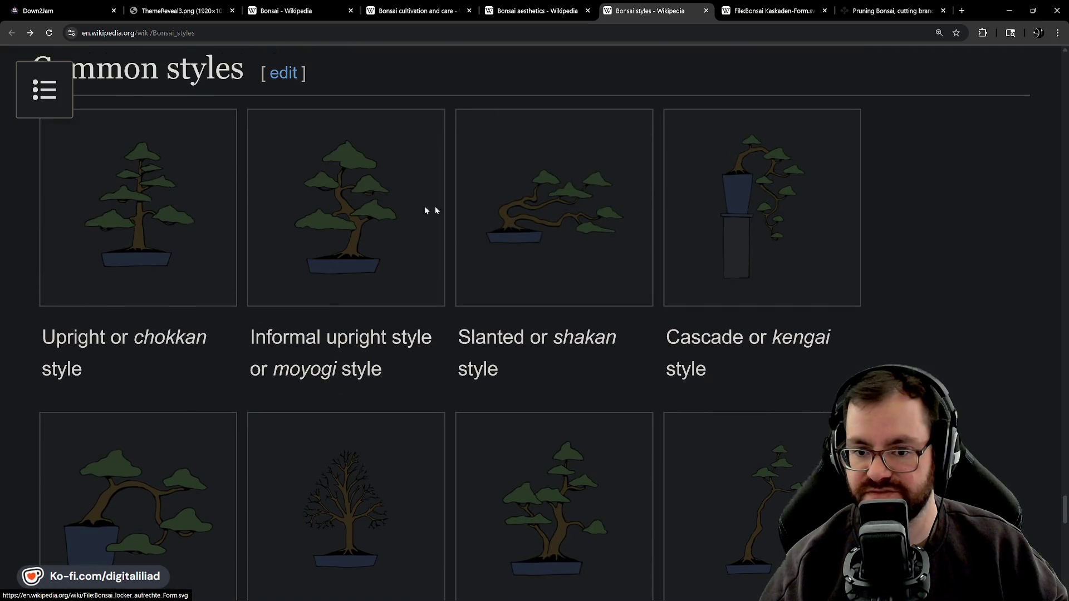
pyautogui.scroll(-3, 429, 210)
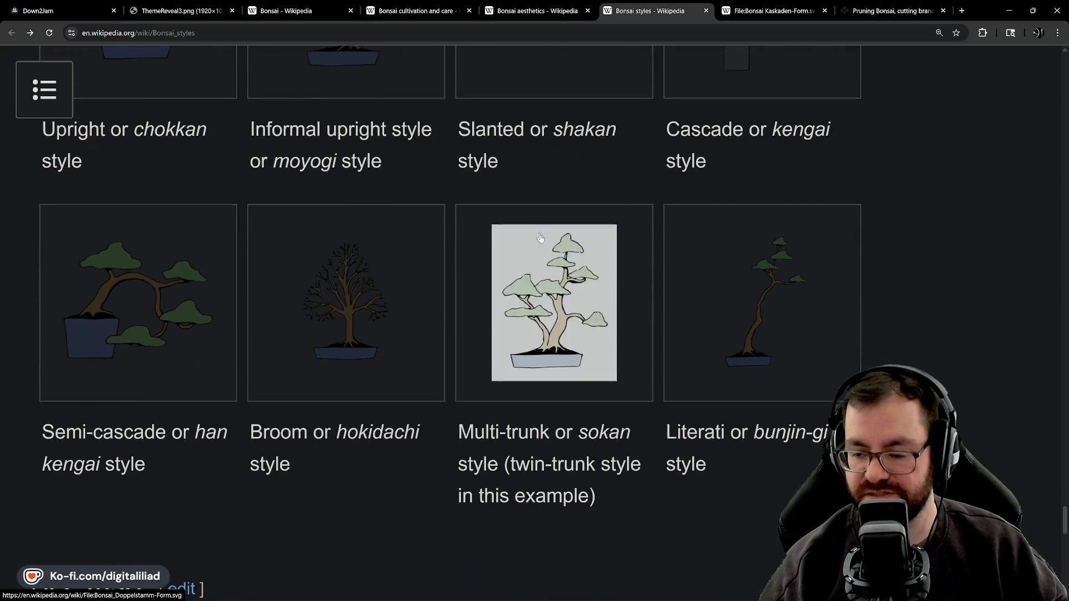
pyautogui.scroll(3, 241, 161)
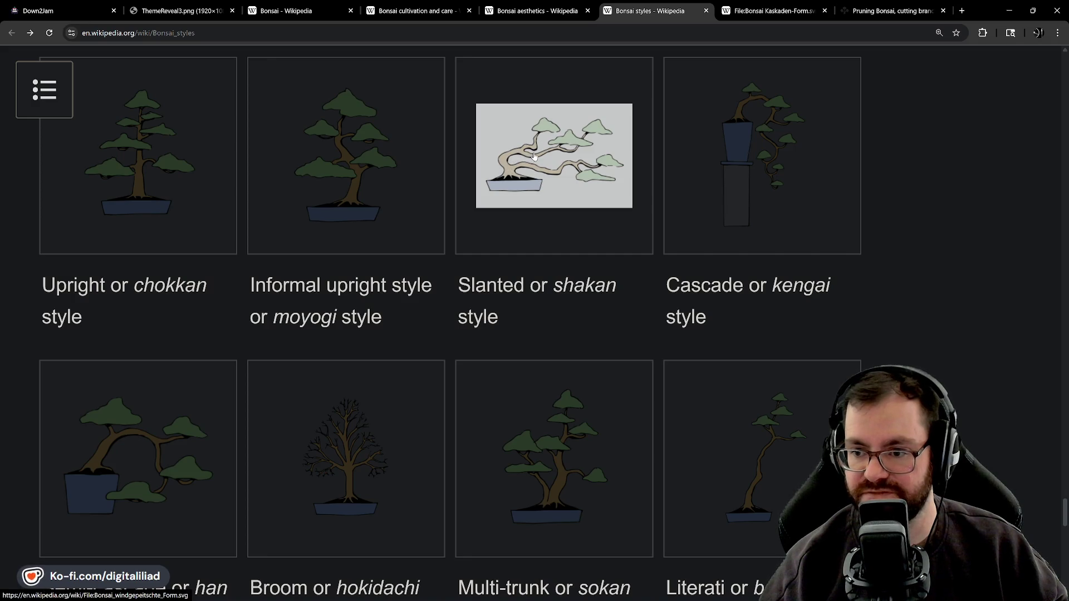
pyautogui.scroll(-2, 560, 416)
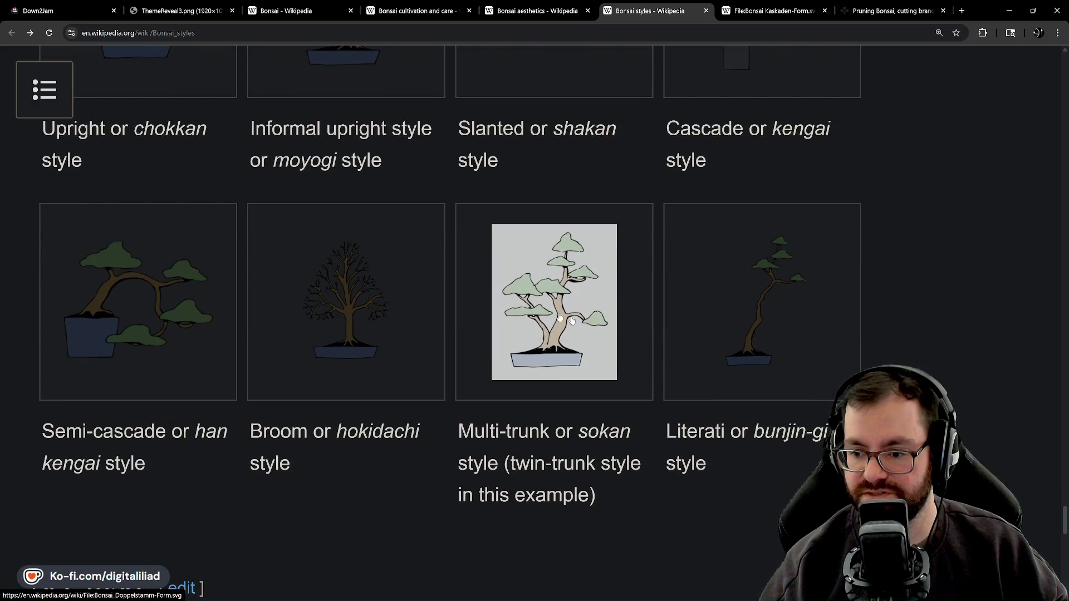
pyautogui.scroll(3, 551, 301)
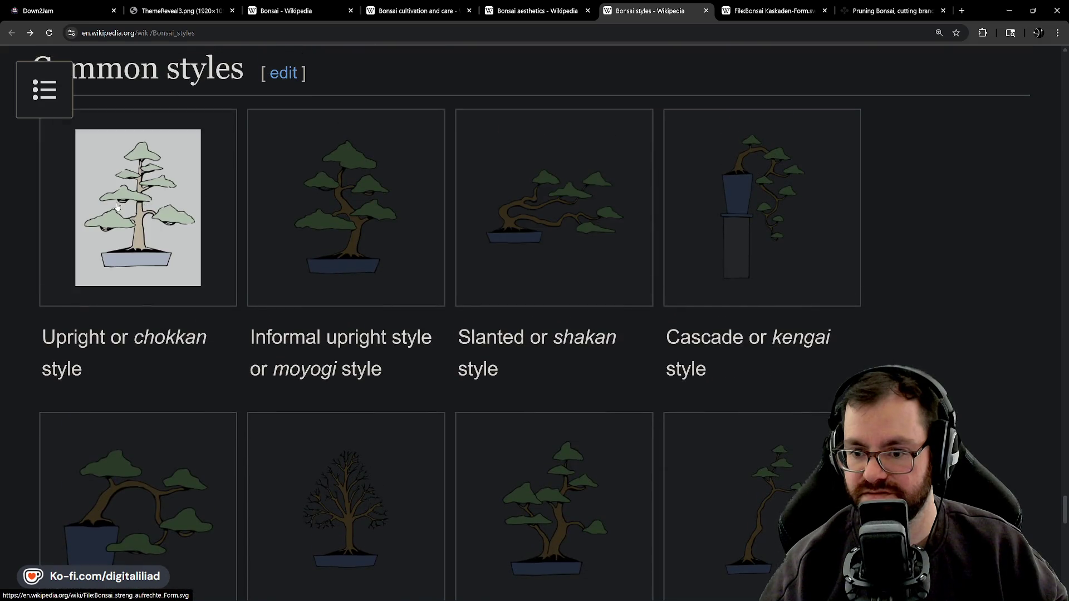
pyautogui.scroll(-4, 234, 350)
pyautogui.scroll(3, 660, 249)
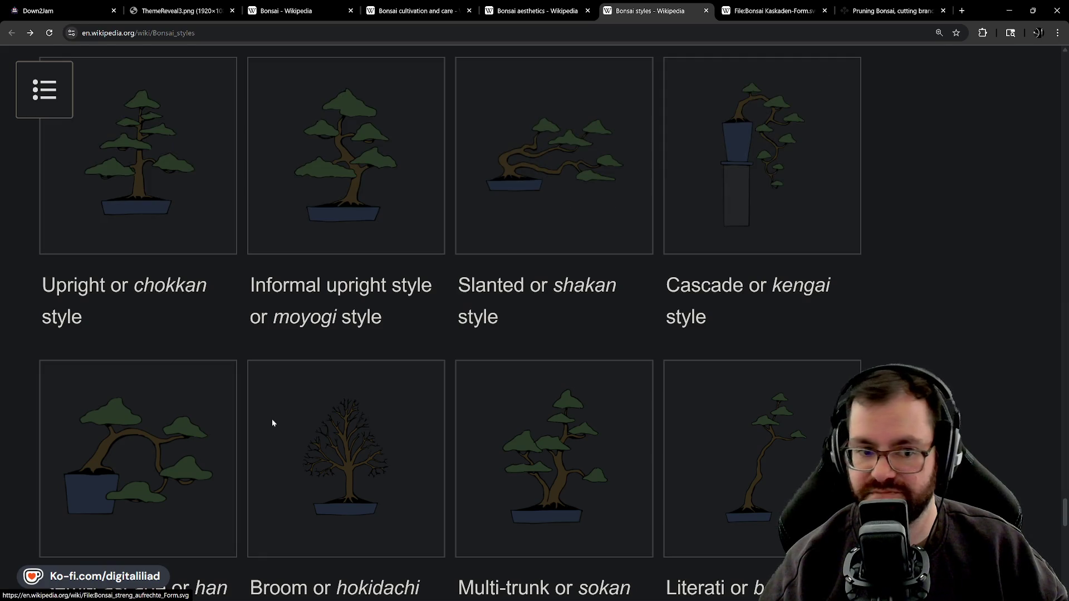
pyautogui.moveTo(312, 599)
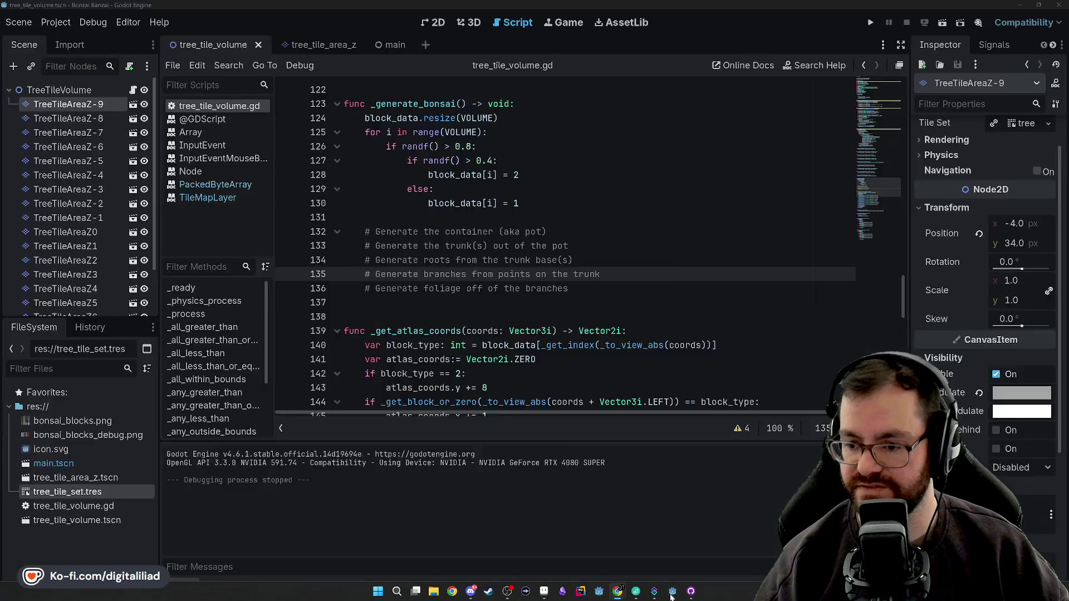
pyautogui.click(673, 592)
# Highlight the five step comment lines in _generate_bonsai, then deselect them
pyautogui.click(585, 189)
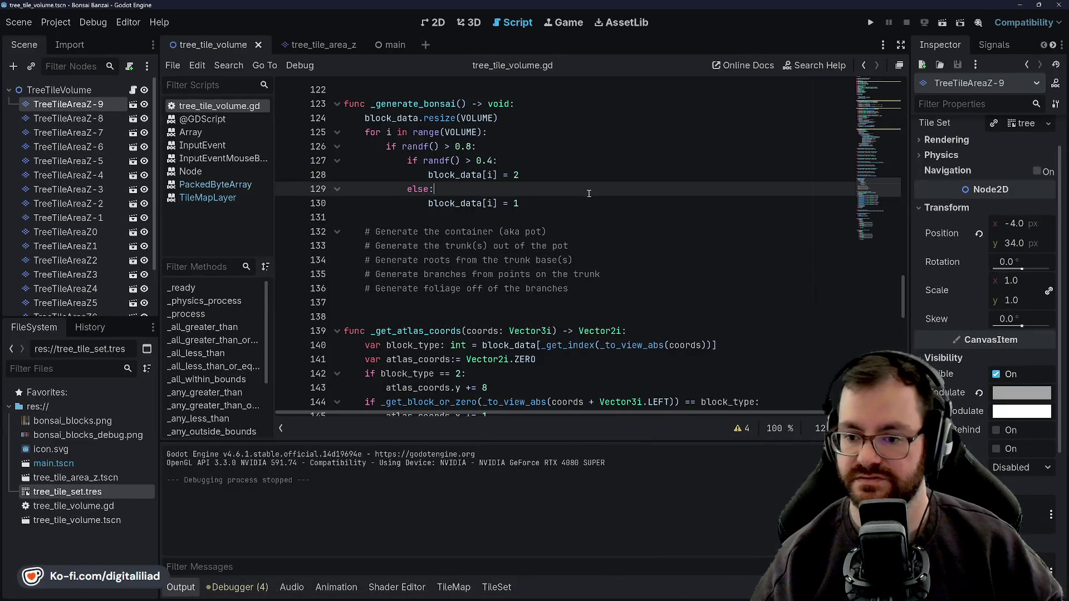
pyautogui.moveTo(573, 289)
pyautogui.mouseDown()
pyautogui.moveTo(502, 246)
pyautogui.moveTo(365, 232)
pyautogui.mouseUp()
pyautogui.click(498, 160)
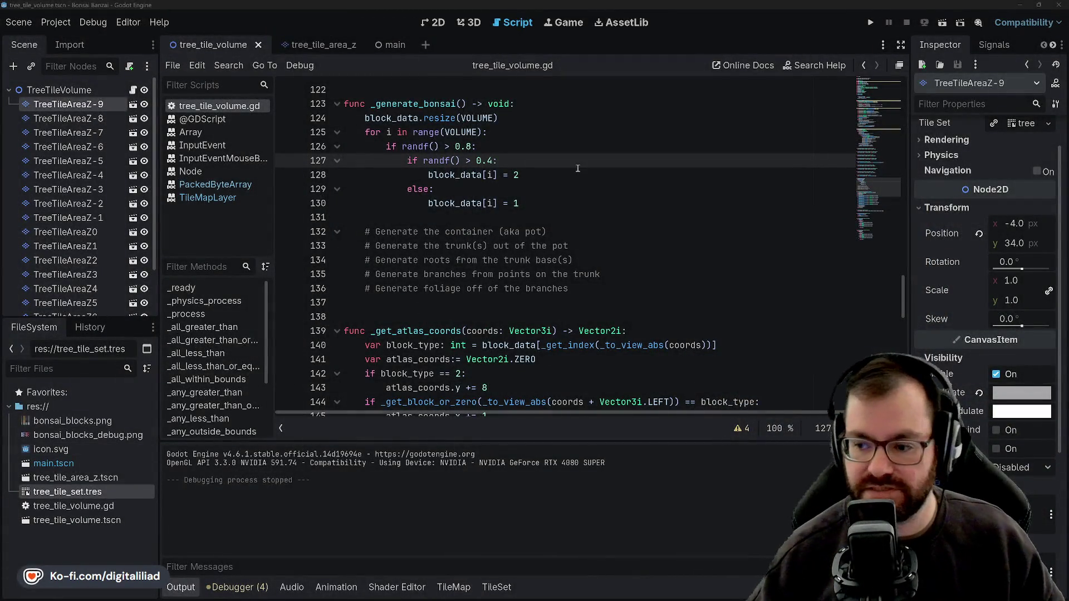
# Move the caret through the trunk and roots step comments in _generate_bonsai
pyautogui.click(610, 231)
pyautogui.click(610, 245)
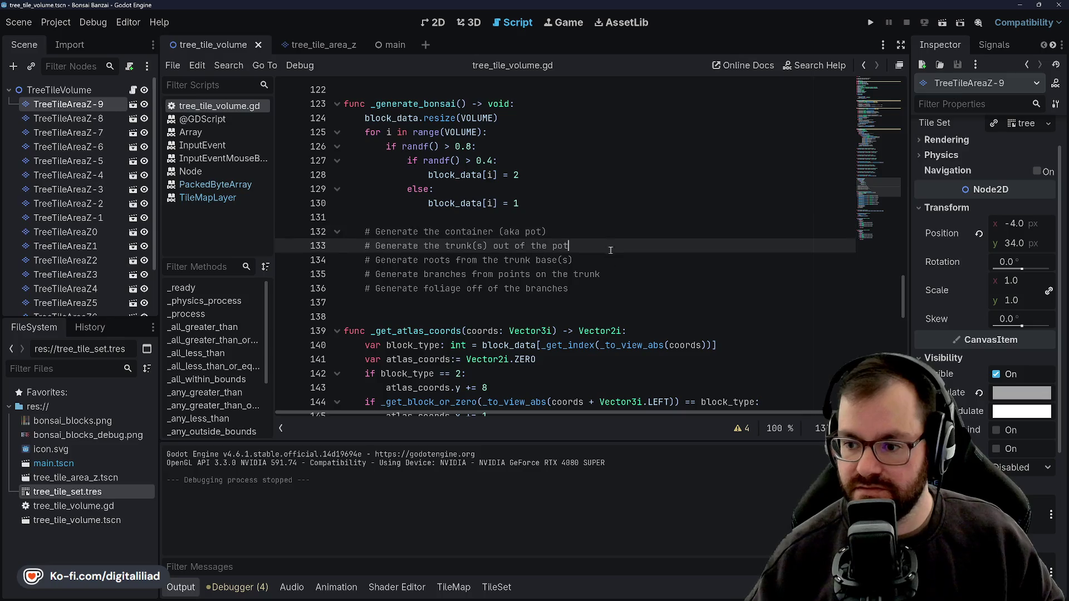
pyautogui.click(613, 260)
pyautogui.click(616, 274)
pyautogui.click(617, 287)
pyautogui.click(612, 274)
pyautogui.click(610, 260)
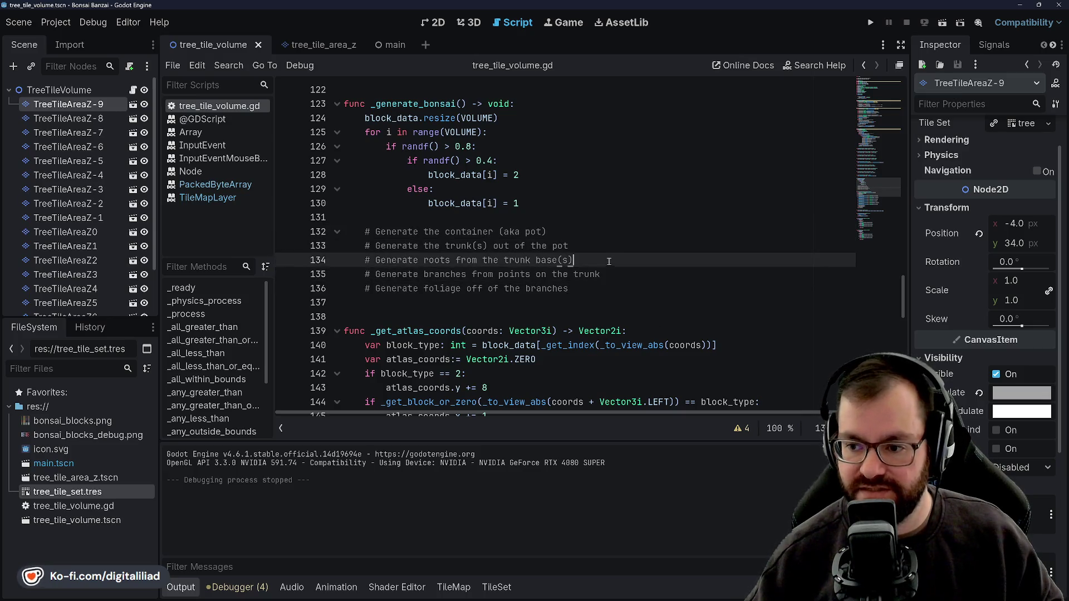
pyautogui.click(601, 245)
pyautogui.click(601, 263)
pyautogui.click(598, 246)
pyautogui.click(574, 217)
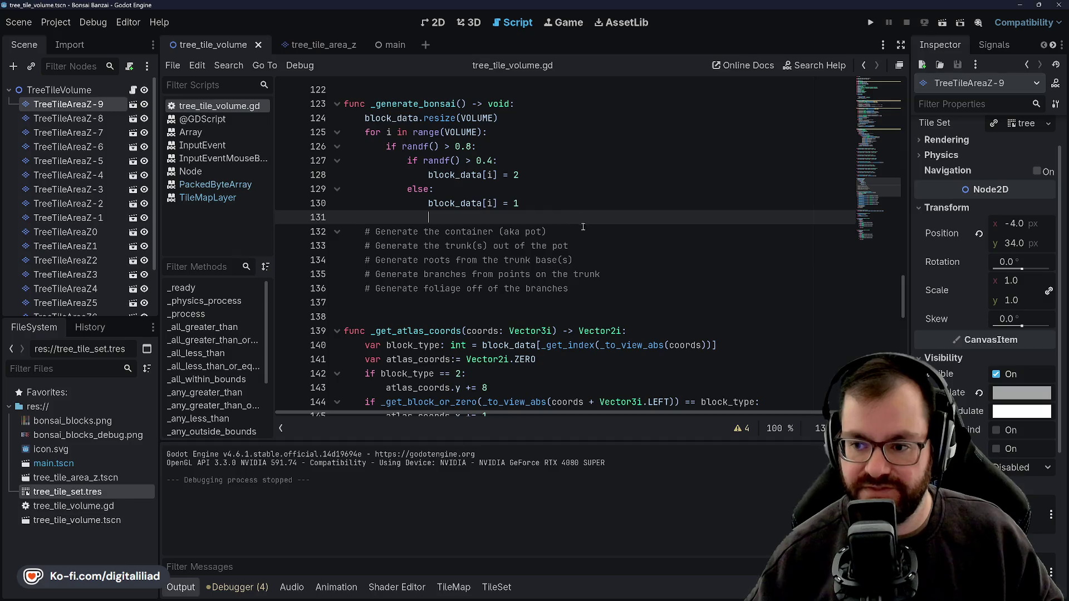
pyautogui.click(584, 231)
pyautogui.click(594, 245)
# Review the randf() > 0.4 fill loop and select the placeholder random-fill code
pyautogui.scroll(2, 573, 289)
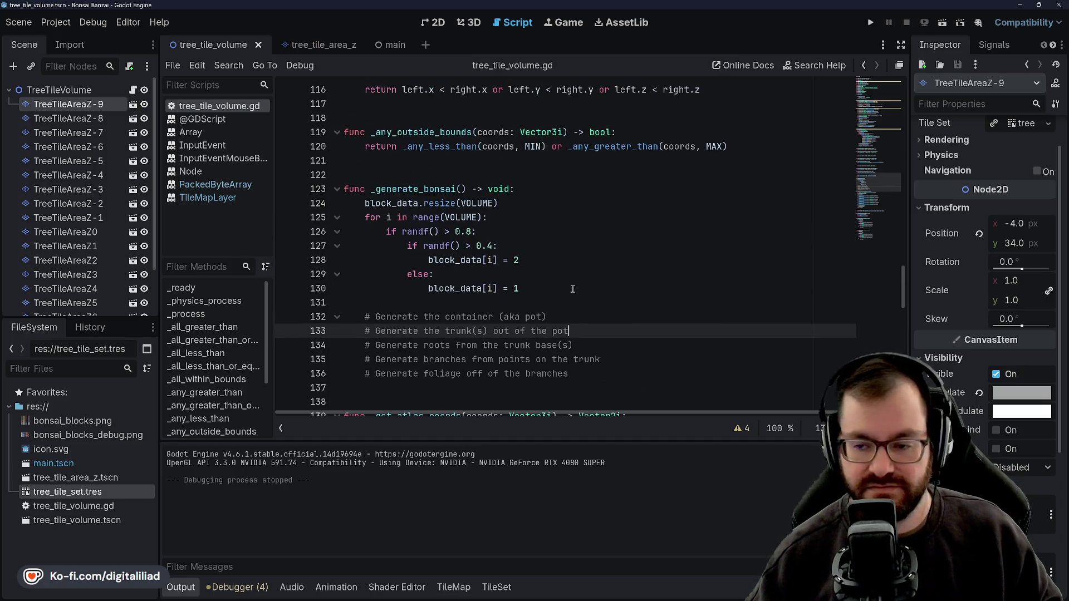
pyautogui.click(513, 301)
pyautogui.click(520, 288)
pyautogui.click(526, 274)
pyautogui.click(529, 260)
pyautogui.click(529, 246)
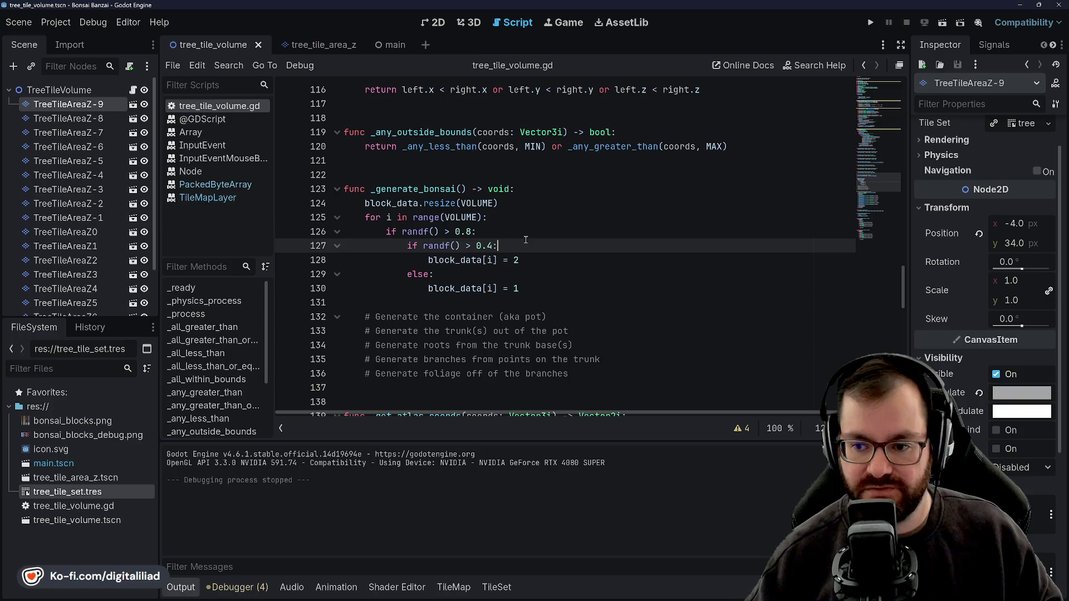
pyautogui.click(529, 217)
pyautogui.click(529, 231)
pyautogui.click(529, 245)
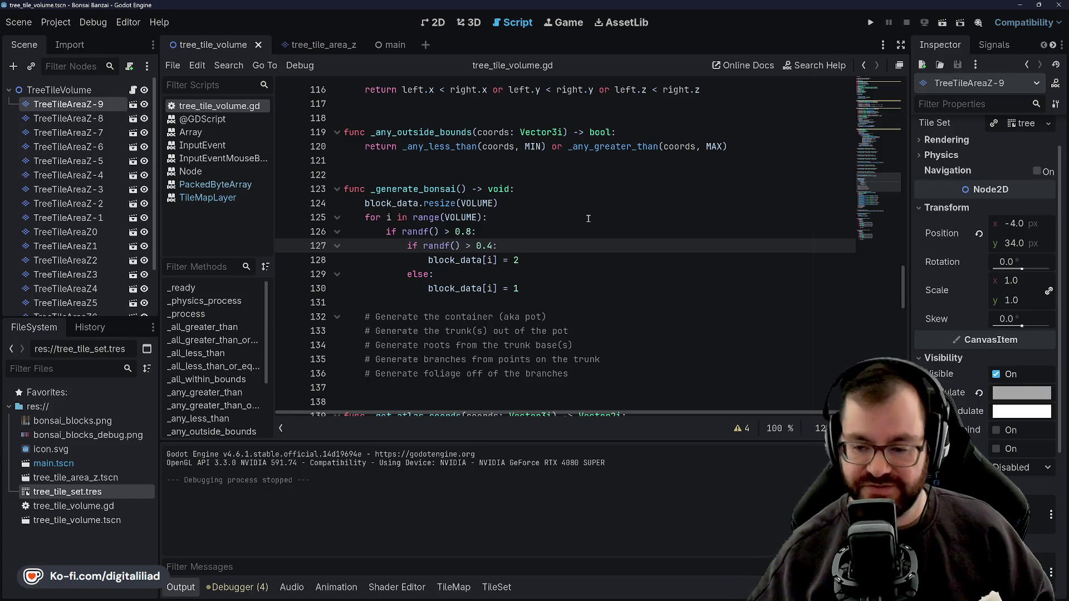
pyautogui.moveTo(568, 288); pyautogui.dragTo(559, 190)
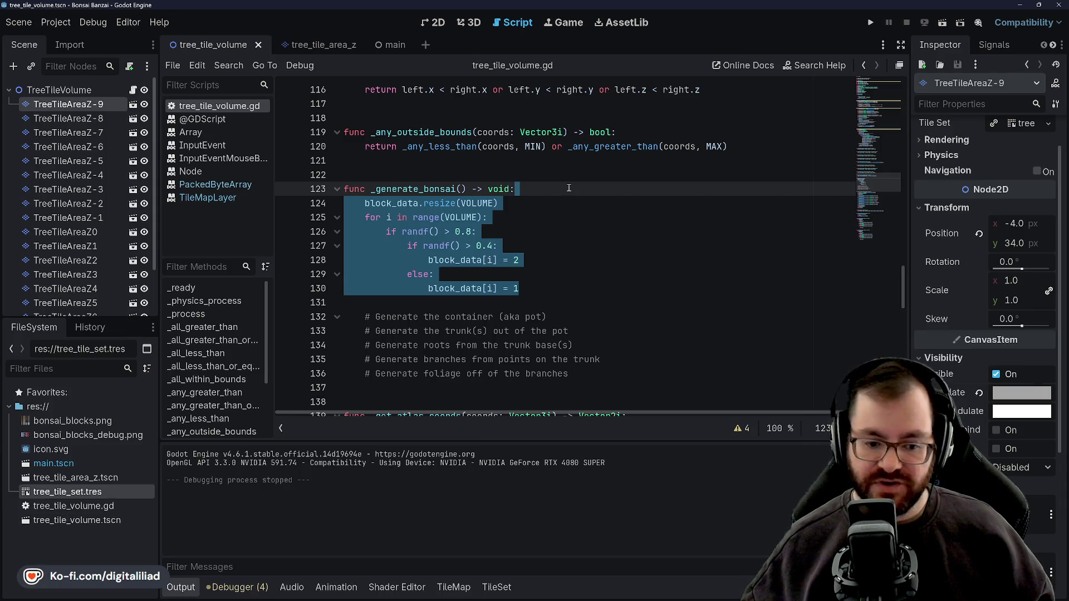
pyautogui.click(569, 205)
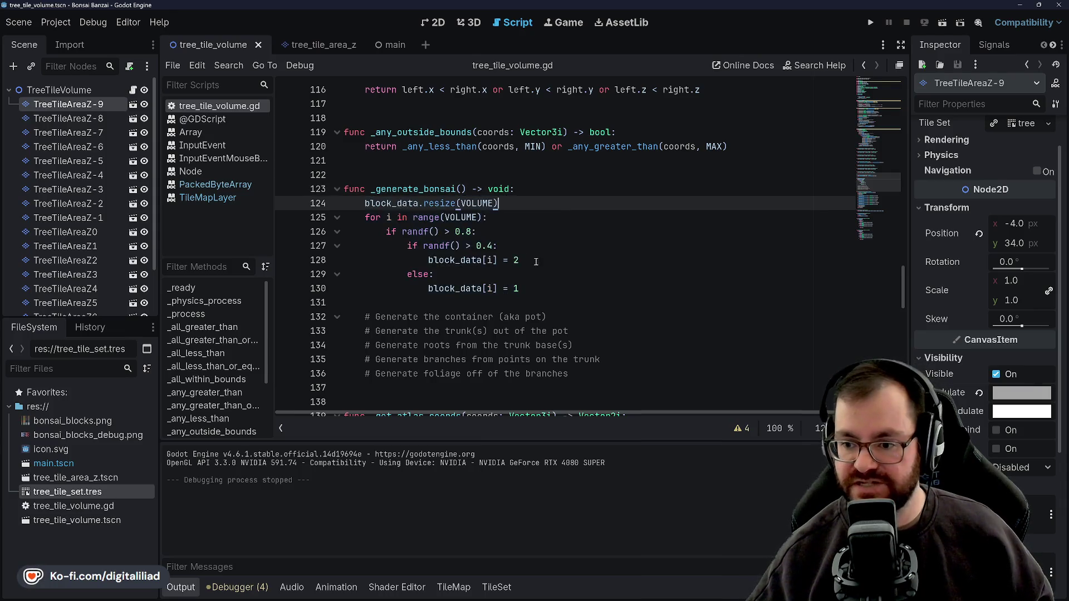
pyautogui.click(536, 260)
pyautogui.click(520, 289)
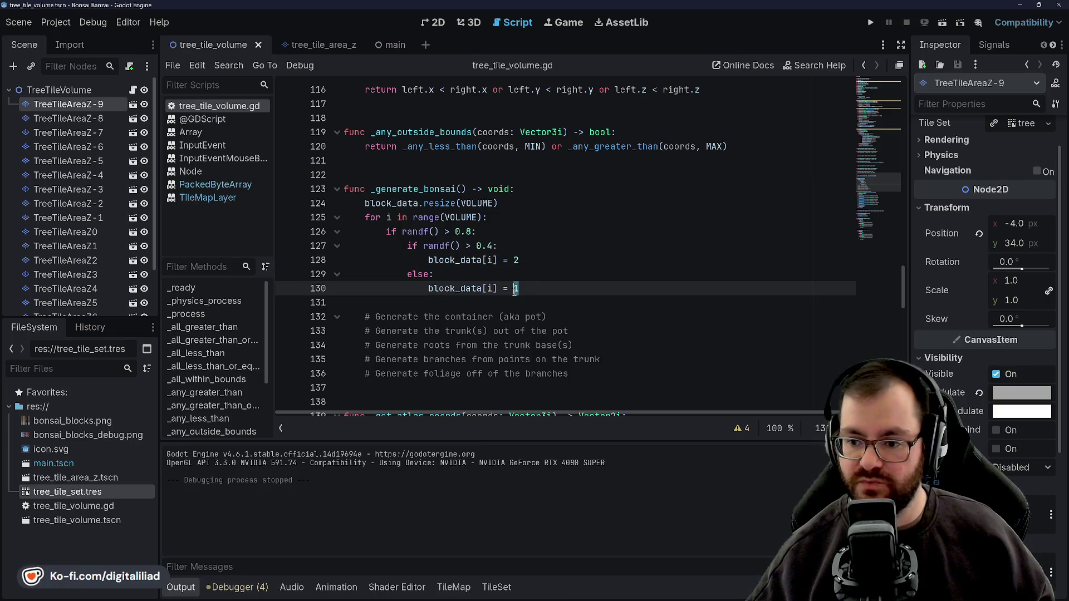
pyautogui.click(516, 260)
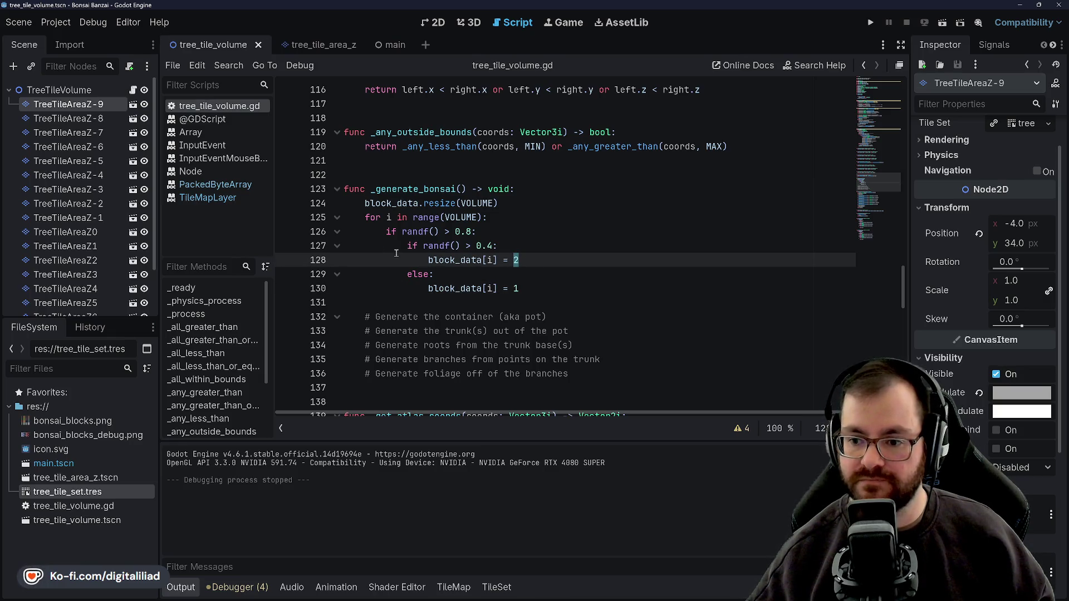
pyautogui.press('pageup')
pyautogui.press('pageup')
pyautogui.press('pageup')
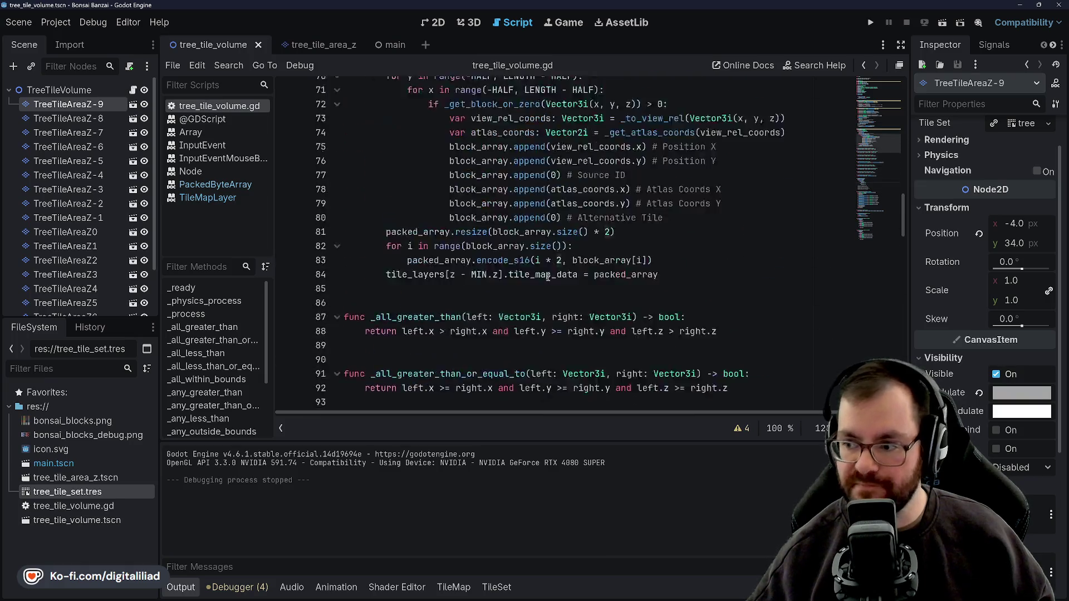
pyautogui.click(434, 134)
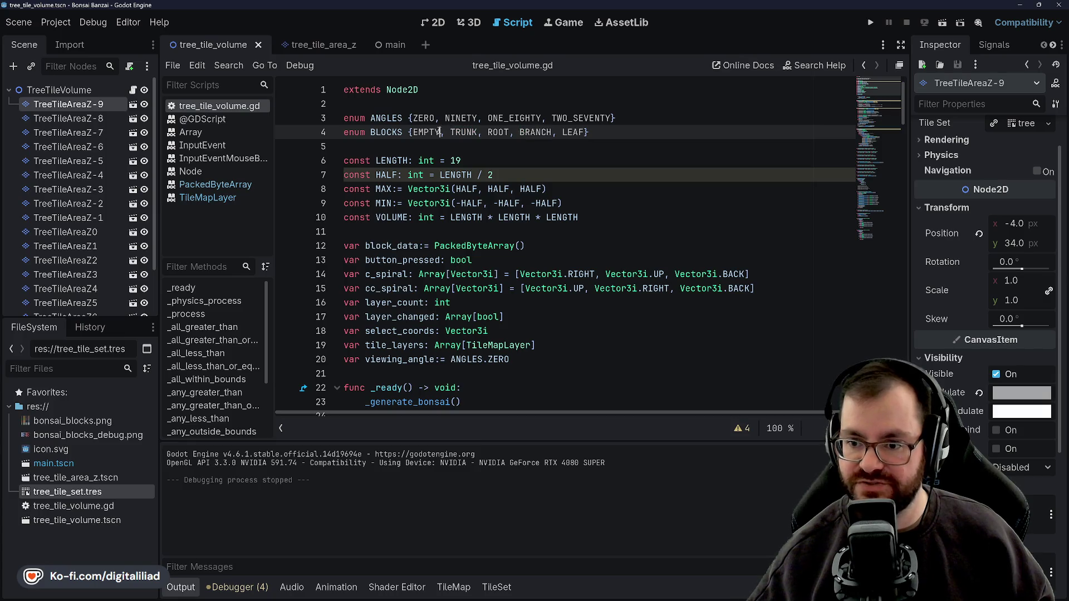
# Insert ', POT' after EMPTY in the line-4 BLOCKS enum
pyautogui.click(440, 134)
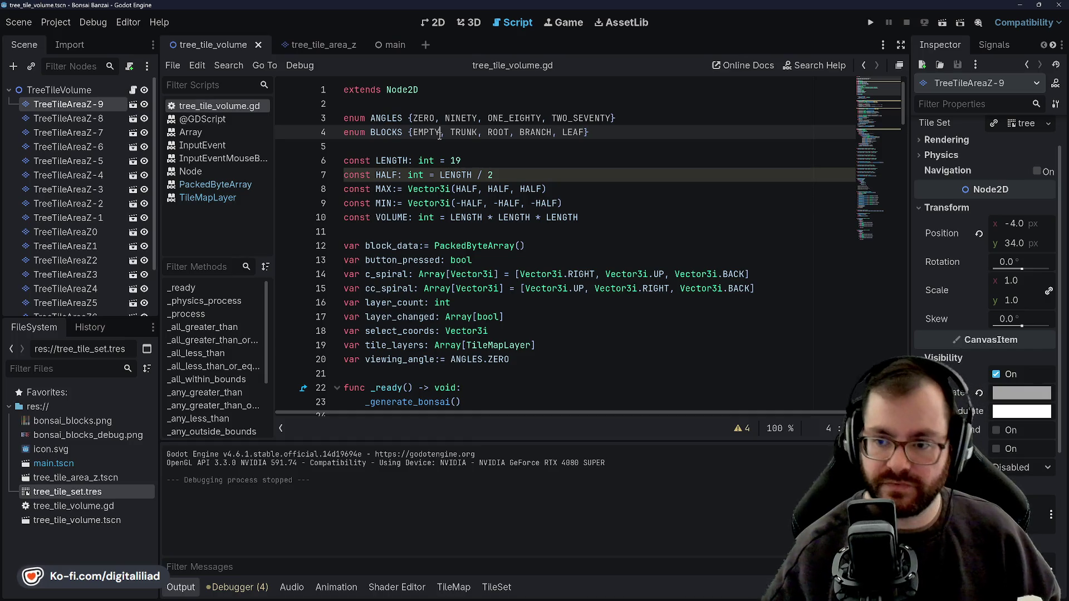
pyautogui.press('capslock')
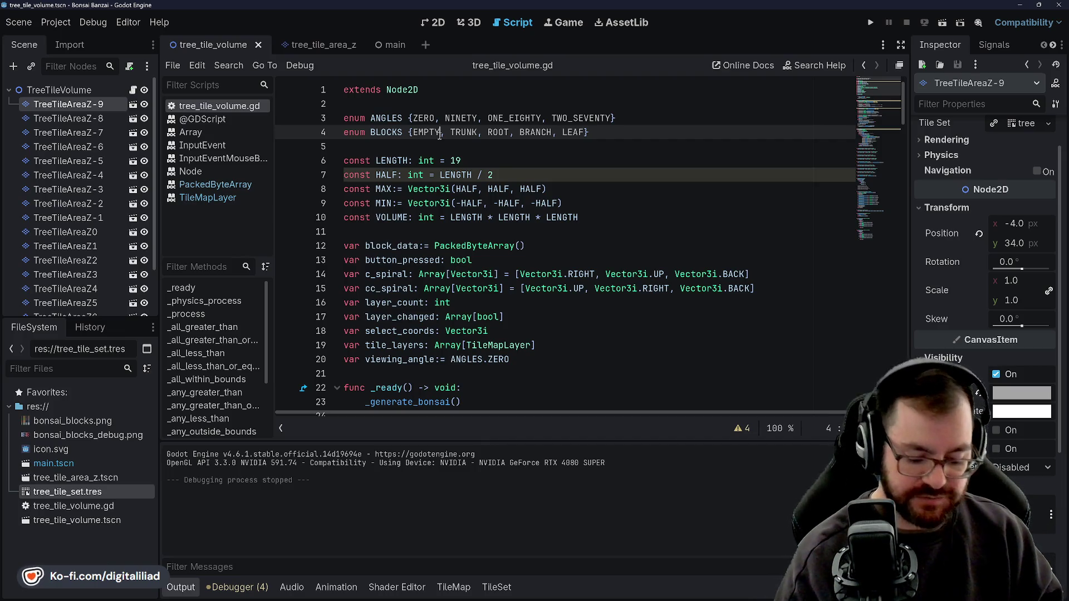
pyautogui.write(', POT')
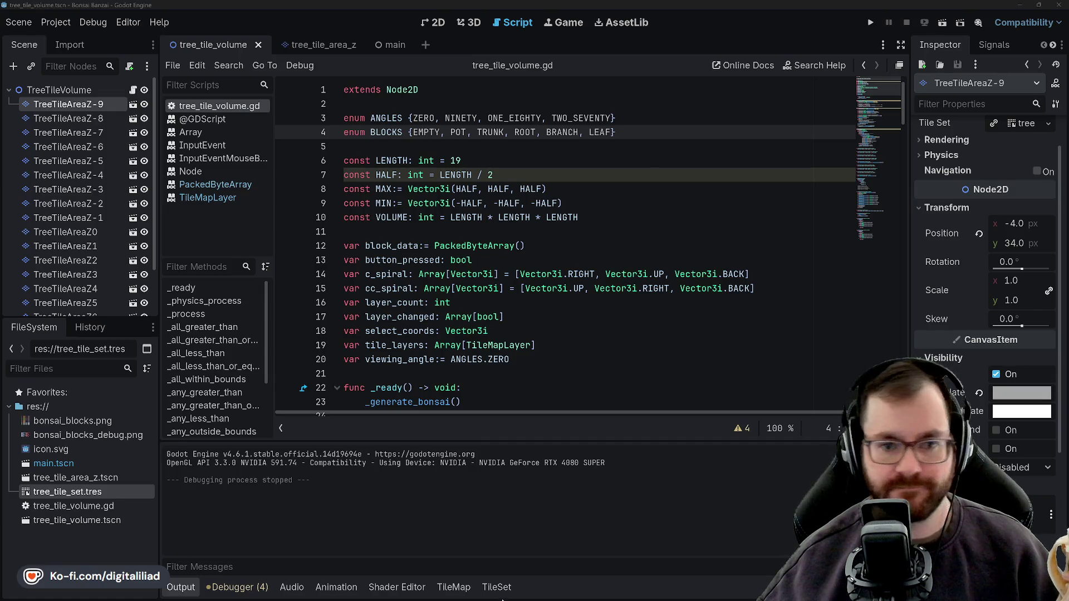
# Switch to Chrome and reload the Down2Jam jam page
pyautogui.moveTo(618, 591)
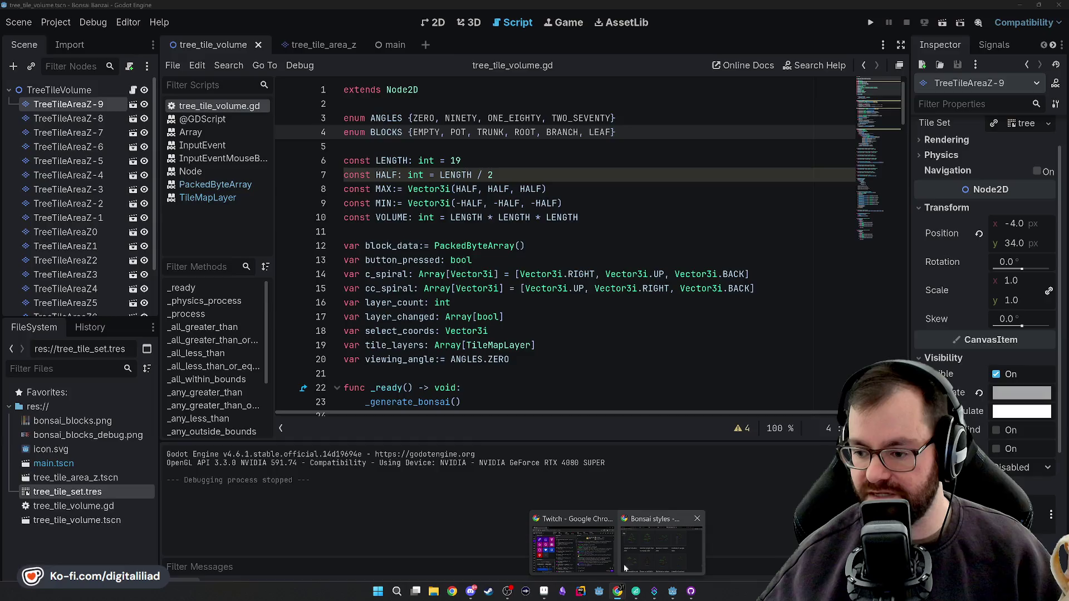
pyautogui.click(625, 568)
pyautogui.click(24, 11)
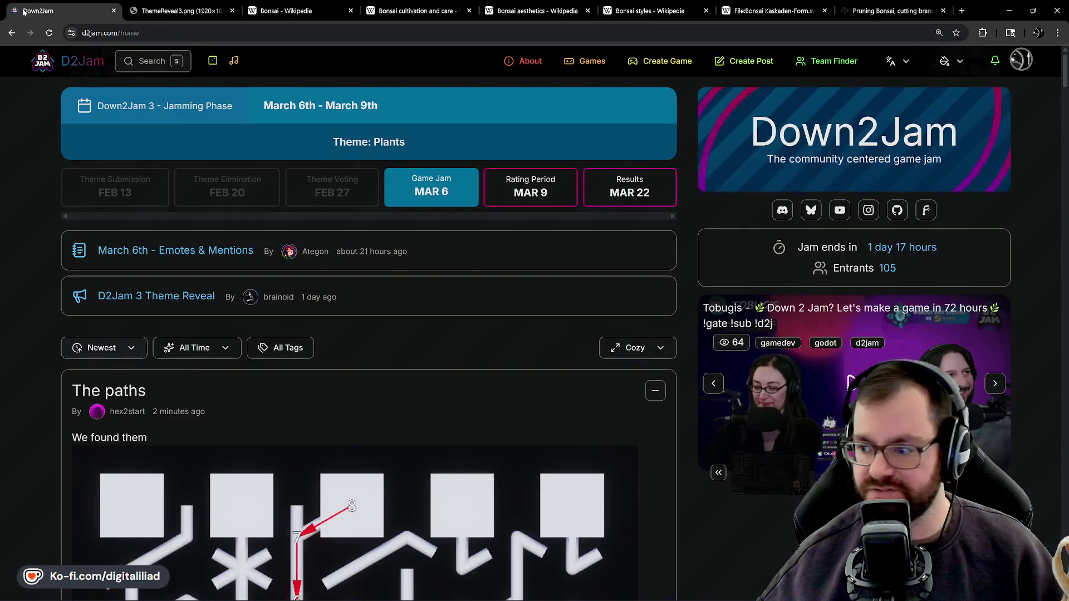
pyautogui.click(49, 33)
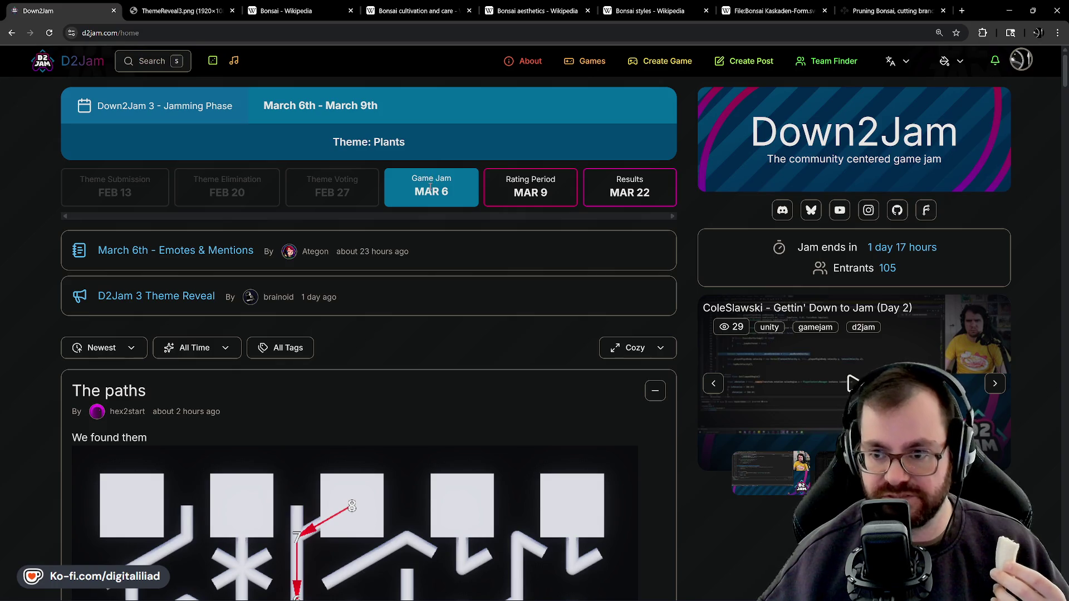
# View the Plants ThemeReveal3.png image, then the Bonsai Wikipedia article
pyautogui.click(179, 17)
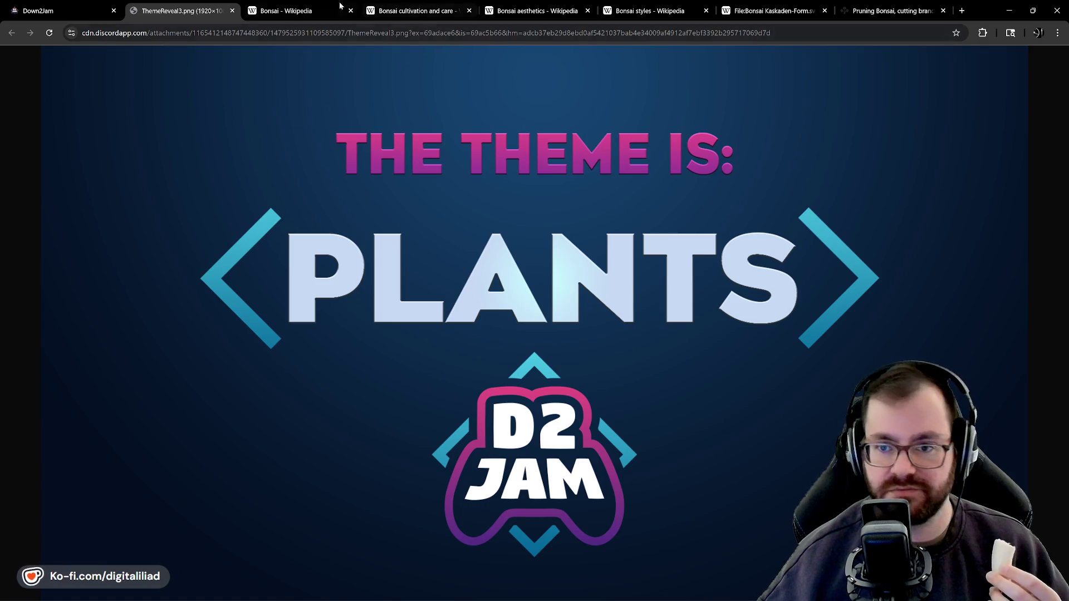
pyautogui.click(313, 15)
pyautogui.scroll(6, 410, 262)
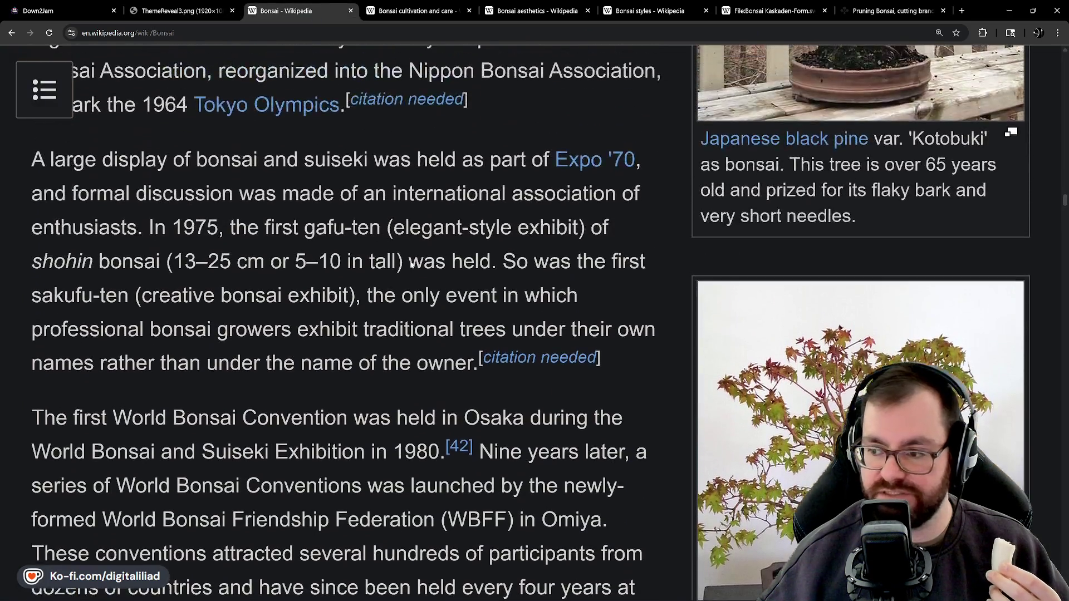
pyautogui.scroll(3, 410, 260)
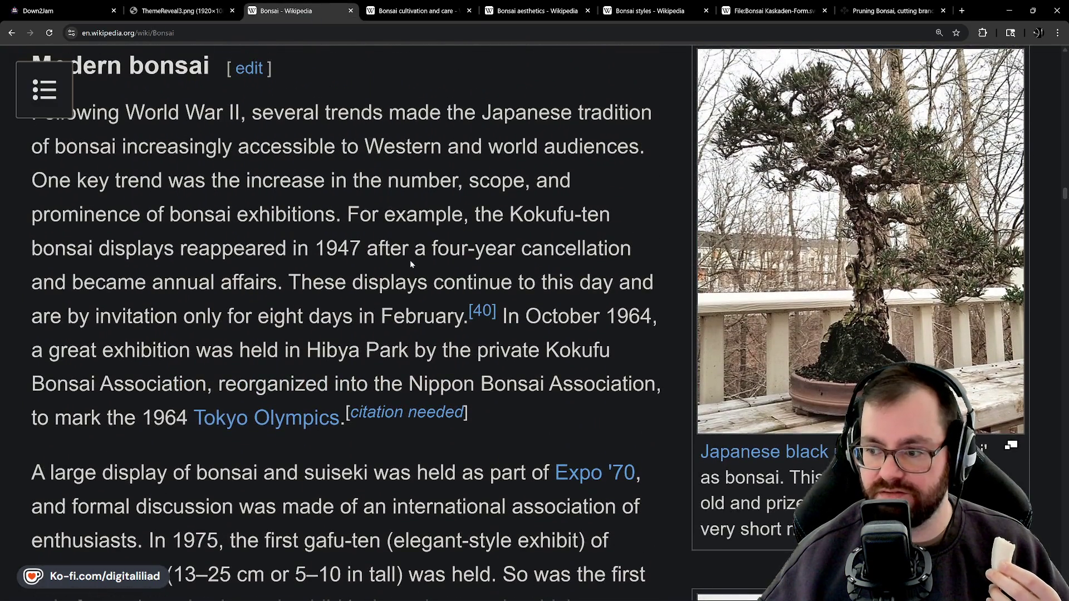
# Scroll the Bonsai article up to its lead paragraphs beside the Kenshin Tōge photo
pyautogui.scroll(12, 410, 262)
pyautogui.scroll(20, 411, 268)
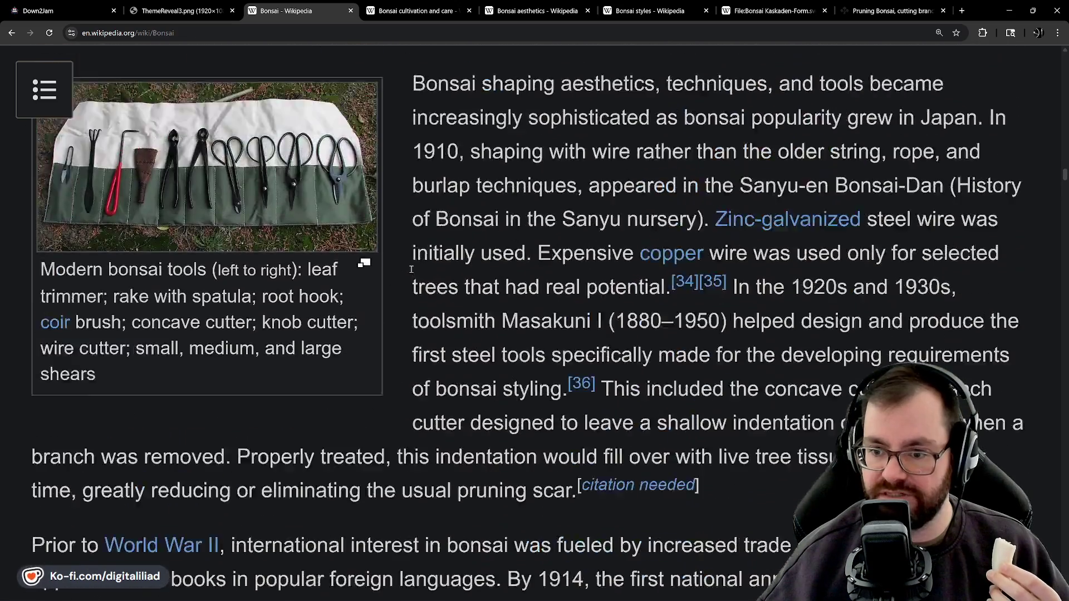
pyautogui.scroll(10, 423, 286)
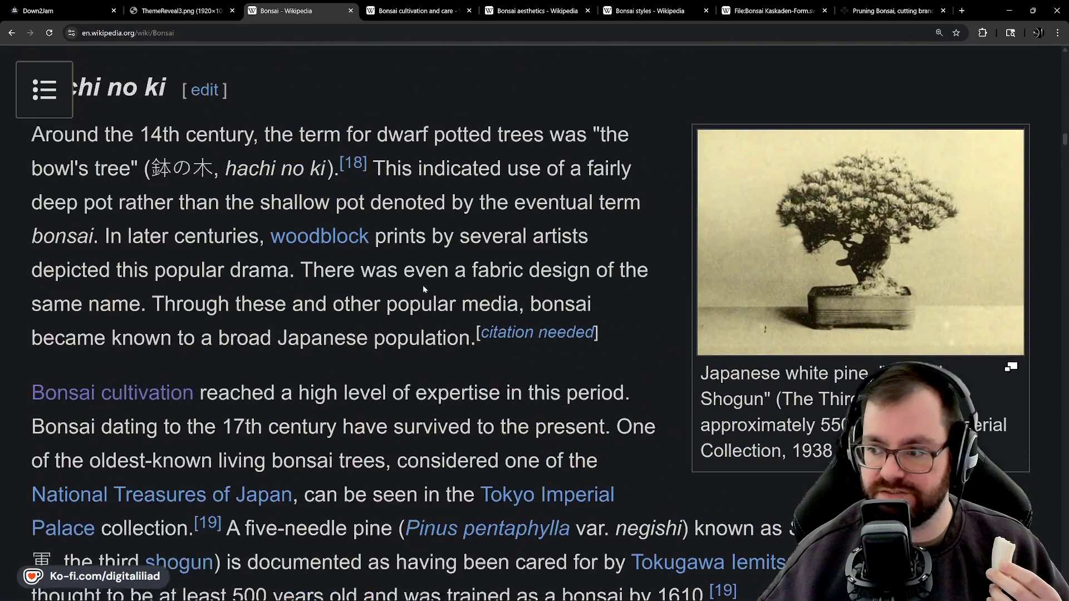
pyautogui.scroll(20, 617, 309)
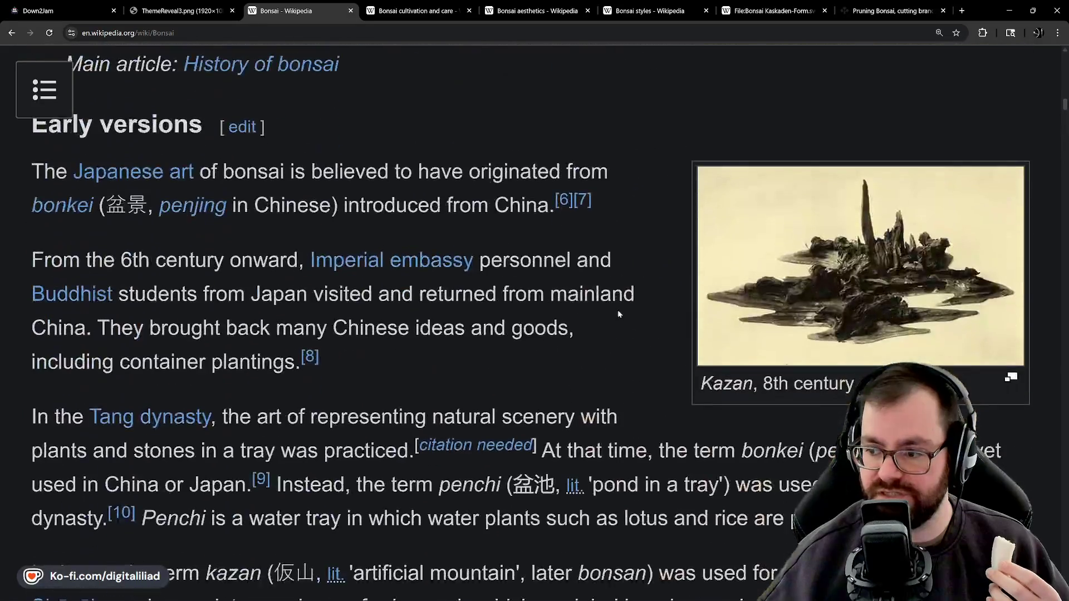
pyautogui.scroll(-12, 617, 309)
pyautogui.scroll(15, 612, 309)
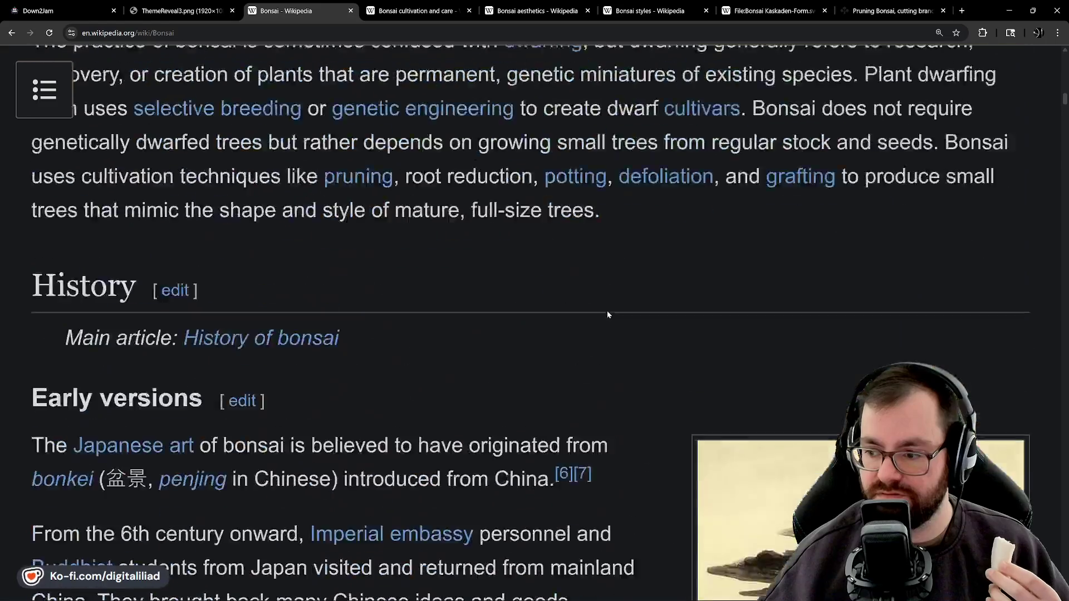
pyautogui.scroll(-7, 606, 316)
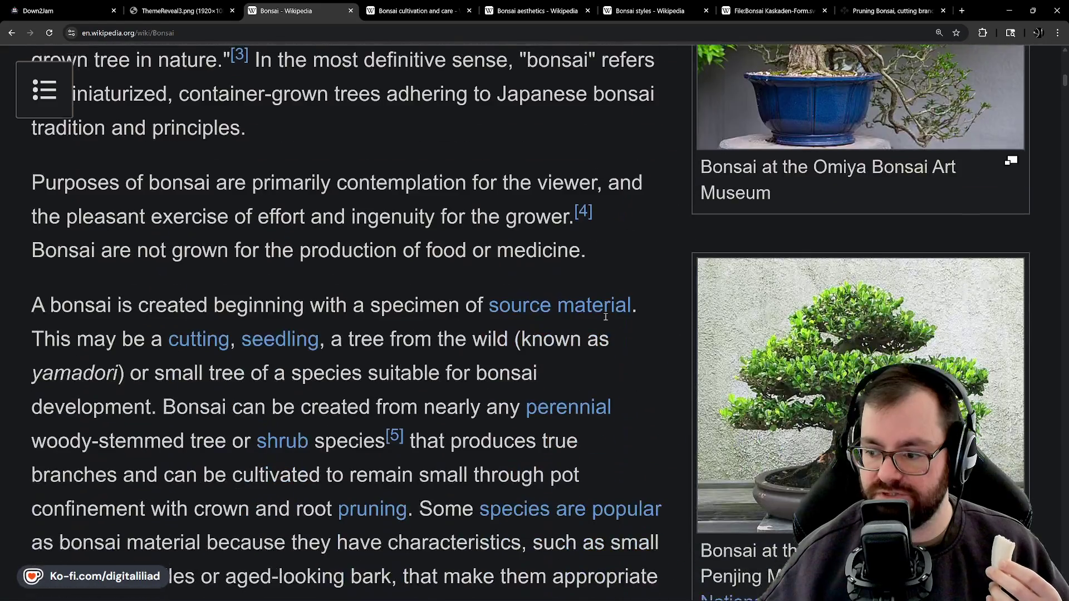
pyautogui.scroll(4, 887, 301)
pyautogui.scroll(8, 887, 301)
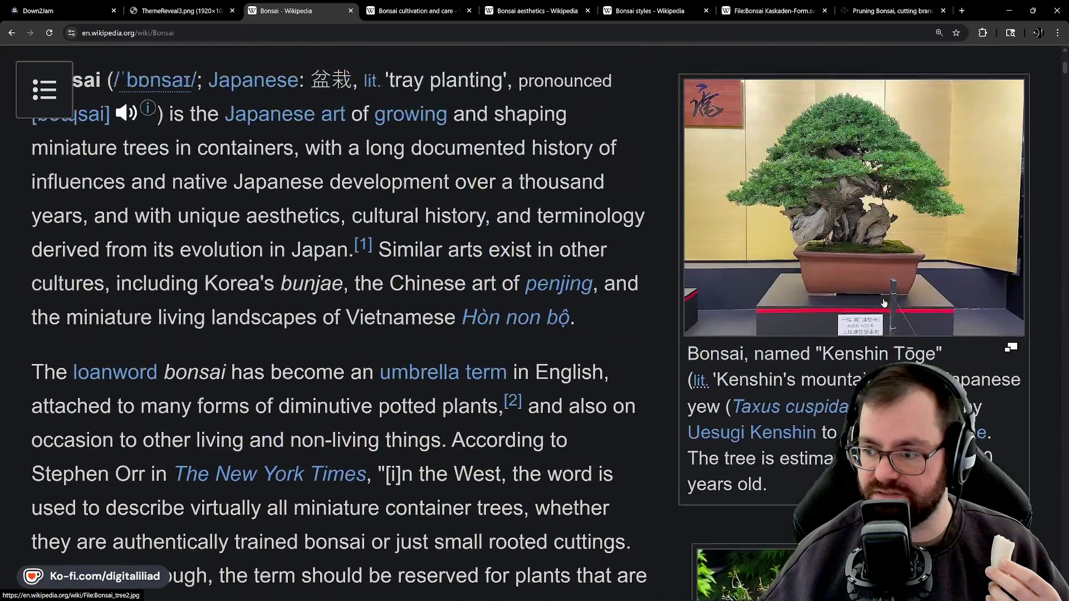
pyautogui.scroll(-3, 796, 294)
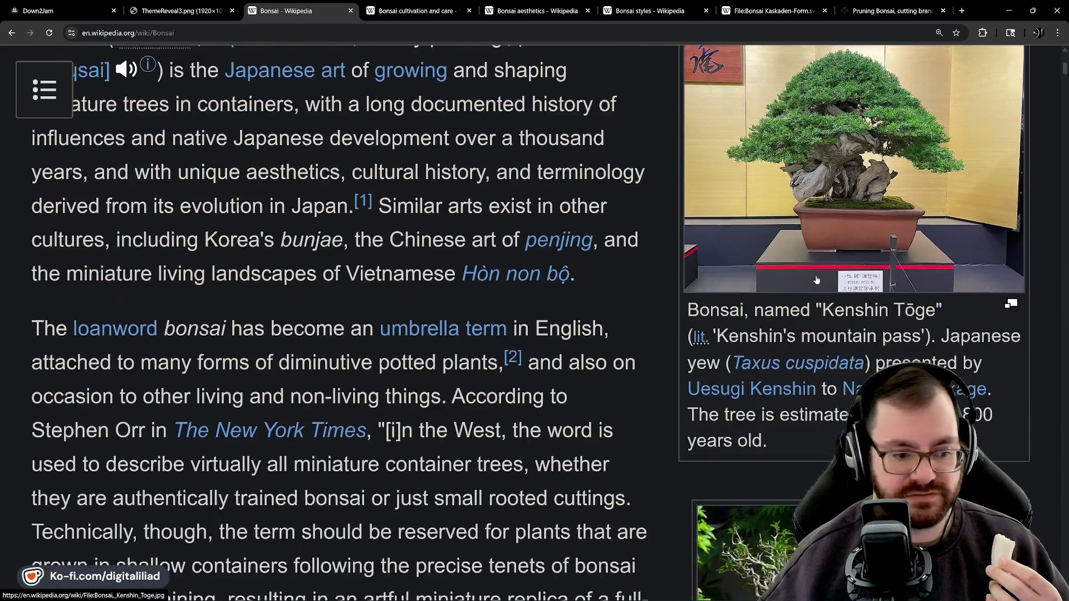
pyautogui.scroll(1, 817, 281)
pyautogui.scroll(1, 817, 280)
pyautogui.scroll(-1, 817, 280)
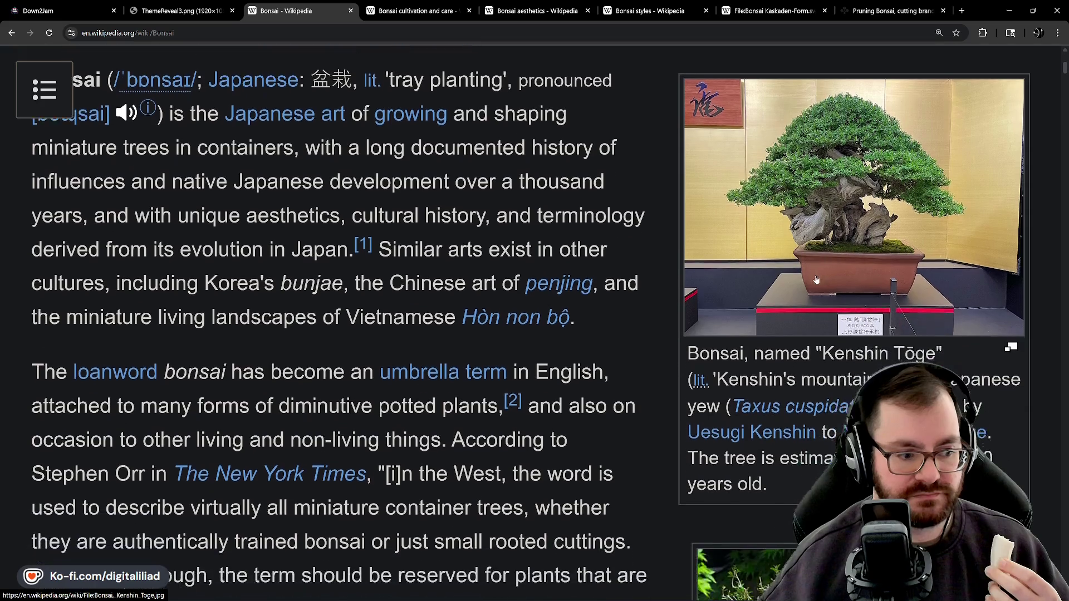
pyautogui.scroll(1, 814, 279)
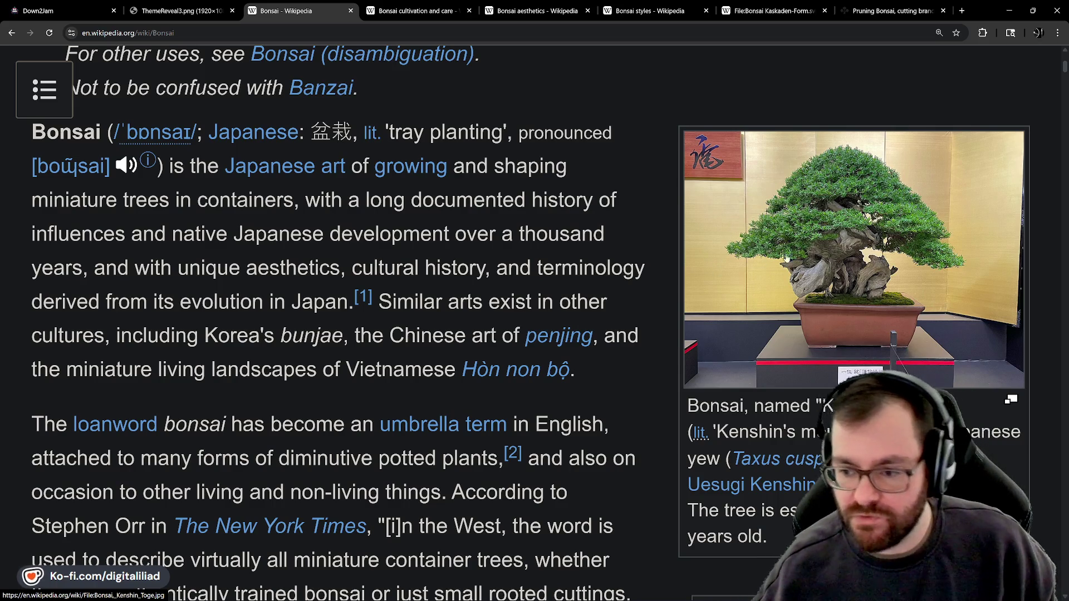
# Look over the Bonsai styles article's style illustrations, then return to Godot
pyautogui.click(640, 15)
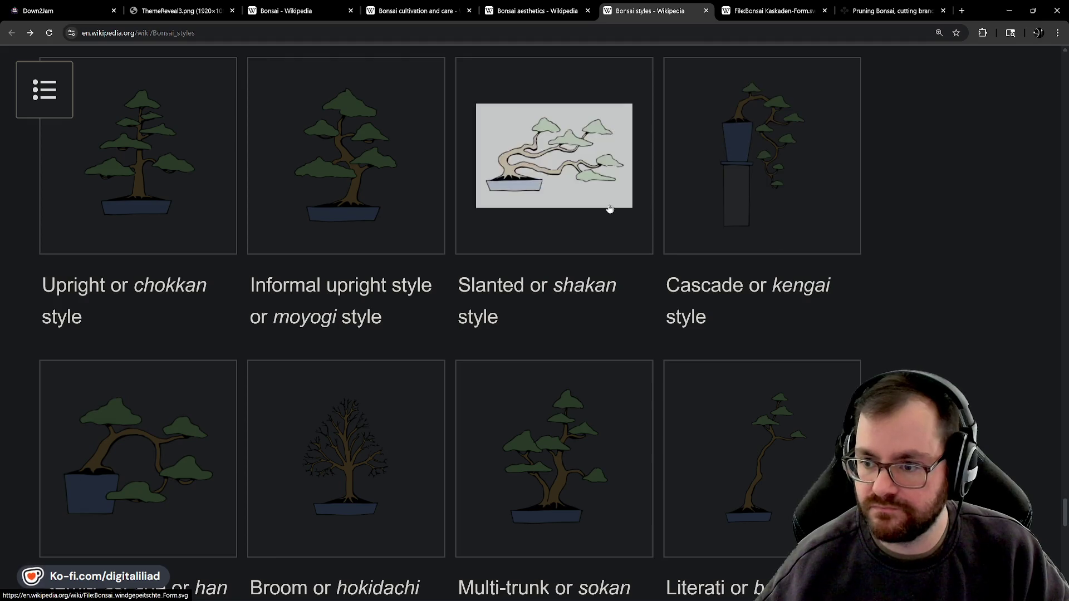
pyautogui.moveTo(600, 593)
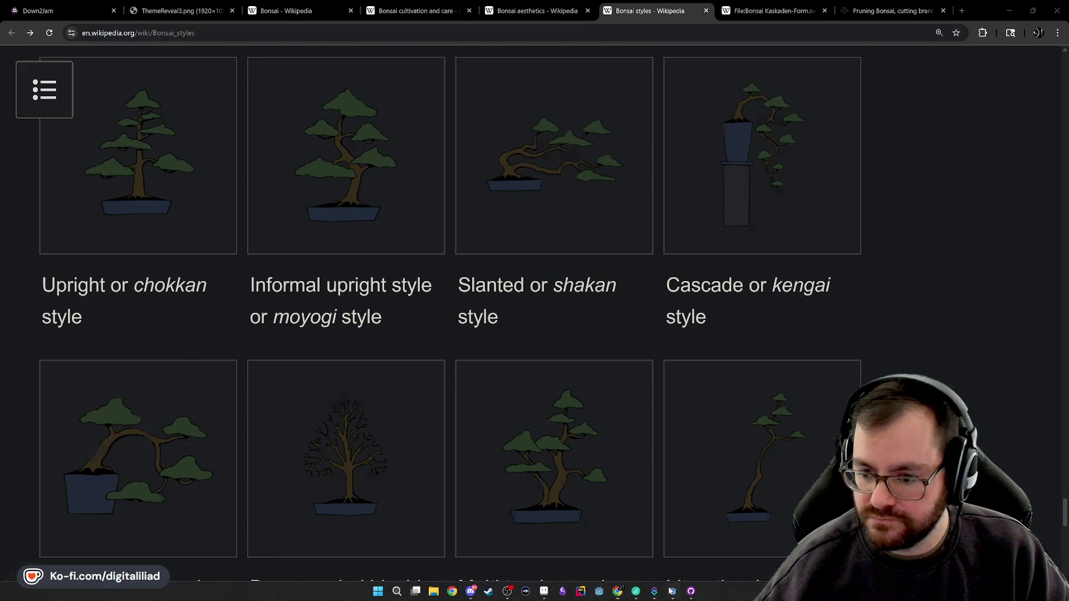
pyautogui.click(672, 591)
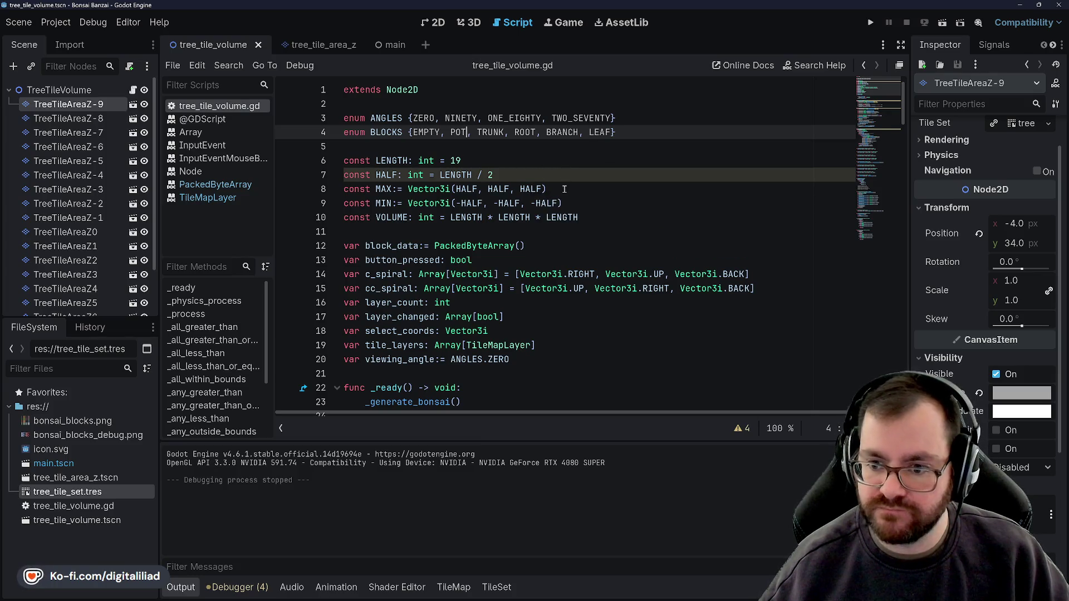
# Run the project to render the random green and brown voxel cube
pyautogui.scroll(-1, 358, 149)
pyautogui.scroll(1, 358, 149)
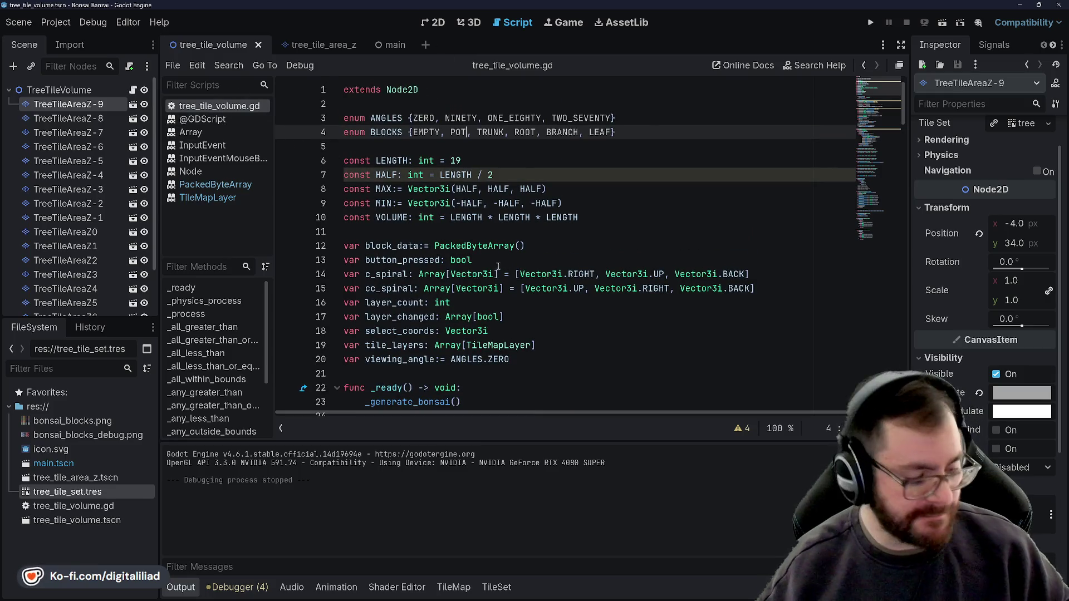
pyautogui.click(870, 23)
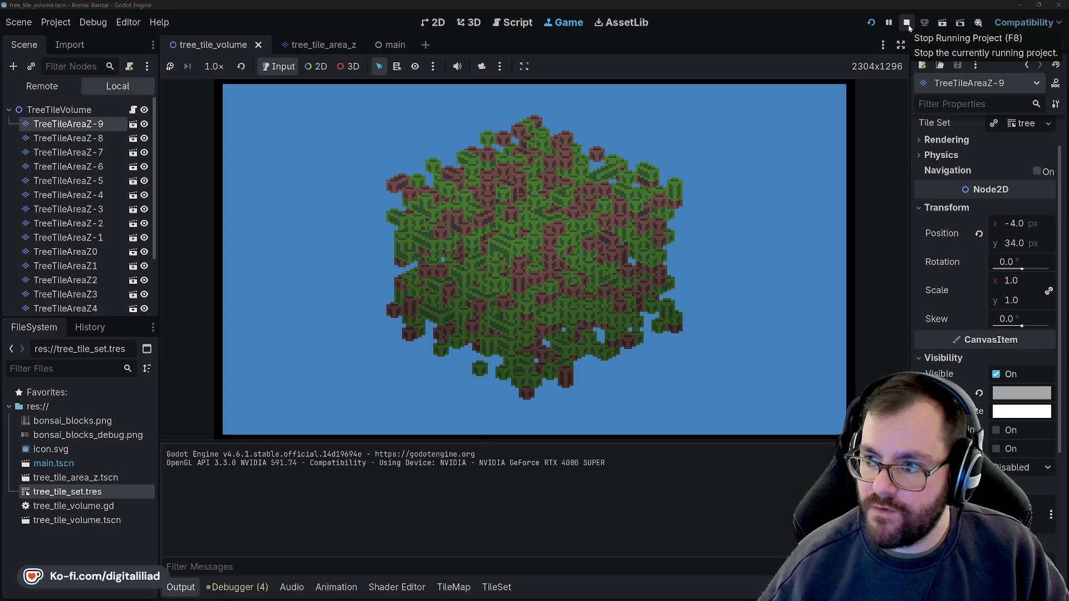
# Stop the game, scroll the script, and show the bonsai_blocks.png TileMap atlas
pyautogui.click(907, 23)
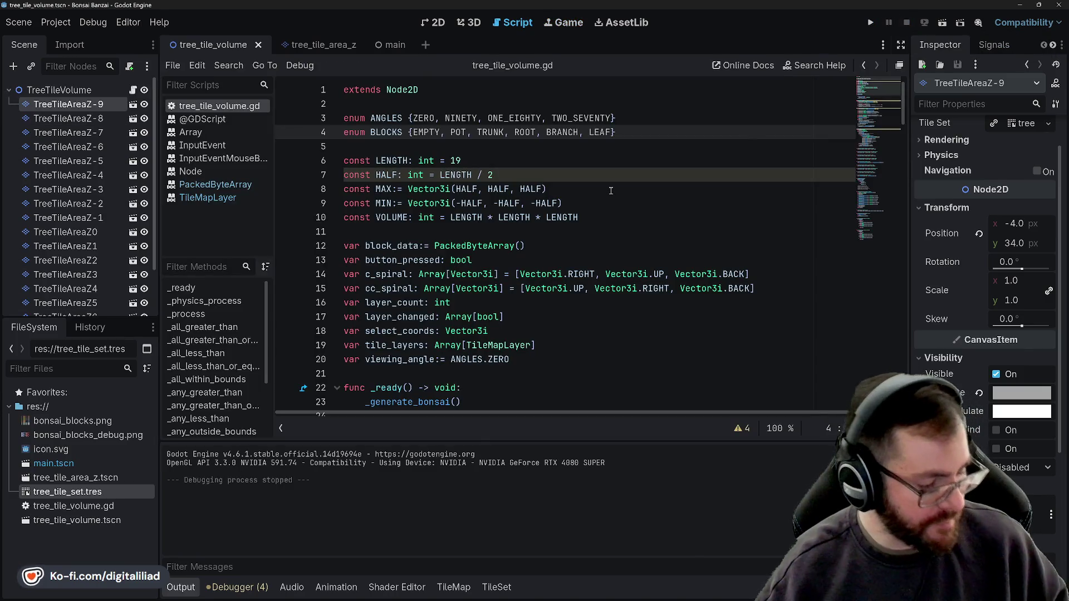
pyautogui.scroll(-20, 511, 237)
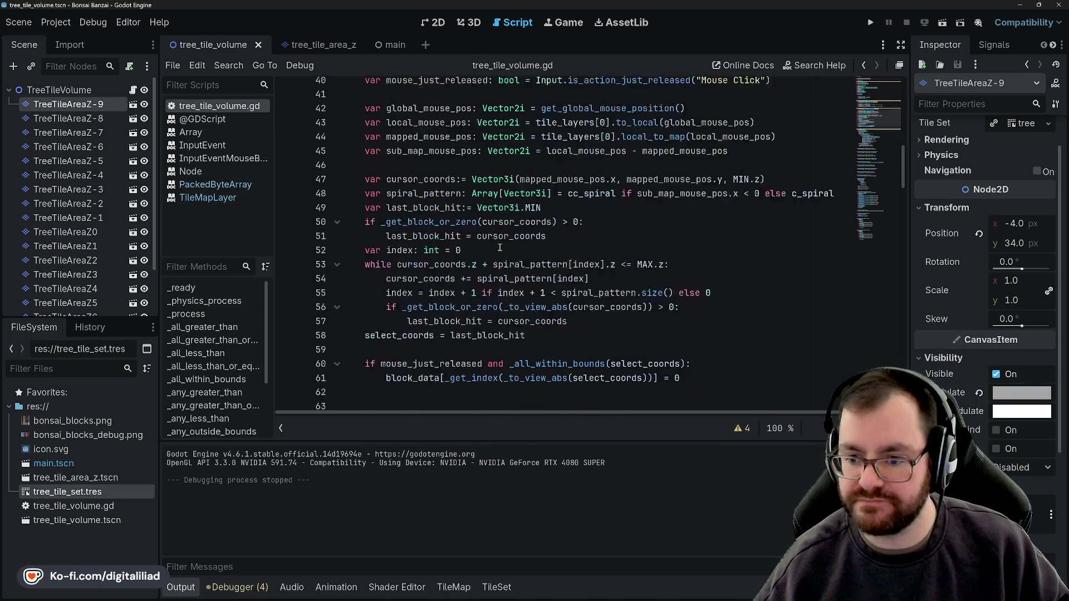
pyautogui.scroll(-20, 494, 239)
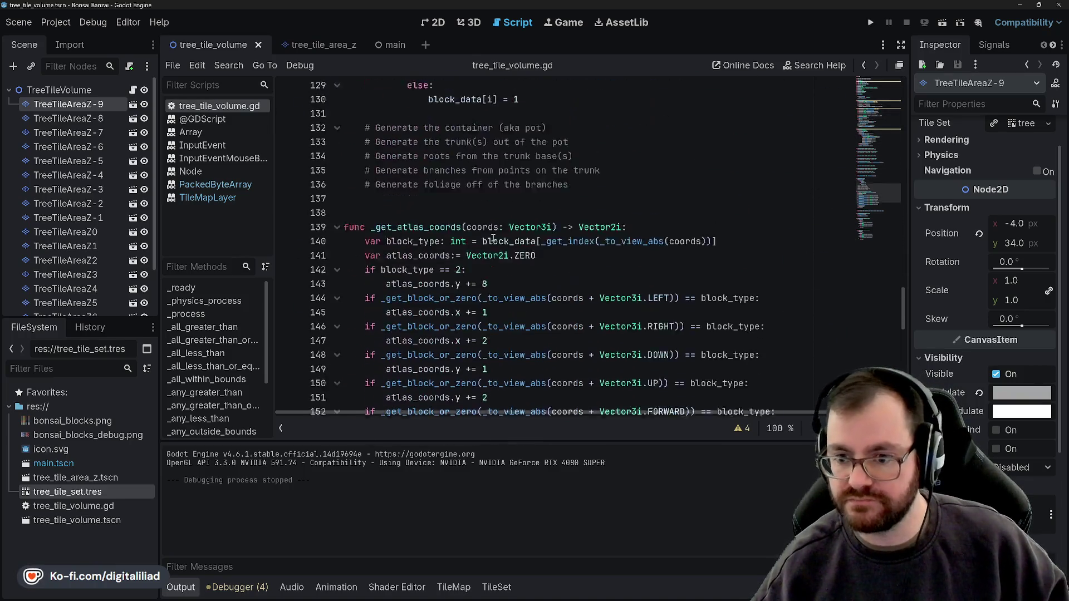
pyautogui.scroll(-5, 490, 233)
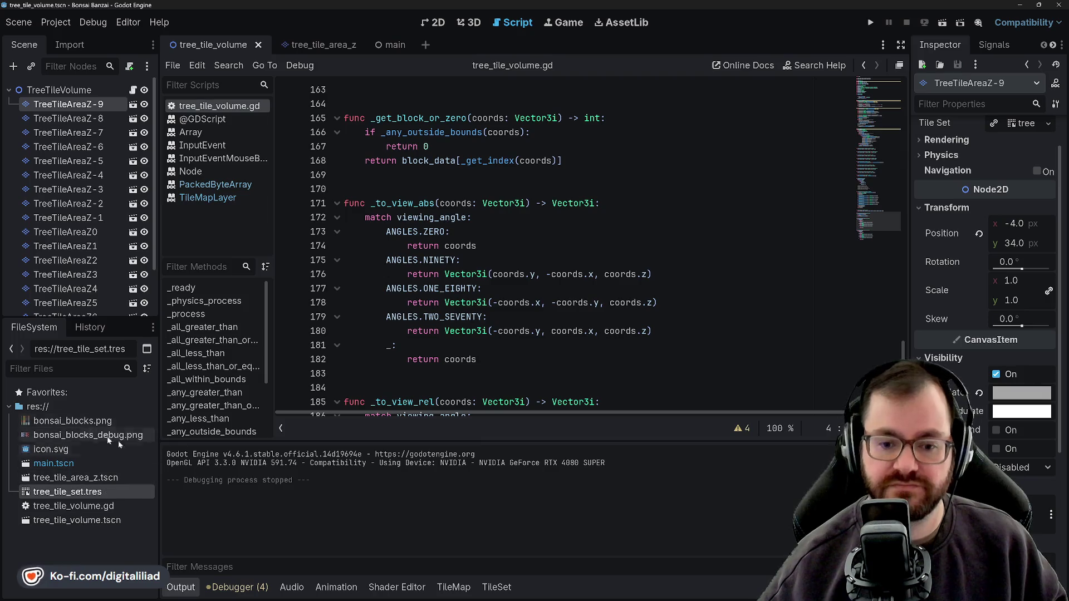
pyautogui.click(449, 587)
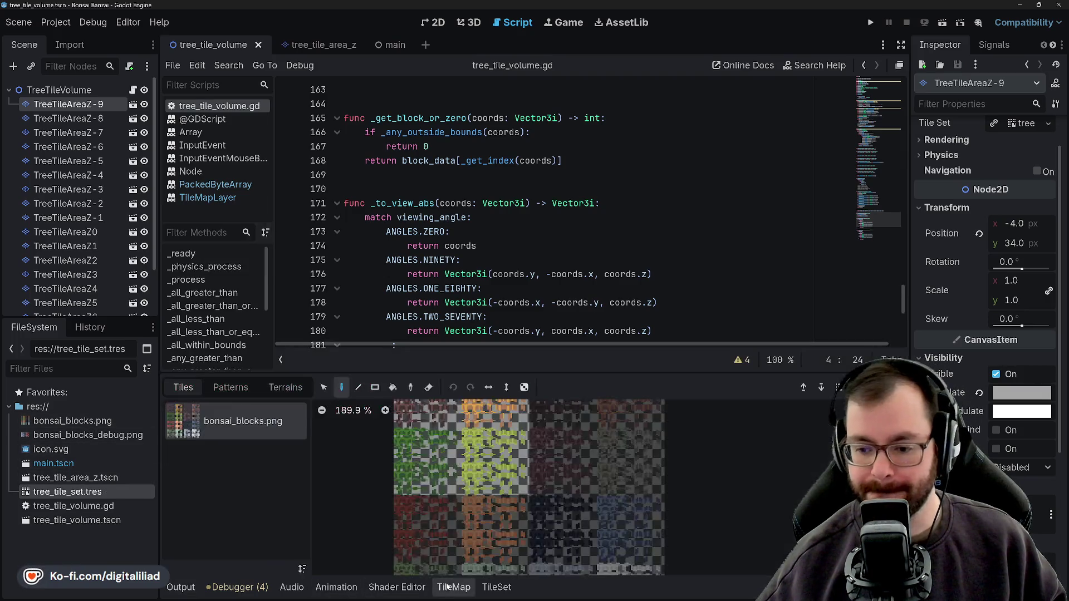
# Zoom and pan the atlas, then maximize the TileMap panel with Shift+F12
pyautogui.scroll(-2, 507, 503)
pyautogui.scroll(4, 478, 444)
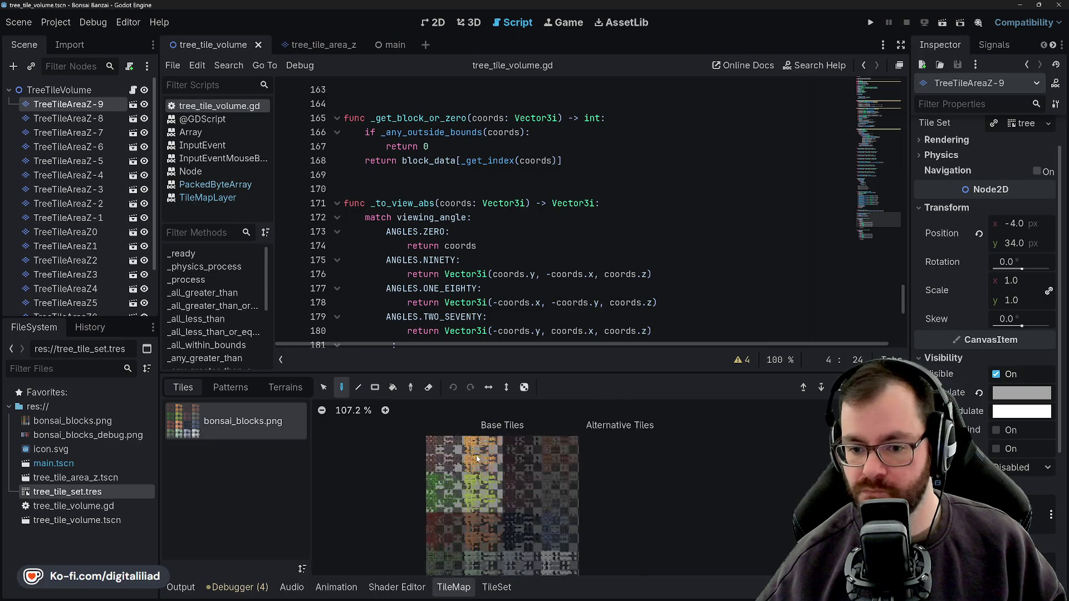
pyautogui.scroll(2, 533, 480)
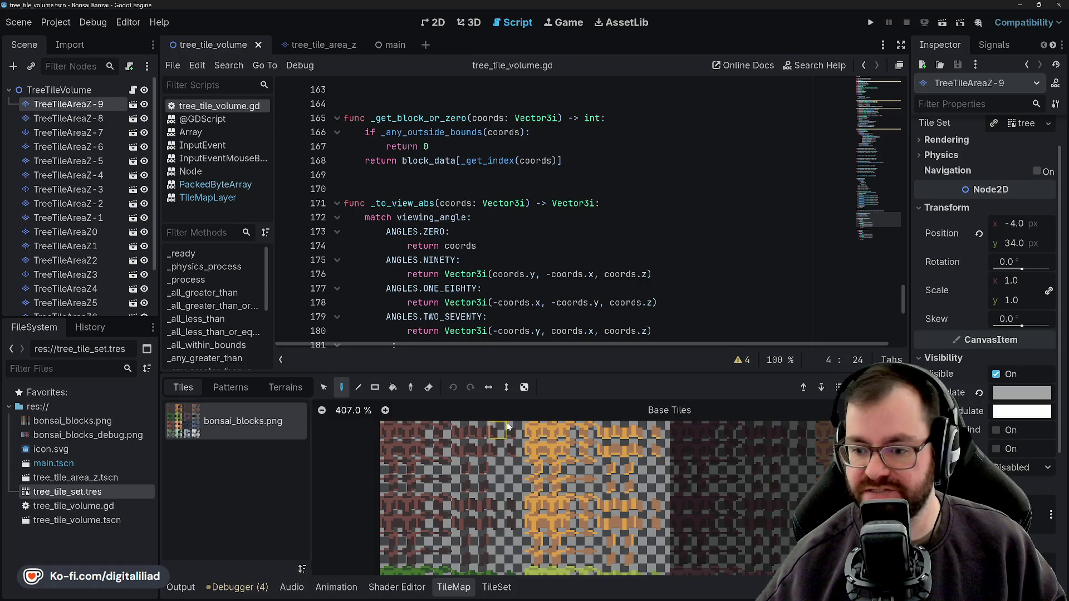
pyautogui.scroll(-3, 606, 427)
pyautogui.scroll(-4, 606, 427)
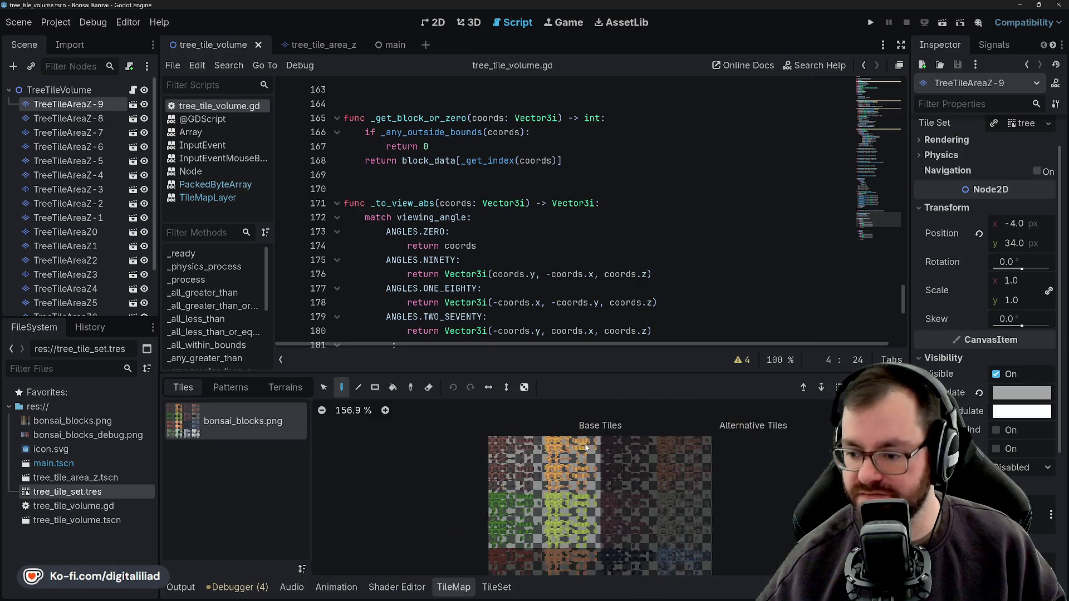
pyautogui.moveTo(617, 526); pyautogui.dragTo(590, 478)
pyautogui.hotkey('shift', 'F12')
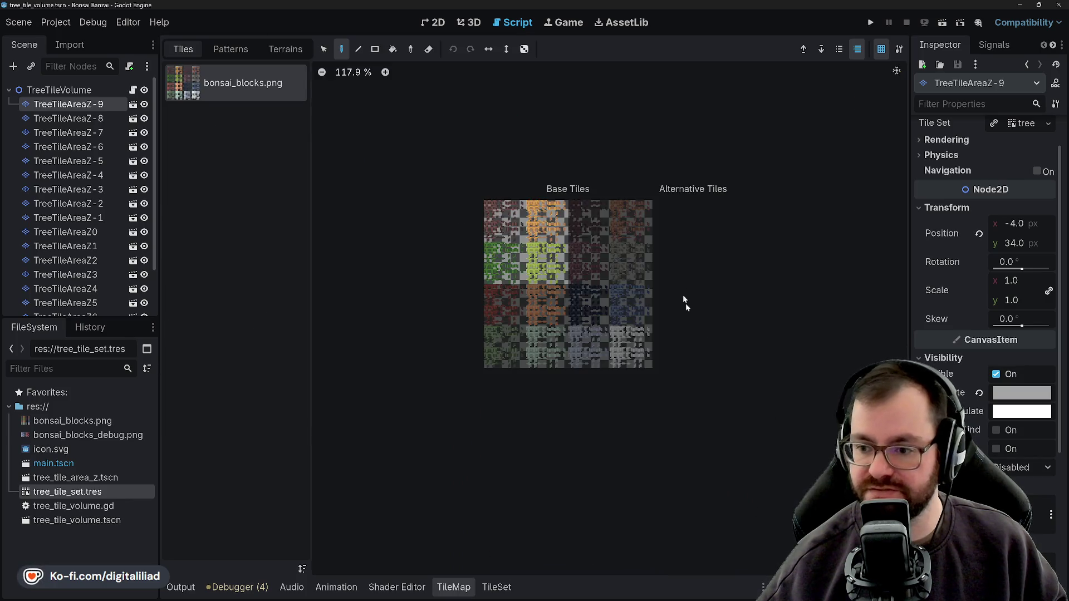
pyautogui.scroll(6, 577, 239)
pyautogui.scroll(-1, 558, 326)
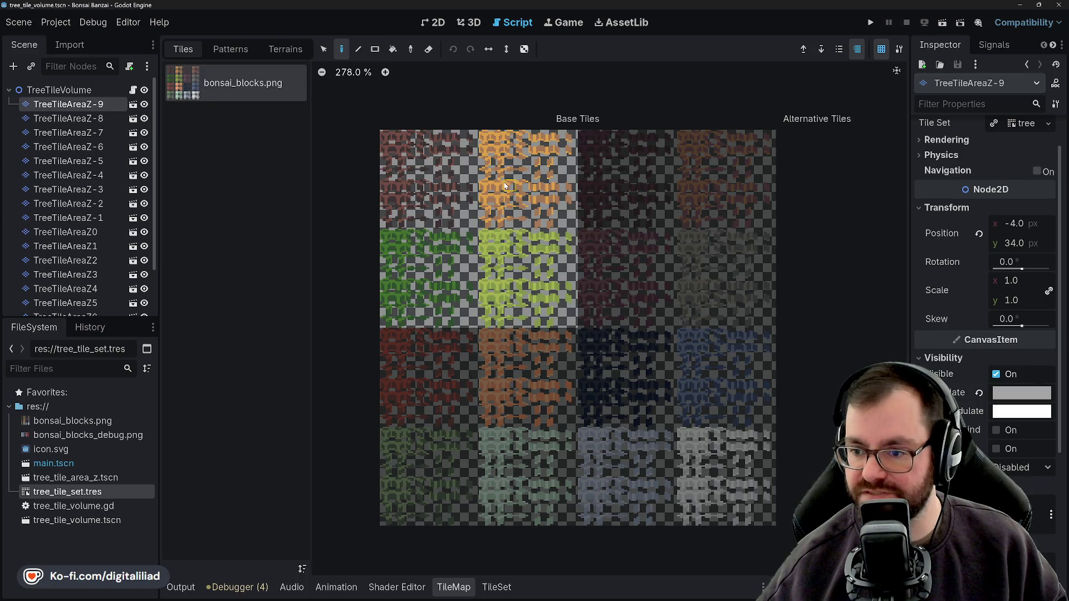
pyautogui.moveTo(484, 138)
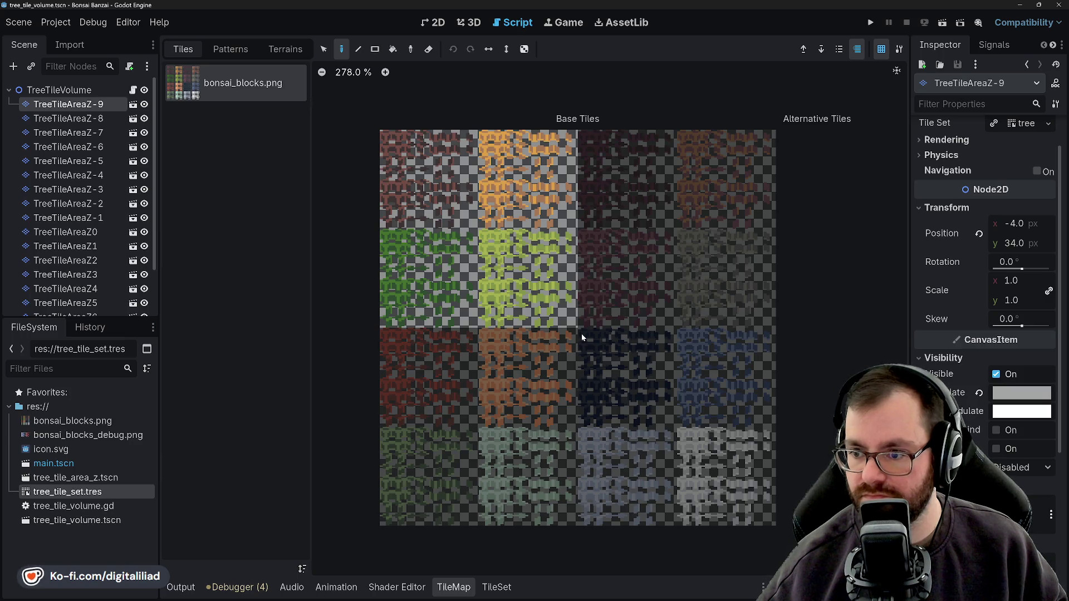
pyautogui.scroll(3, 582, 333)
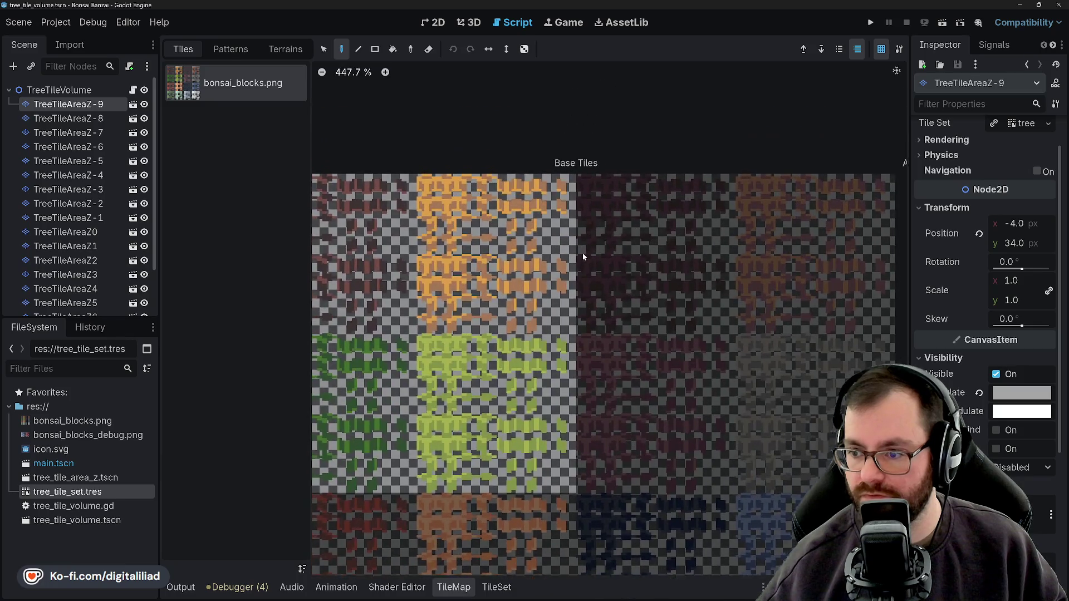
pyautogui.moveTo(688, 258)
pyautogui.mouseDown()
pyautogui.moveTo(598, 242)
pyautogui.moveTo(473, 243)
pyautogui.moveTo(640, 192)
pyautogui.moveTo(581, 106)
pyautogui.mouseUp()
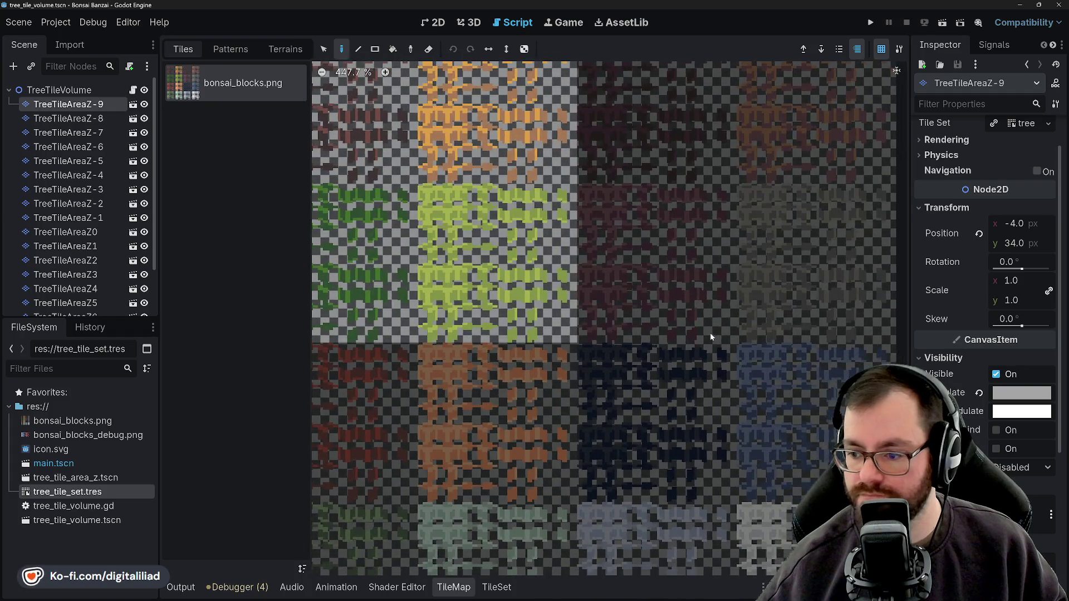
pyautogui.moveTo(711, 337)
pyautogui.mouseDown()
pyautogui.moveTo(716, 225)
pyautogui.moveTo(695, 271)
pyautogui.moveTo(684, 382)
pyautogui.moveTo(679, 343)
pyautogui.moveTo(689, 326)
pyautogui.moveTo(690, 377)
pyautogui.mouseUp()
pyautogui.scroll(-1, 715, 225)
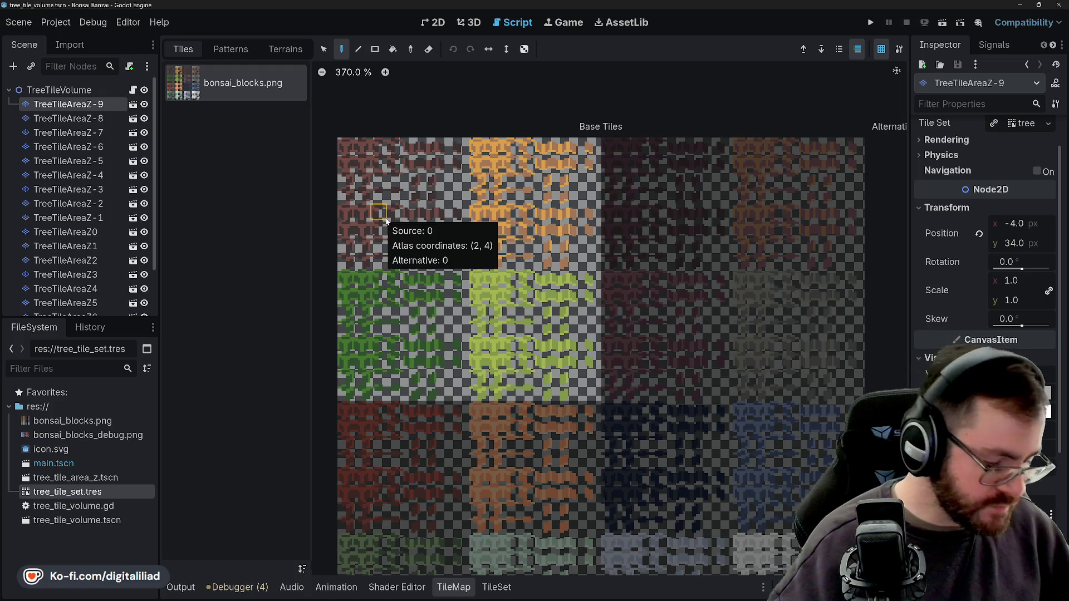
pyautogui.scroll(-1, 611, 363)
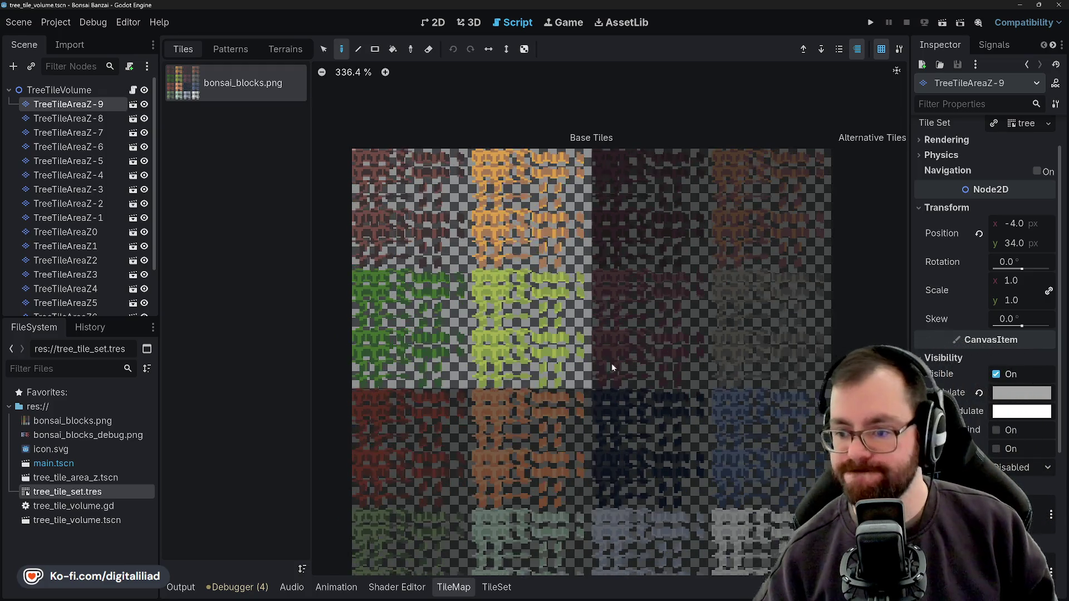
pyautogui.scroll(1, 626, 396)
pyautogui.scroll(-3, 579, 303)
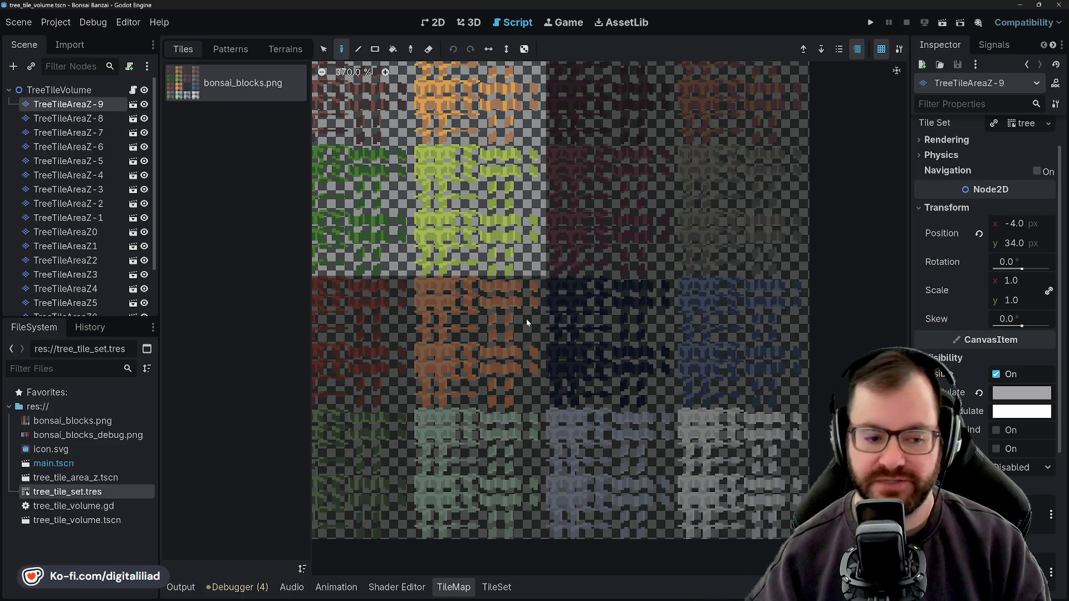
pyautogui.moveTo(595, 350); pyautogui.dragTo(641, 298)
pyautogui.scroll(4, 566, 245)
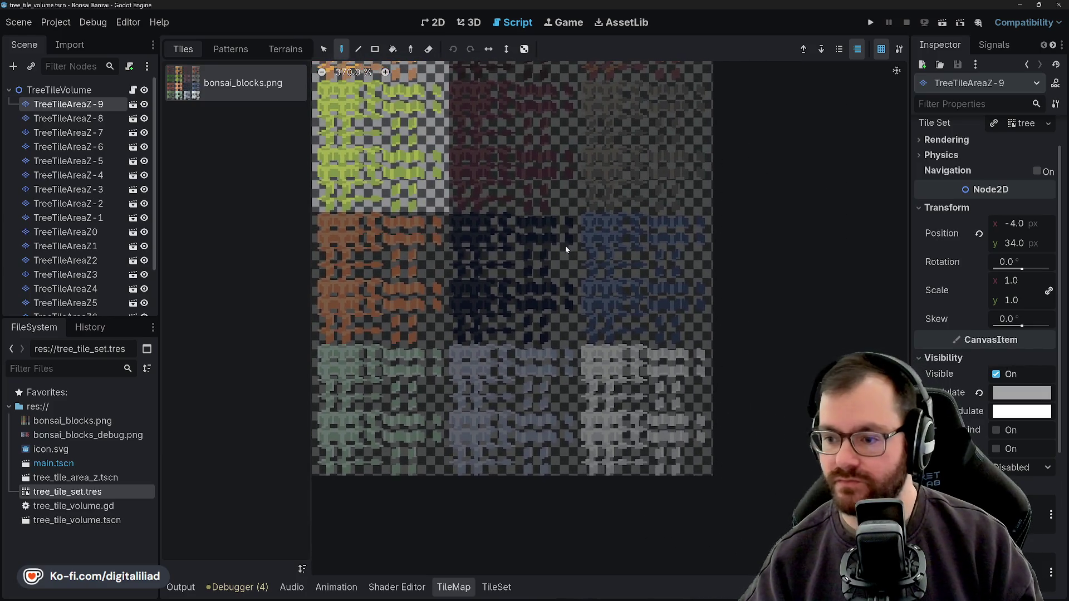
pyautogui.scroll(1, 566, 254)
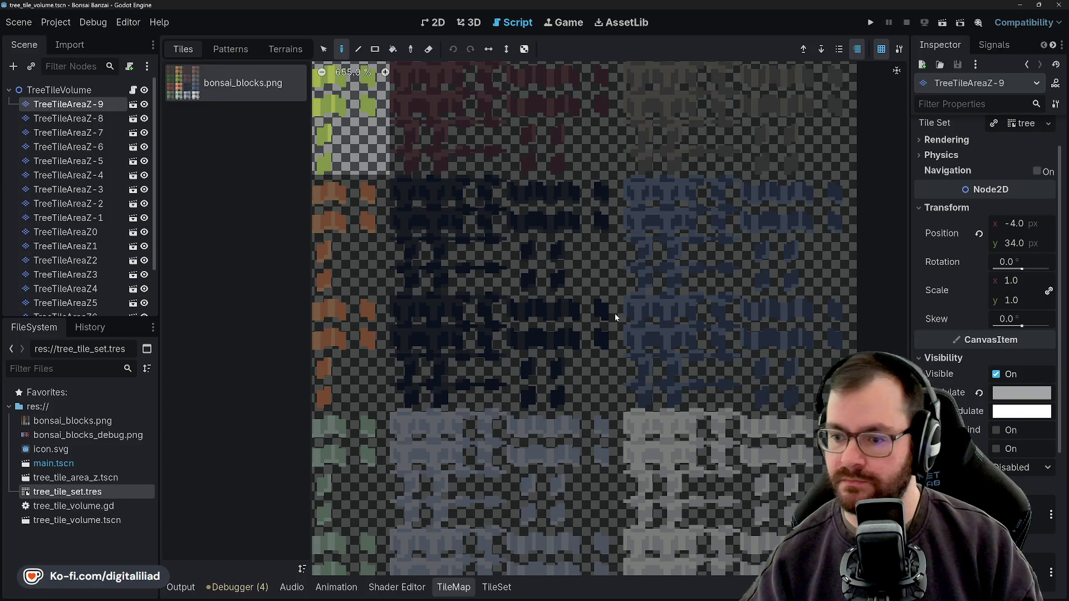
pyautogui.scroll(-3, 612, 331)
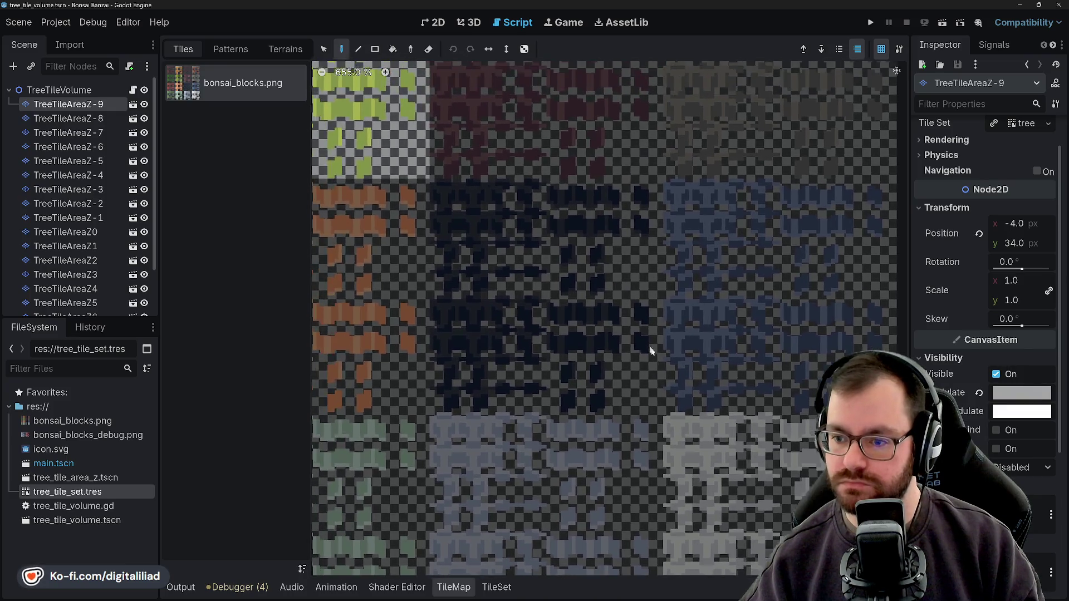
pyautogui.scroll(-2, 659, 365)
pyautogui.scroll(5, 602, 377)
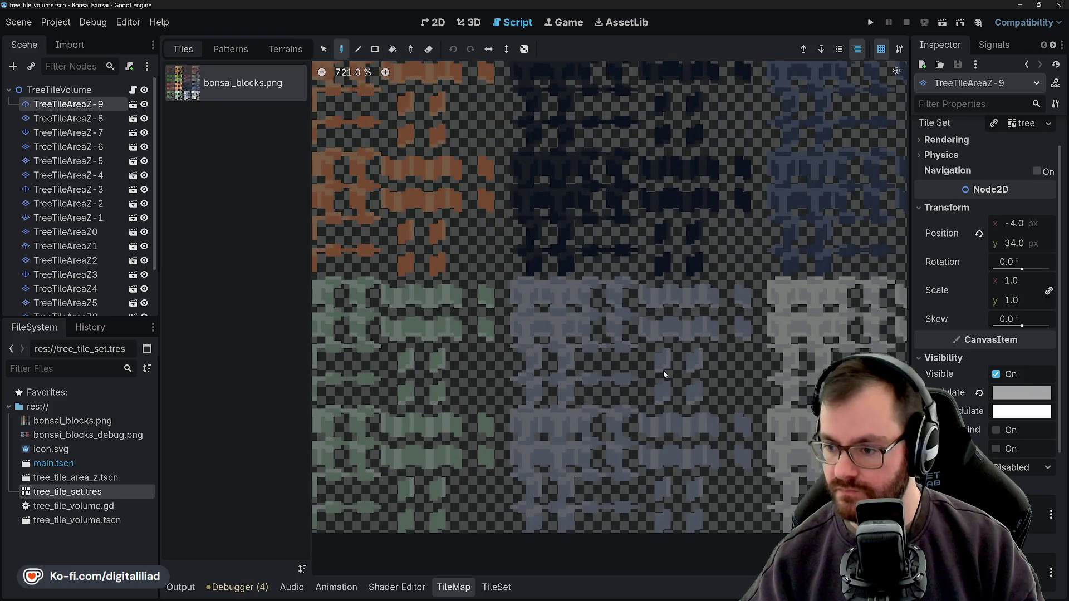
pyautogui.moveTo(663, 371)
pyautogui.mouseDown()
pyautogui.moveTo(549, 382)
pyautogui.moveTo(516, 425)
pyautogui.moveTo(518, 485)
pyautogui.mouseUp()
pyautogui.scroll(-2, 593, 232)
pyautogui.moveTo(593, 231)
pyautogui.mouseDown()
pyautogui.moveTo(598, 461)
pyautogui.moveTo(606, 253)
pyautogui.moveTo(622, 305)
pyautogui.moveTo(619, 407)
pyautogui.moveTo(690, 262)
pyautogui.moveTo(637, 282)
pyautogui.mouseUp()
pyautogui.scroll(-2, 637, 282)
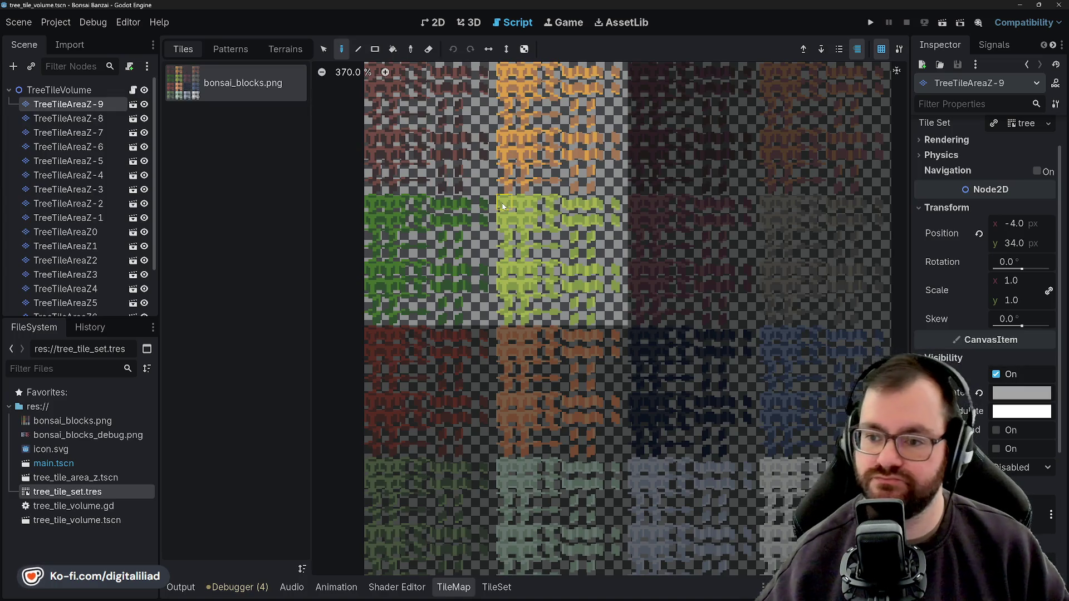
pyautogui.scroll(1, 574, 286)
pyautogui.scroll(-5, 557, 323)
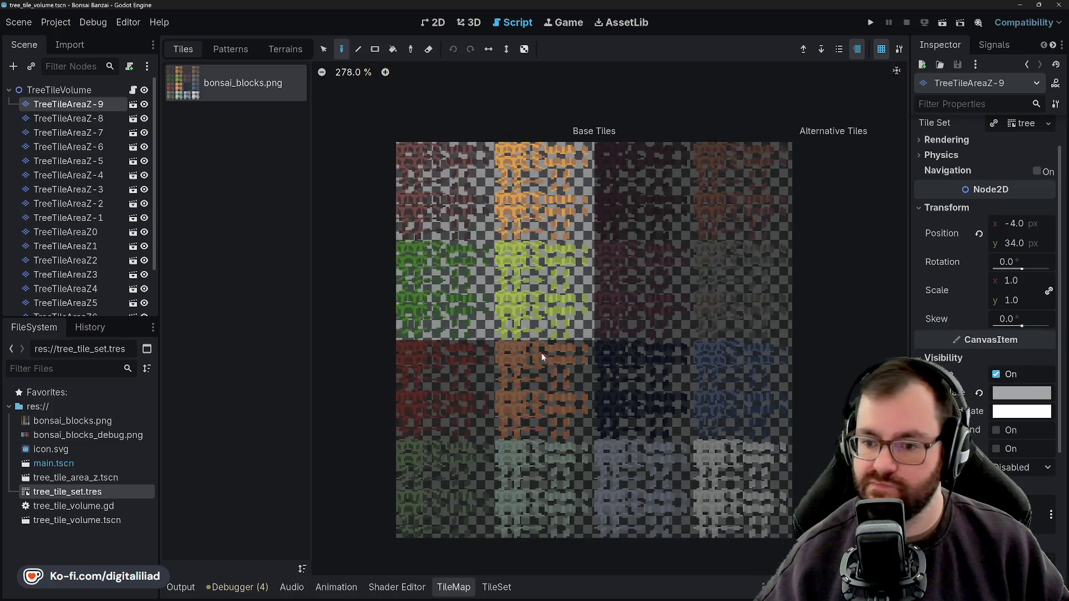
pyautogui.scroll(2, 619, 156)
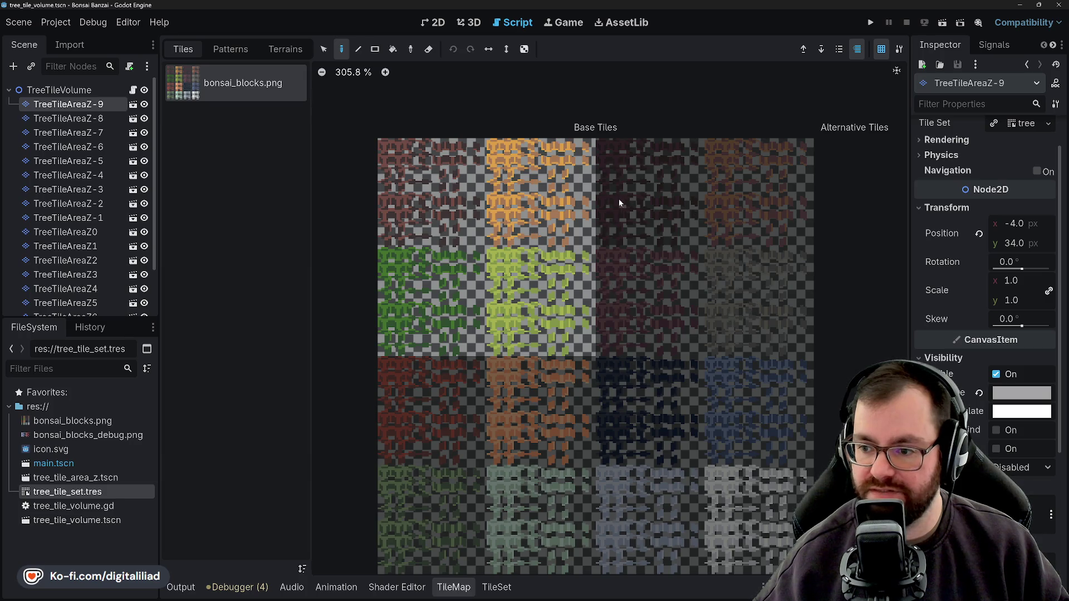
pyautogui.scroll(-3, 608, 312)
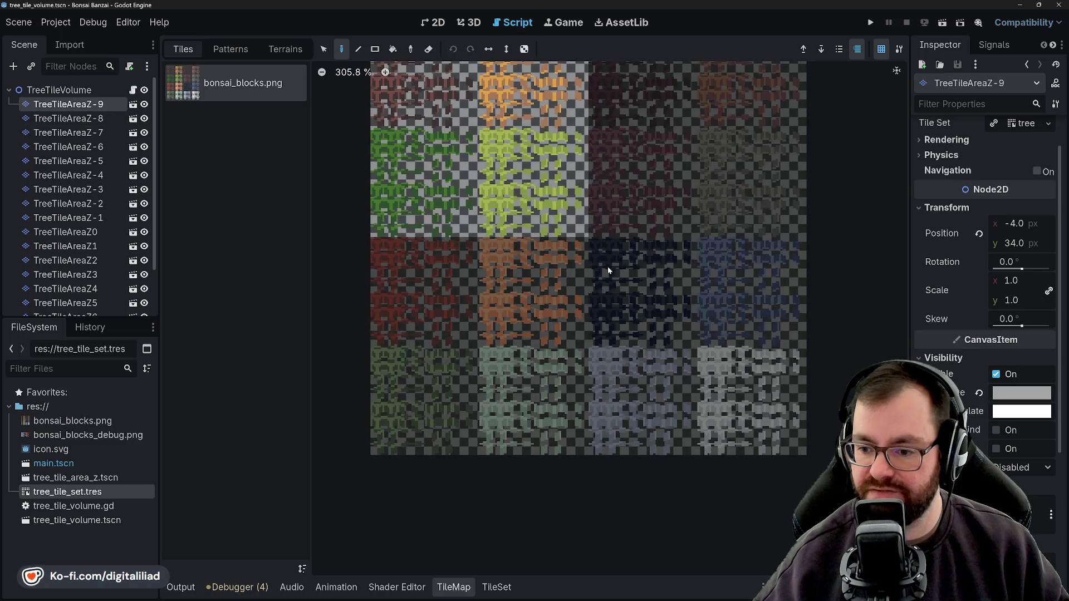
pyautogui.moveTo(607, 266)
pyautogui.mouseDown()
pyautogui.moveTo(613, 366)
pyautogui.moveTo(597, 361)
pyautogui.mouseUp()
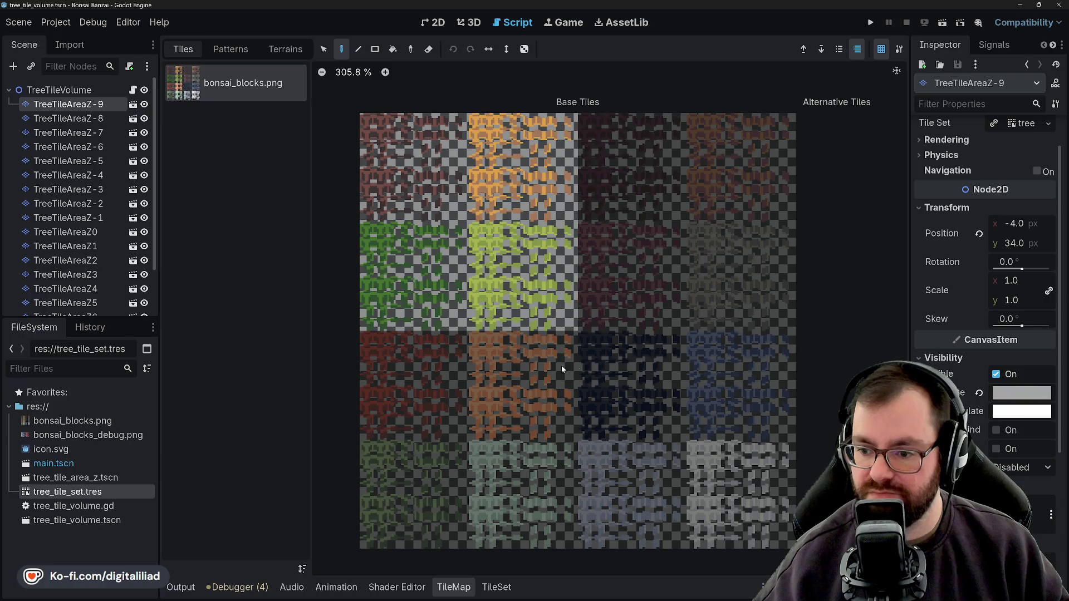
# Show the TileSet atlas editor and pan the atlas up and right
pyautogui.click(496, 587)
pyautogui.scroll(3, 595, 370)
pyautogui.scroll(-1, 563, 400)
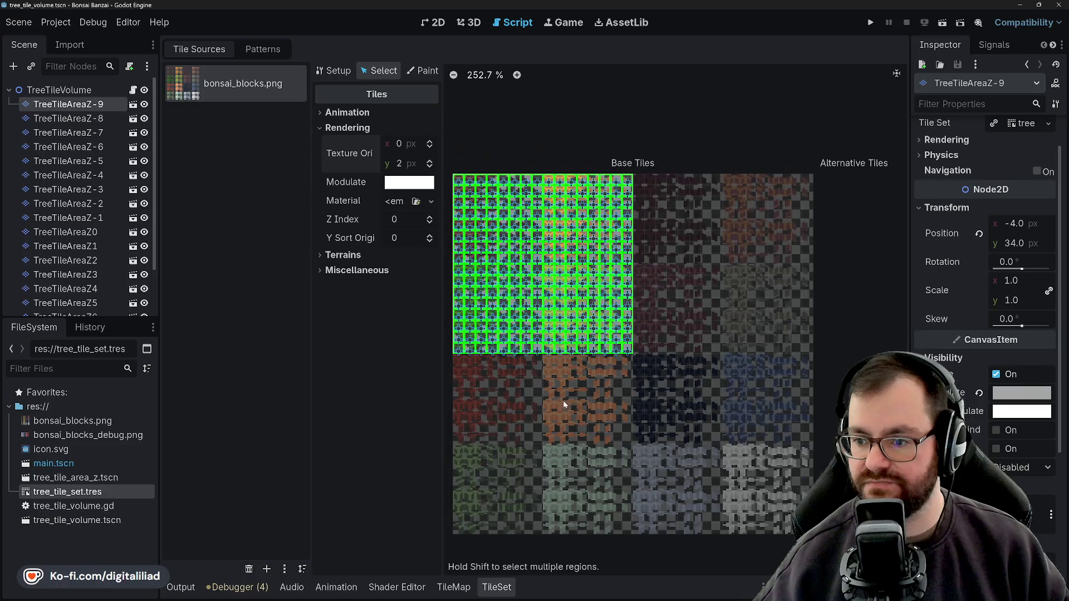
pyautogui.moveTo(563, 400); pyautogui.dragTo(602, 368)
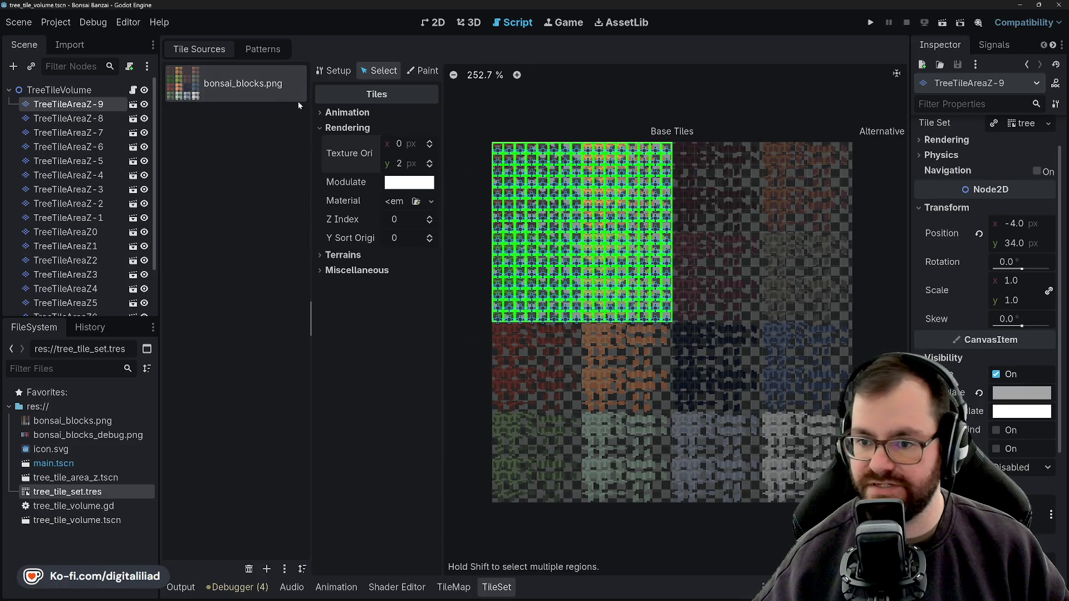
# In Setup mode, create tiles across the dark region's top rows and another row
pyautogui.click(331, 75)
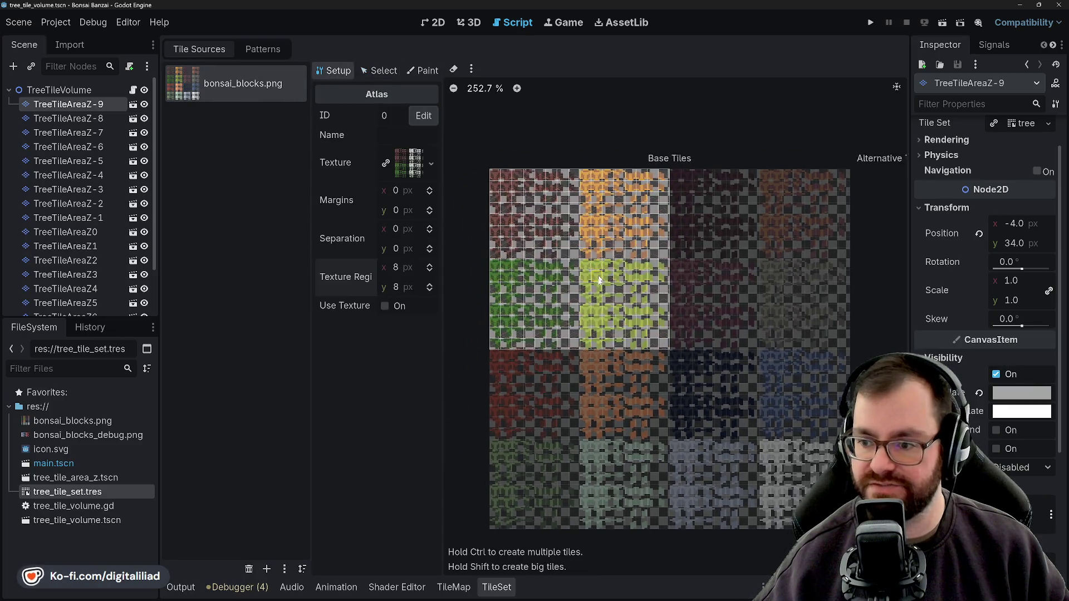
pyautogui.moveTo(676, 191)
pyautogui.mouseDown()
pyautogui.moveTo(840, 196)
pyautogui.moveTo(688, 200)
pyautogui.moveTo(835, 216)
pyautogui.moveTo(688, 222)
pyautogui.moveTo(674, 235)
pyautogui.moveTo(831, 240)
pyautogui.moveTo(686, 253)
pyautogui.moveTo(841, 267)
pyautogui.moveTo(676, 271)
pyautogui.moveTo(844, 281)
pyautogui.moveTo(671, 302)
pyautogui.moveTo(840, 304)
pyautogui.moveTo(683, 316)
pyautogui.moveTo(843, 334)
pyautogui.moveTo(675, 340)
pyautogui.moveTo(855, 351)
pyautogui.moveTo(674, 362)
pyautogui.mouseUp()
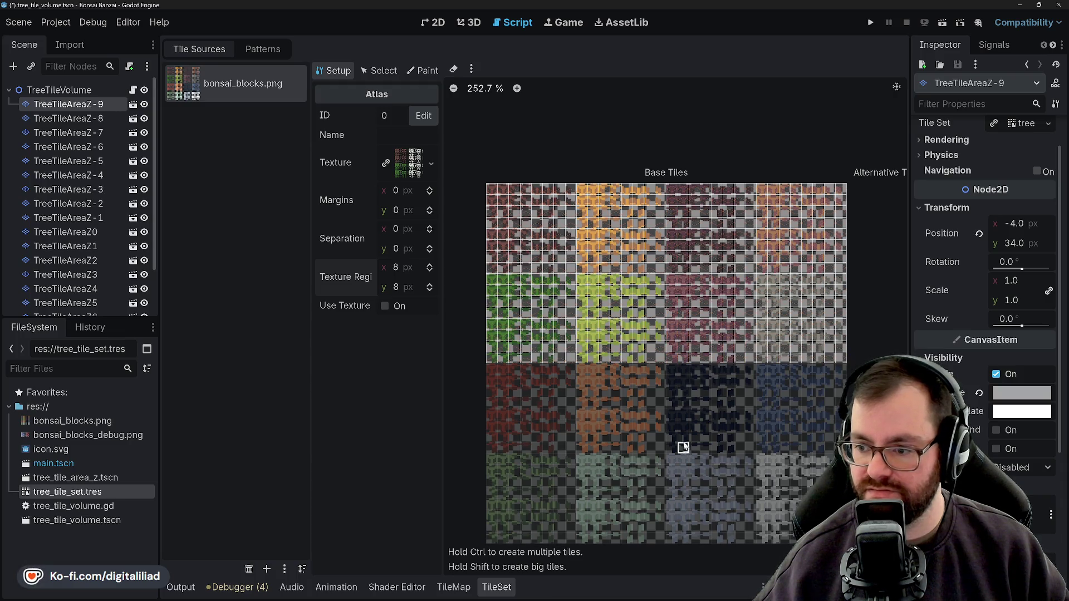
pyautogui.moveTo(536, 336)
pyautogui.mouseDown()
pyautogui.moveTo(513, 327)
pyautogui.moveTo(864, 329)
pyautogui.moveTo(753, 328)
pyautogui.mouseUp()
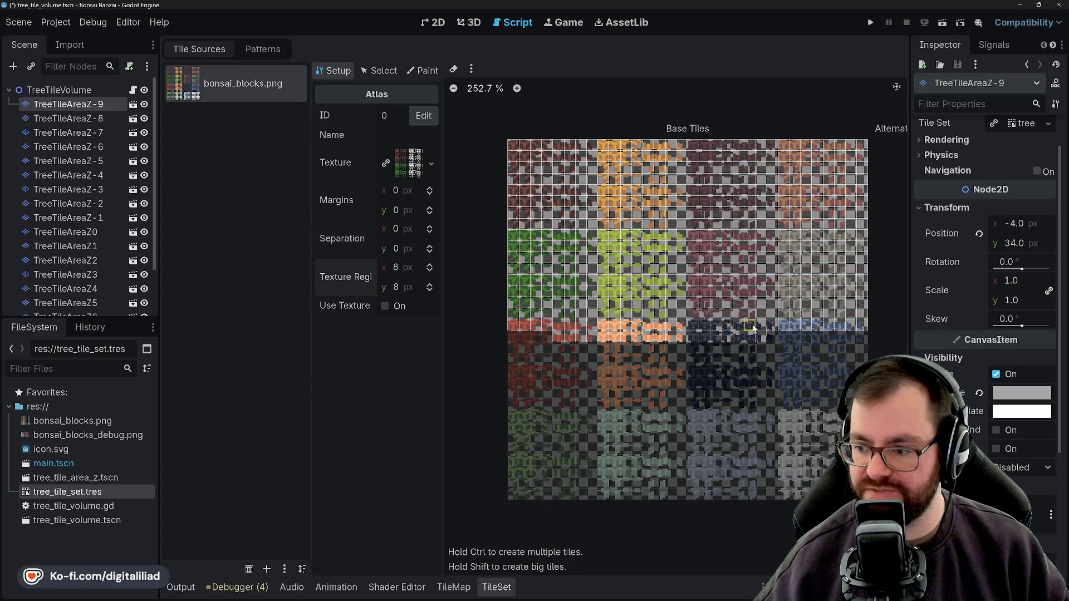
# Auto-create atlas tiles where there are pixels, then fill four empty cells in the left column
pyautogui.click(472, 69)
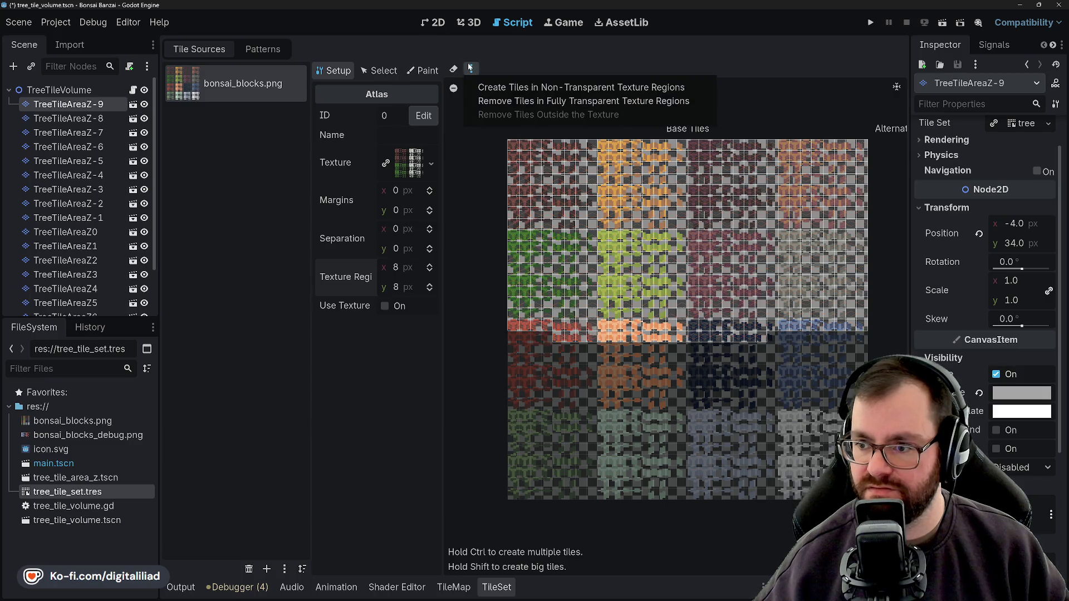
pyautogui.click(503, 94)
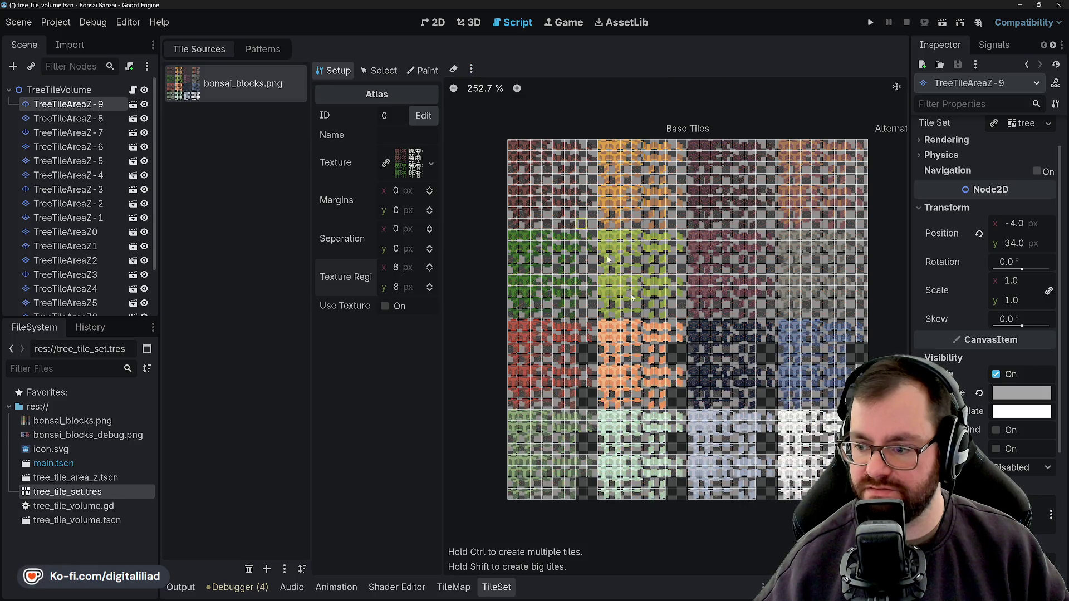
pyautogui.scroll(-1, 596, 289)
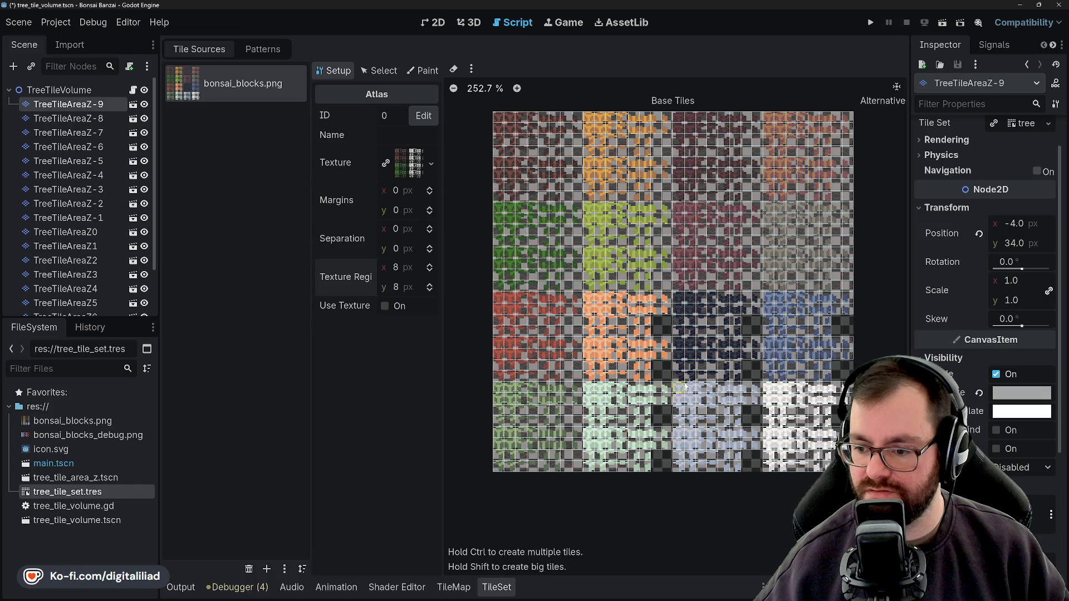
pyautogui.click(657, 319)
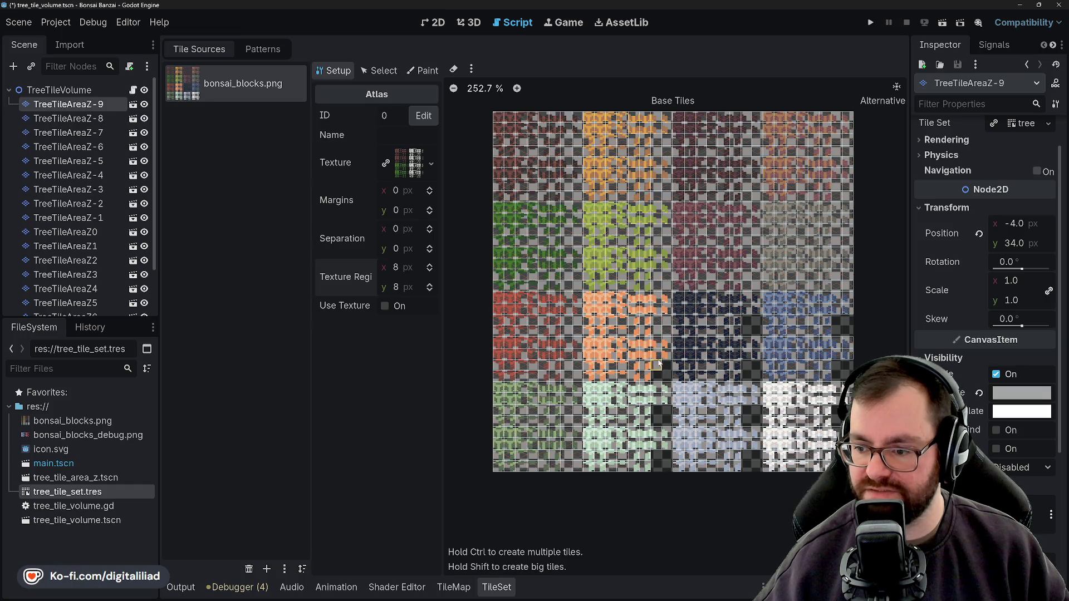
pyautogui.click(656, 373)
pyautogui.click(657, 410)
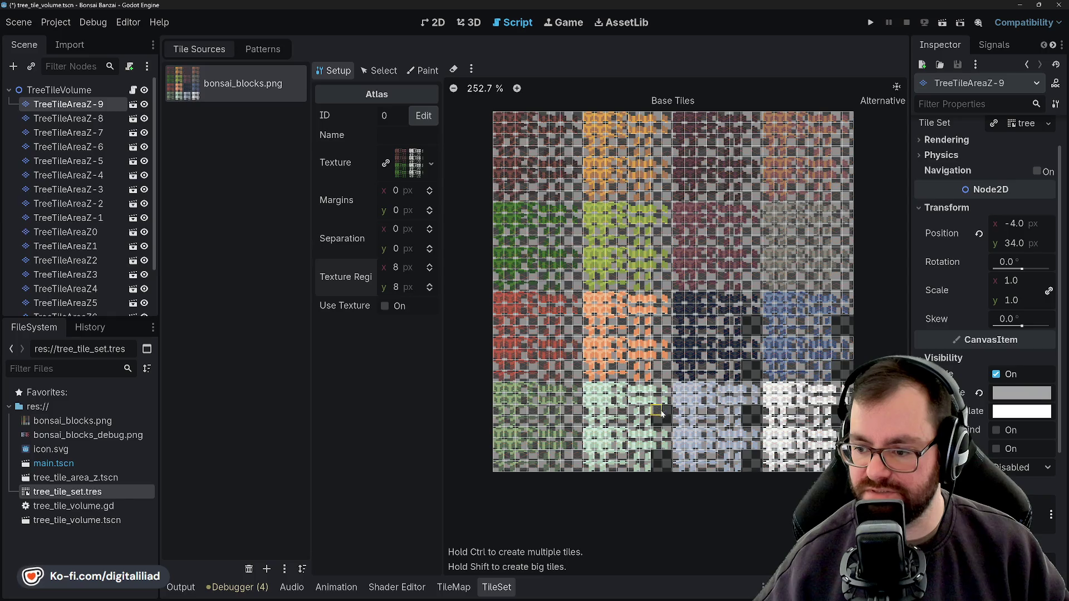
pyautogui.click(657, 455)
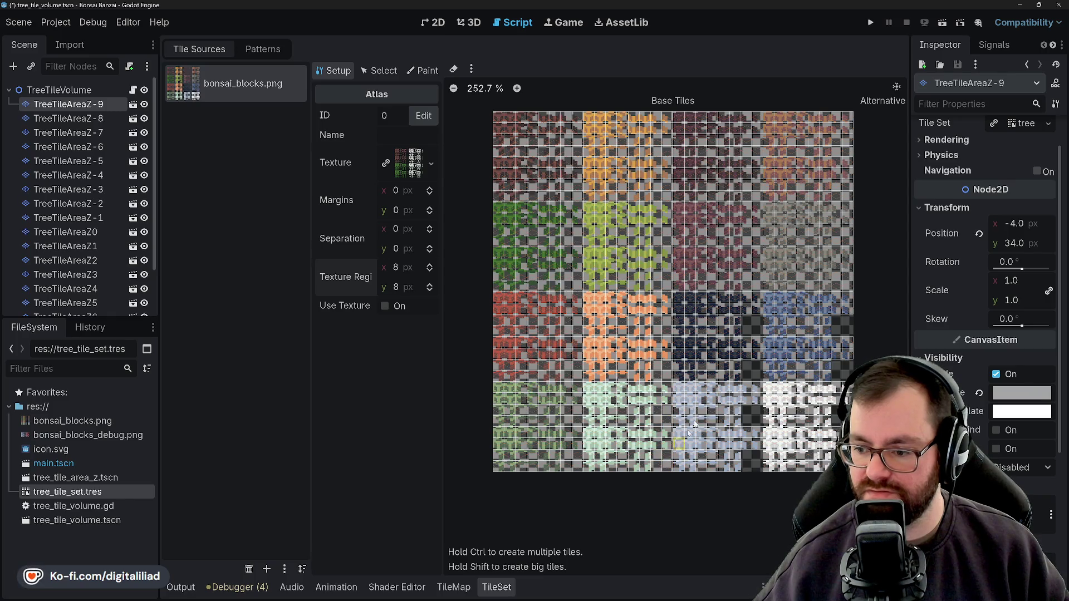
# Create tiles in the remaining empty cells, including beside the blue tiles, then select every atlas tile
pyautogui.click(755, 324)
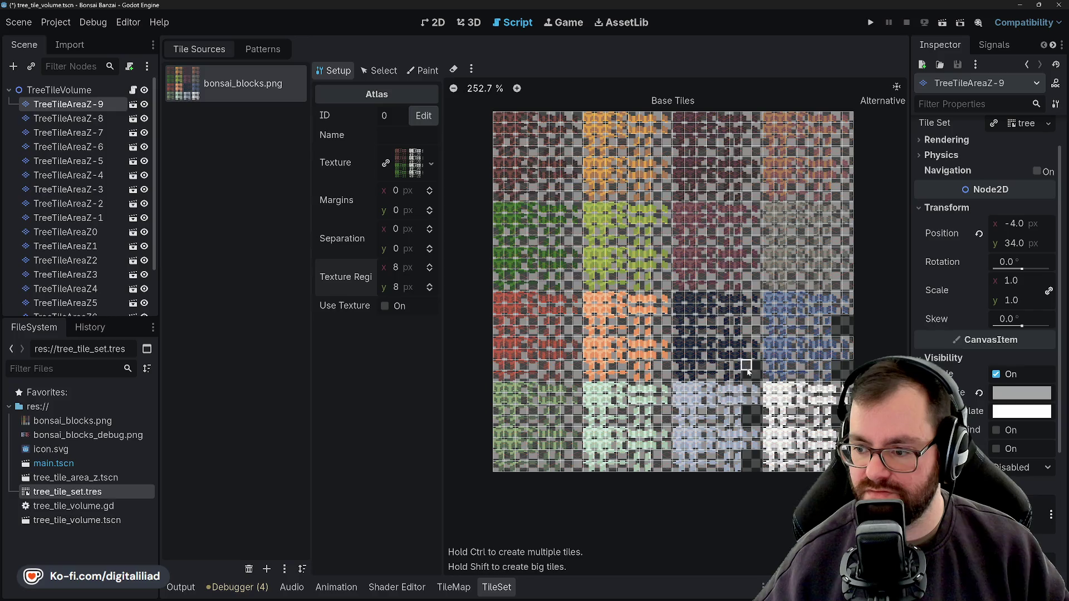
pyautogui.click(747, 416)
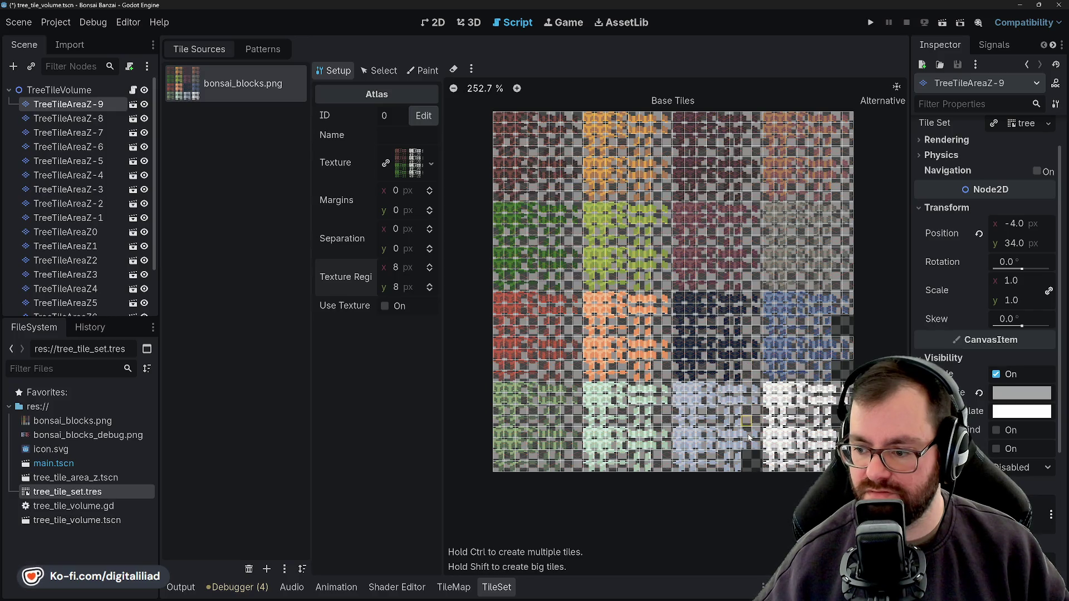
pyautogui.click(754, 459)
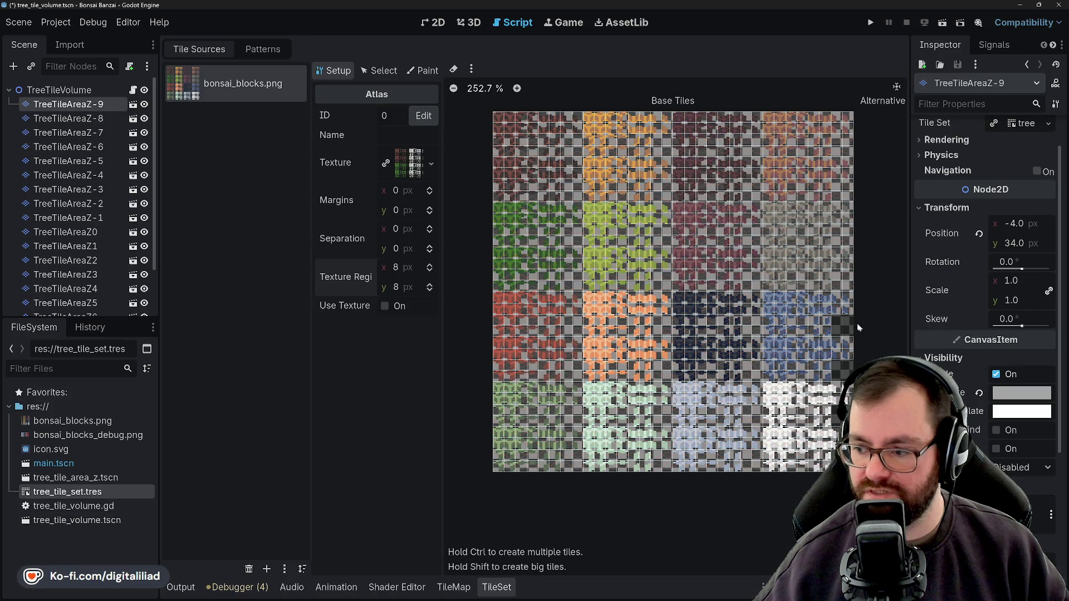
pyautogui.click(842, 333)
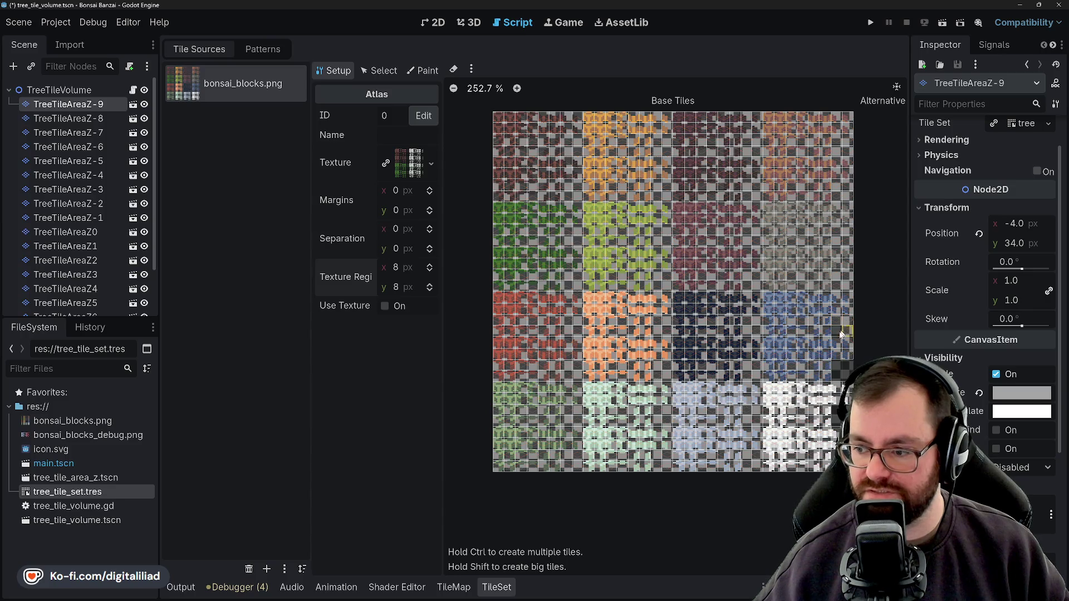
pyautogui.click(841, 369)
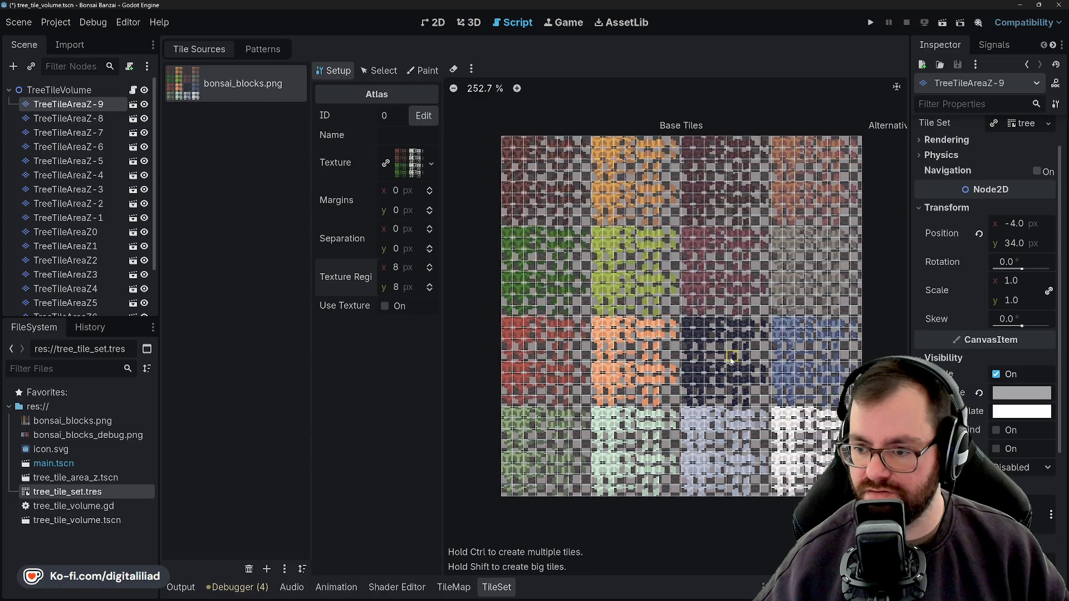
pyautogui.click(390, 73)
pyautogui.moveTo(487, 102)
pyautogui.mouseDown()
pyautogui.moveTo(510, 139)
pyautogui.moveTo(862, 484)
pyautogui.mouseUp()
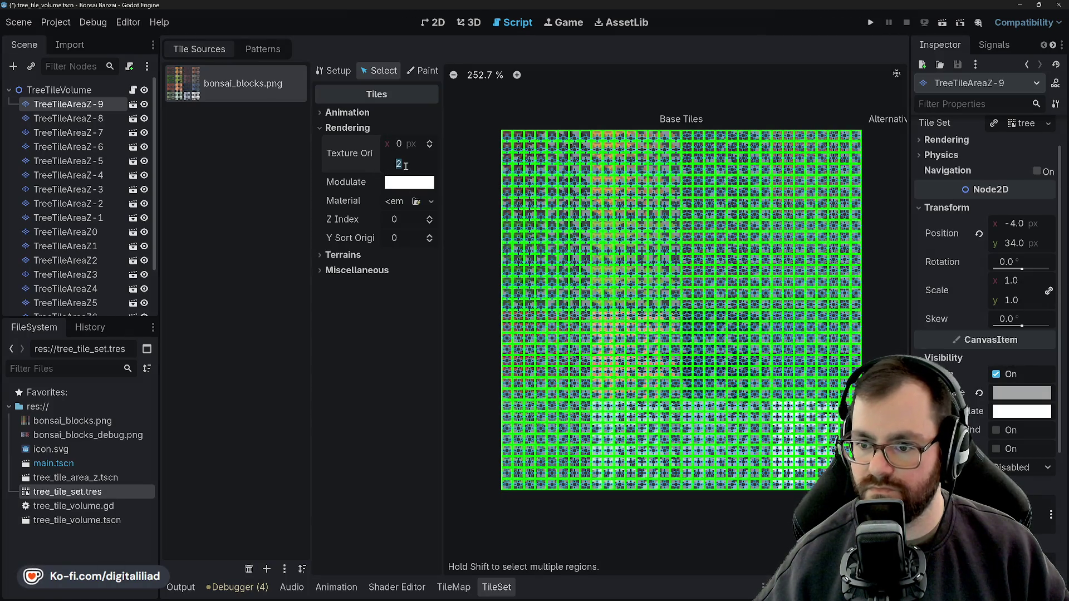
# Set the selected tiles' y texture origin to 2 px, then reset it to 0
pyautogui.write('2')
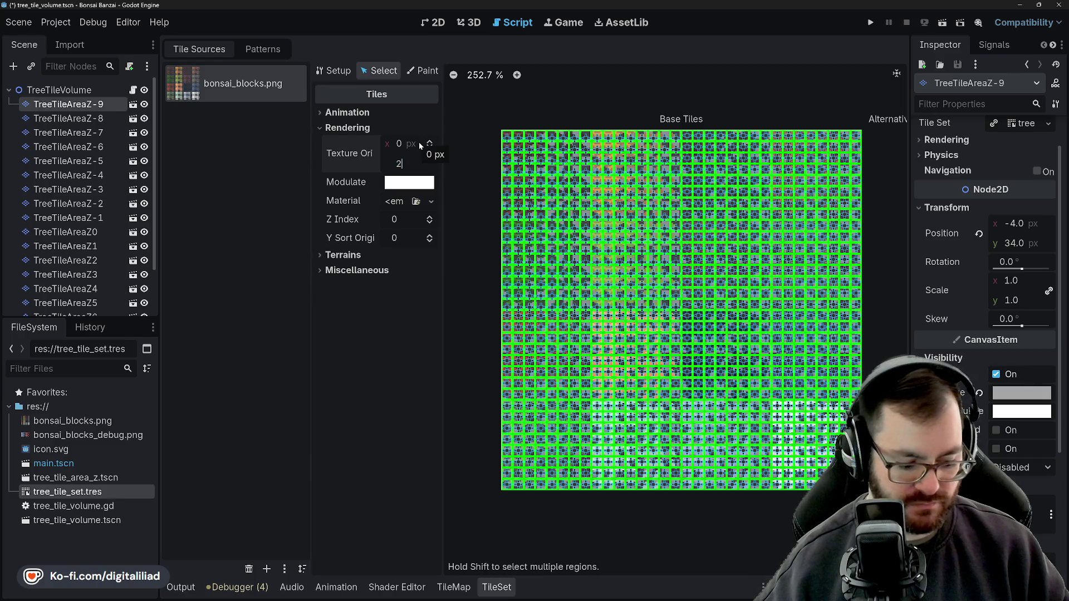
pyautogui.press('capslock')
pyautogui.press('Return')
pyautogui.press('capslock')
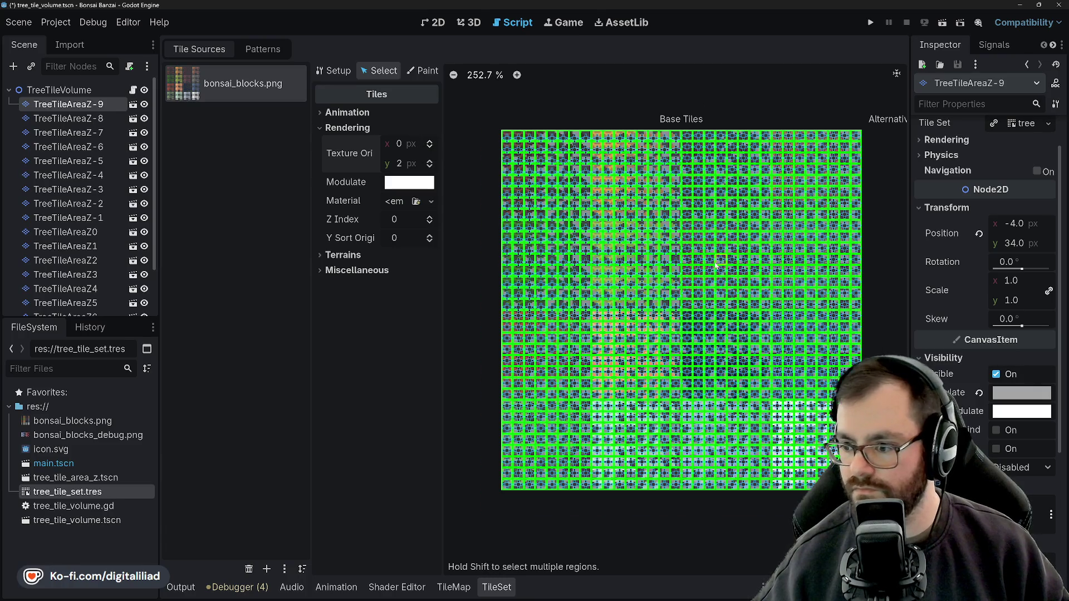
pyautogui.scroll(1, 716, 264)
pyautogui.scroll(-1, 467, 191)
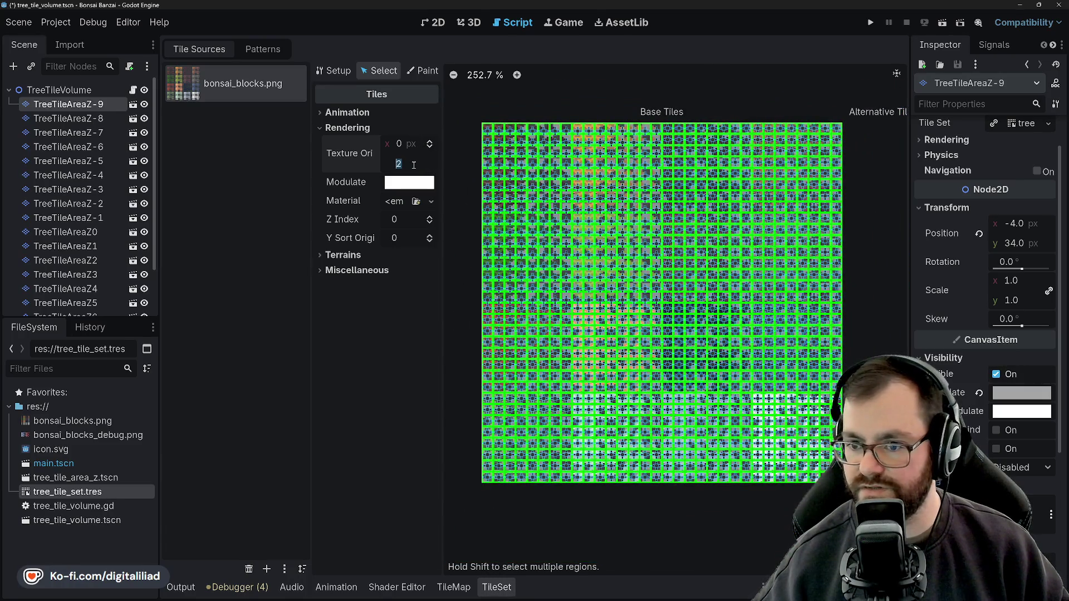
pyautogui.write('0')
pyautogui.press('Return')
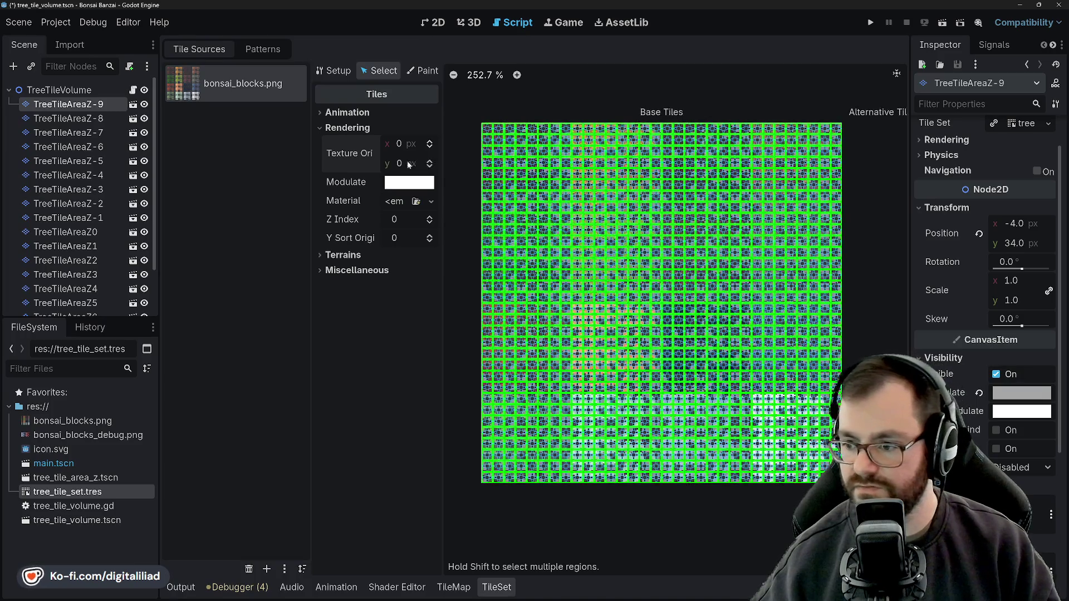
# Set the y texture origin back to 2 px and save the tile set
pyautogui.click(408, 163)
pyautogui.write('2')
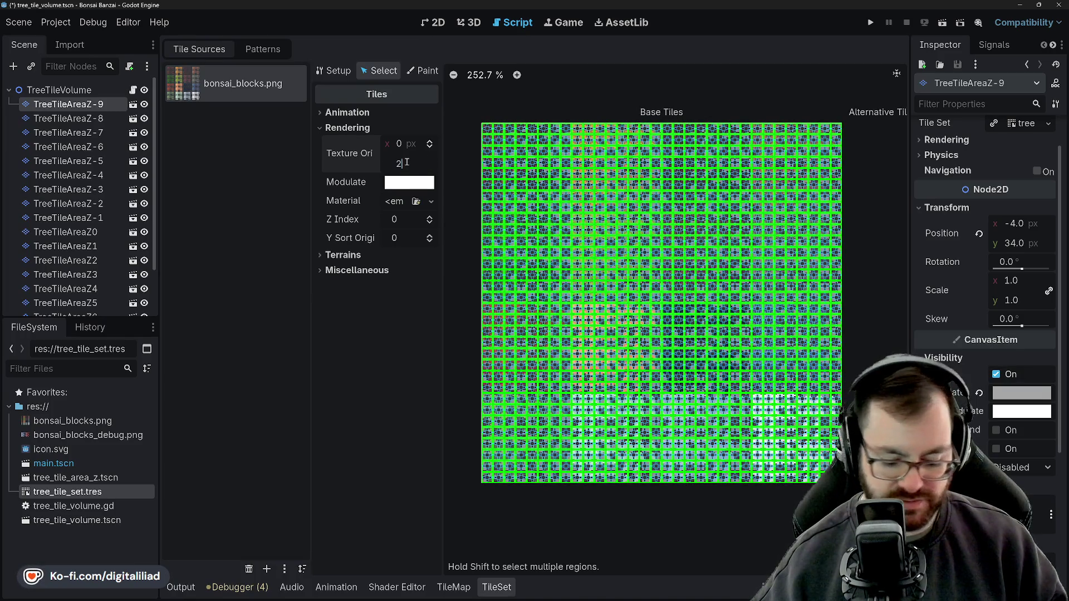
pyautogui.press('Return')
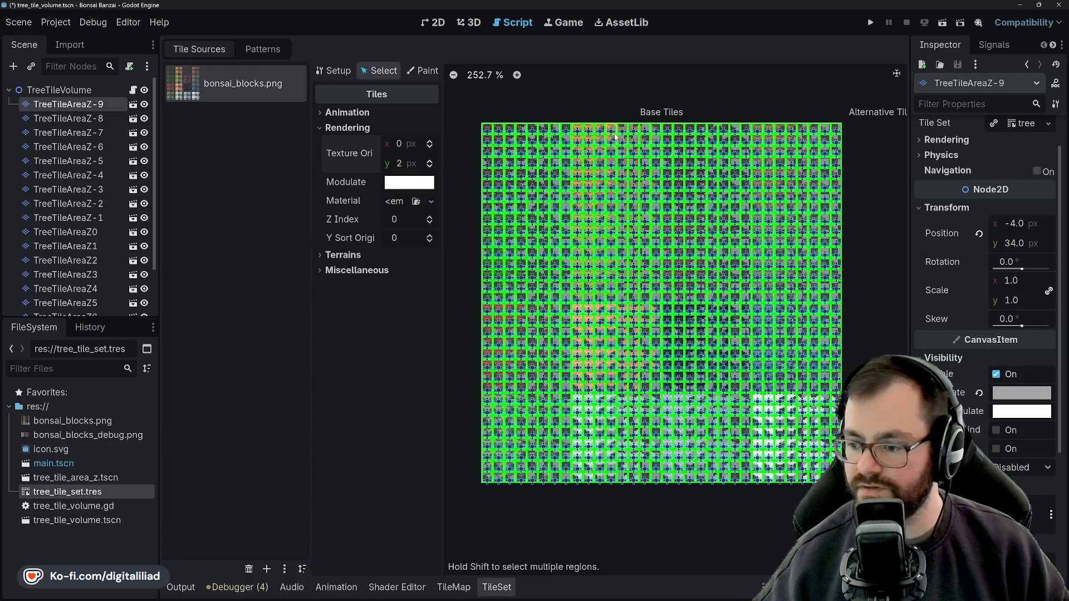
pyautogui.scroll(5, 638, 159)
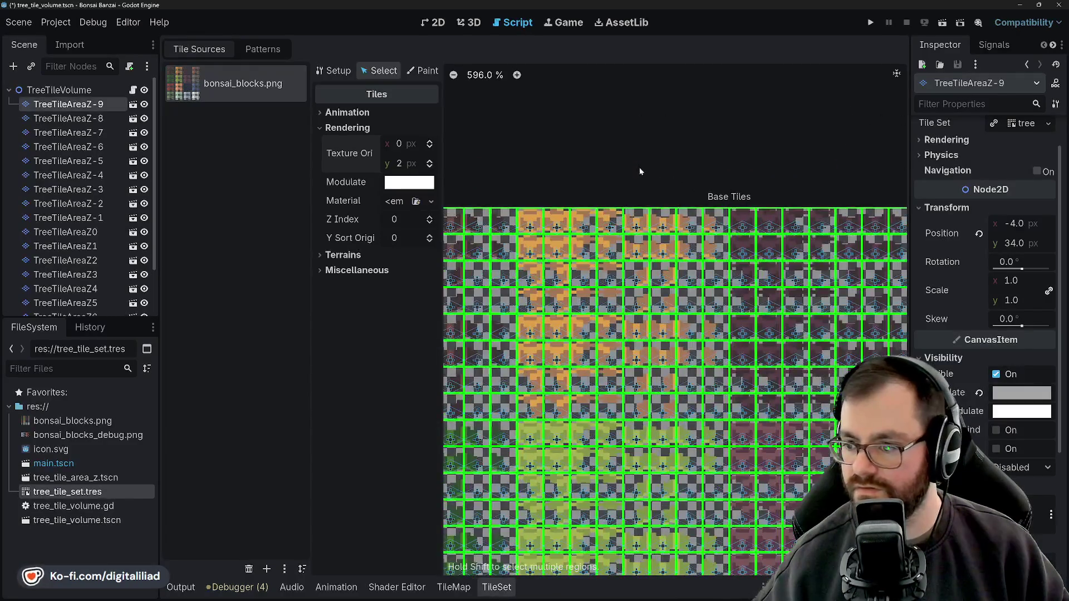
pyautogui.scroll(-3, 646, 155)
pyautogui.hotkey('ctrl', 's')
pyautogui.scroll(-2, 647, 160)
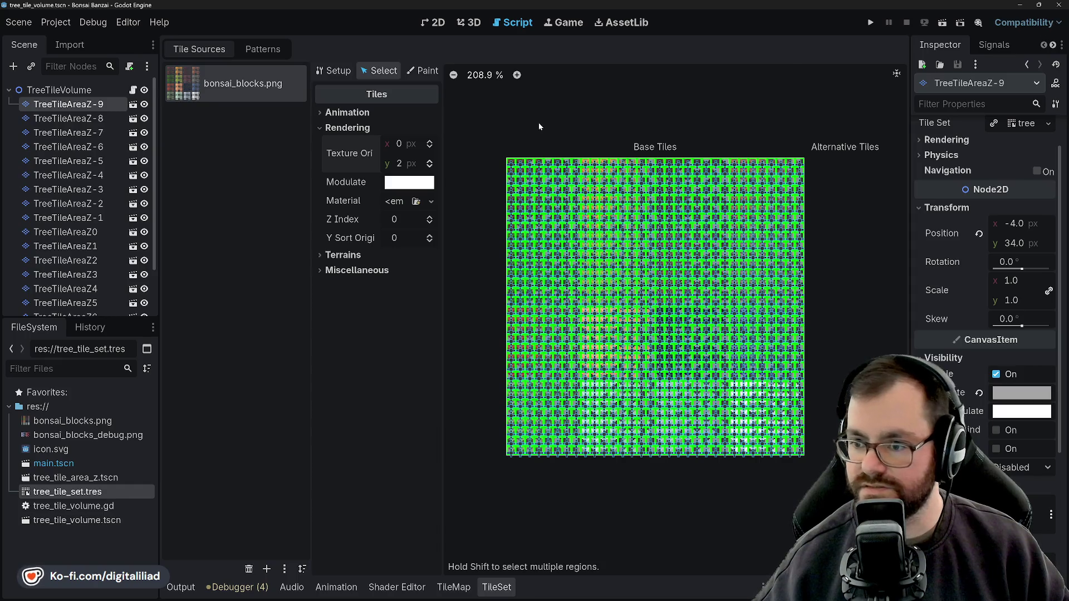
pyautogui.click(85, 90)
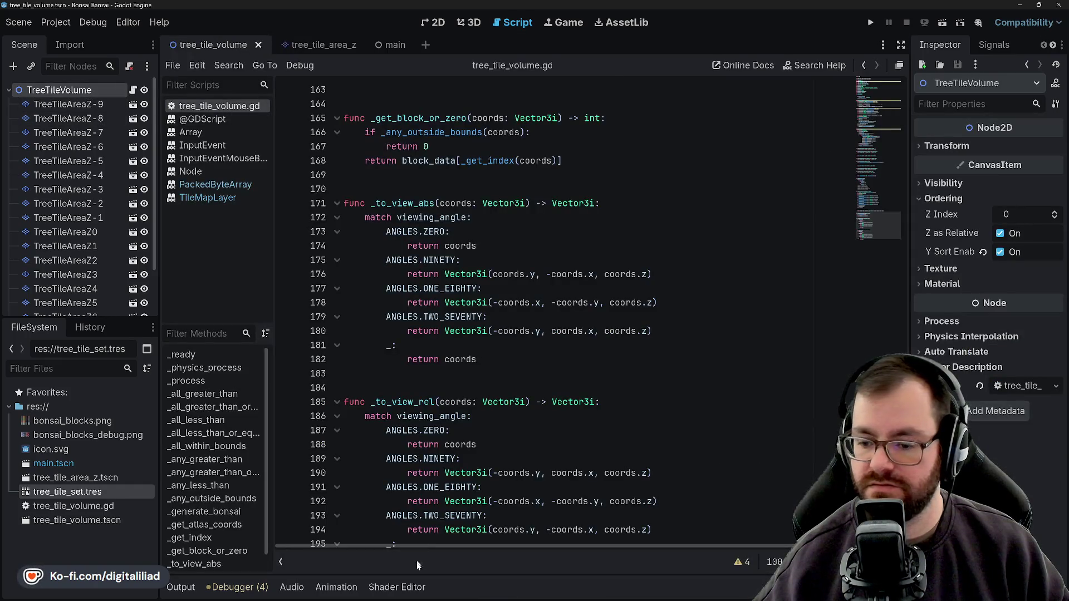
# With TreeTileVolume selected, run the project to view the bonsai, then stop the game
pyautogui.click(113, 106)
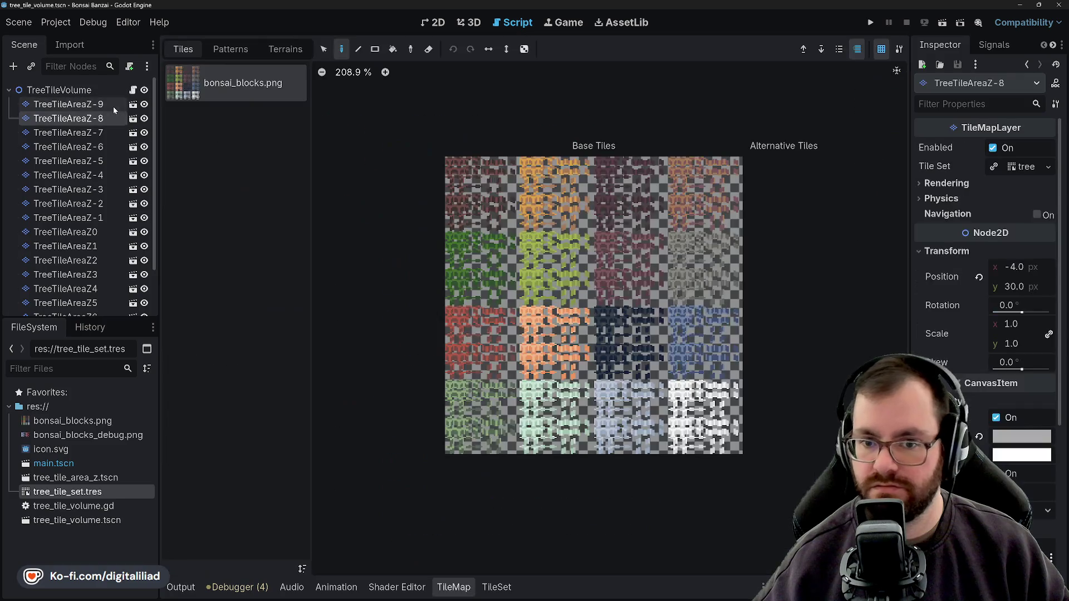
pyautogui.click(67, 90)
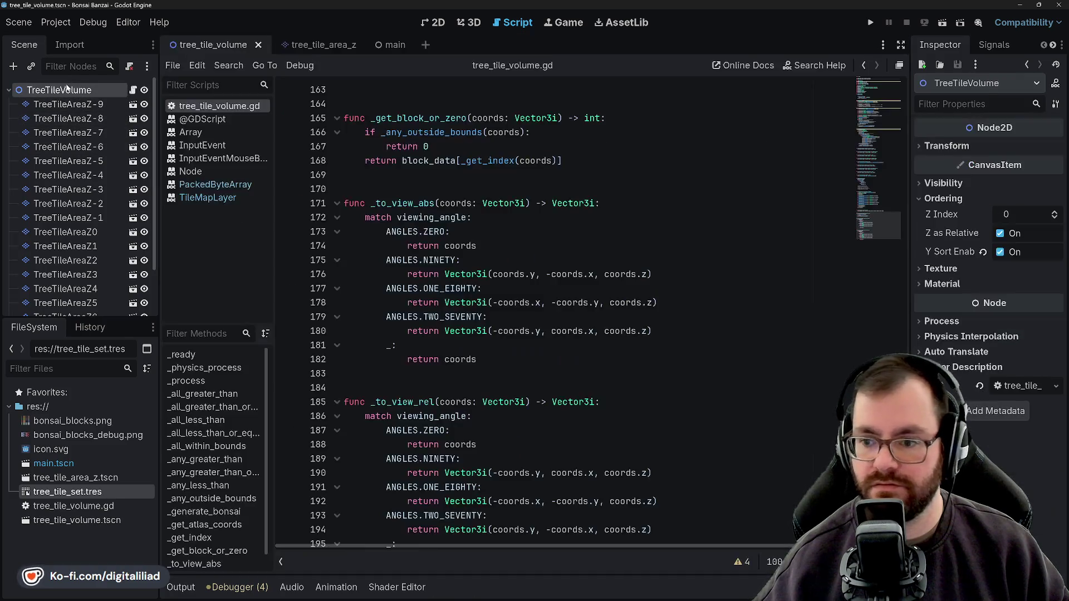
pyautogui.click(872, 22)
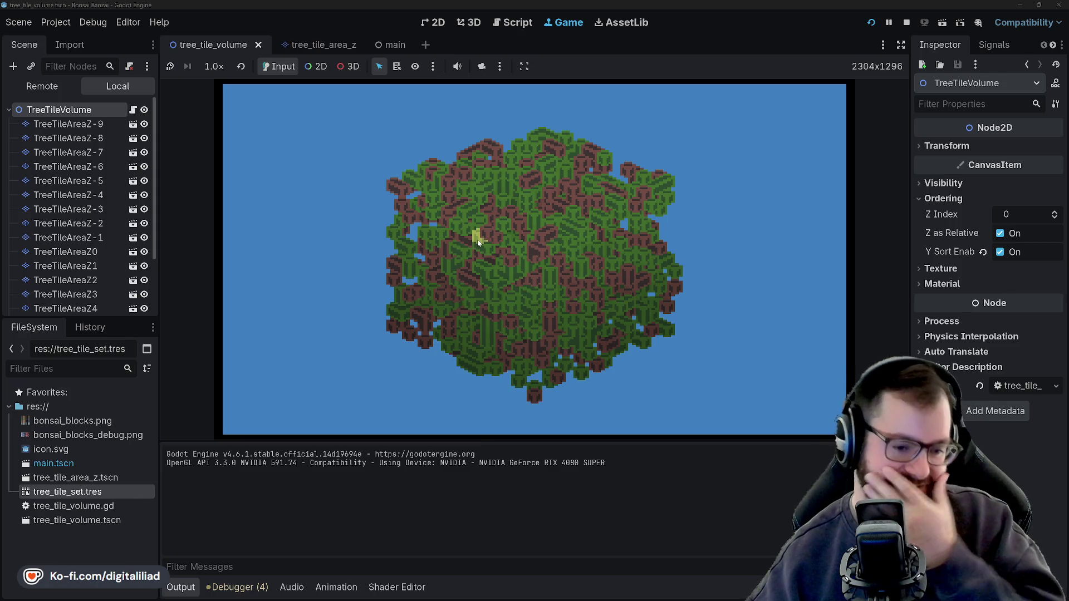
pyautogui.click(907, 23)
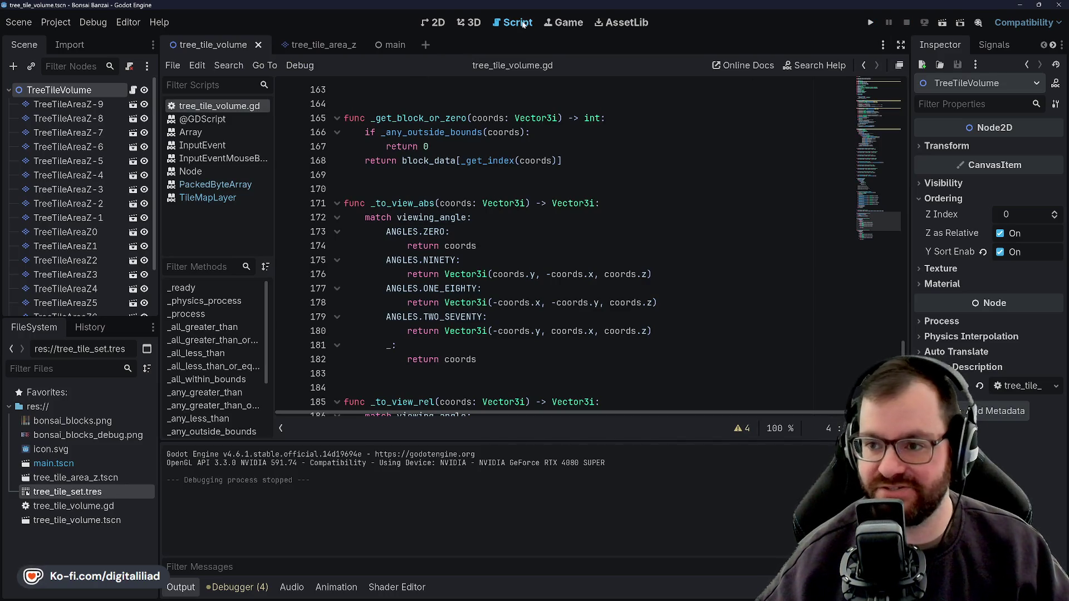
pyautogui.click(438, 22)
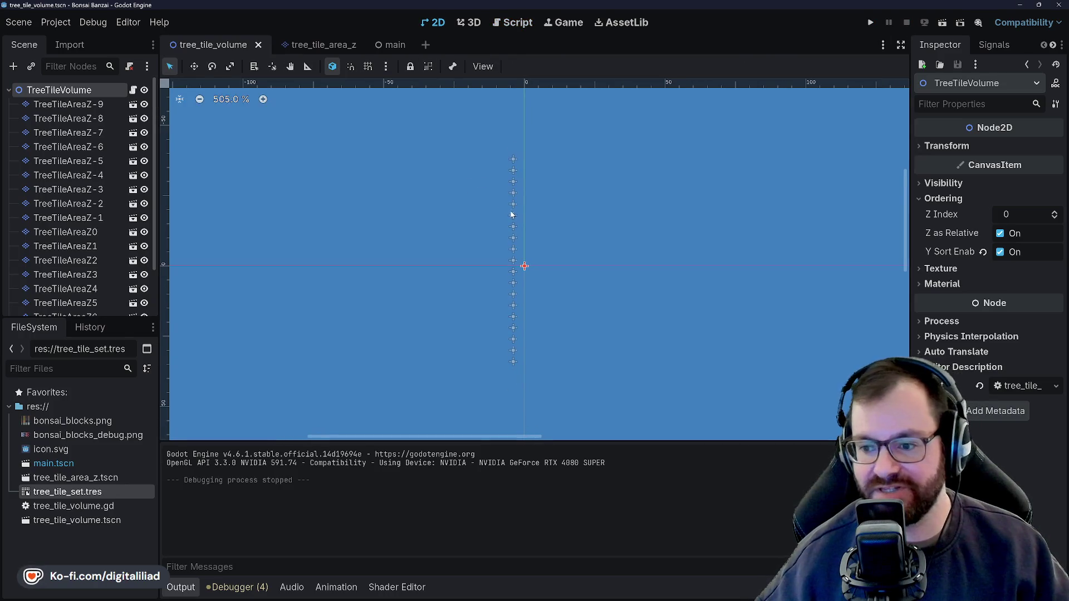
pyautogui.click(510, 22)
pyautogui.scroll(3, 381, 176)
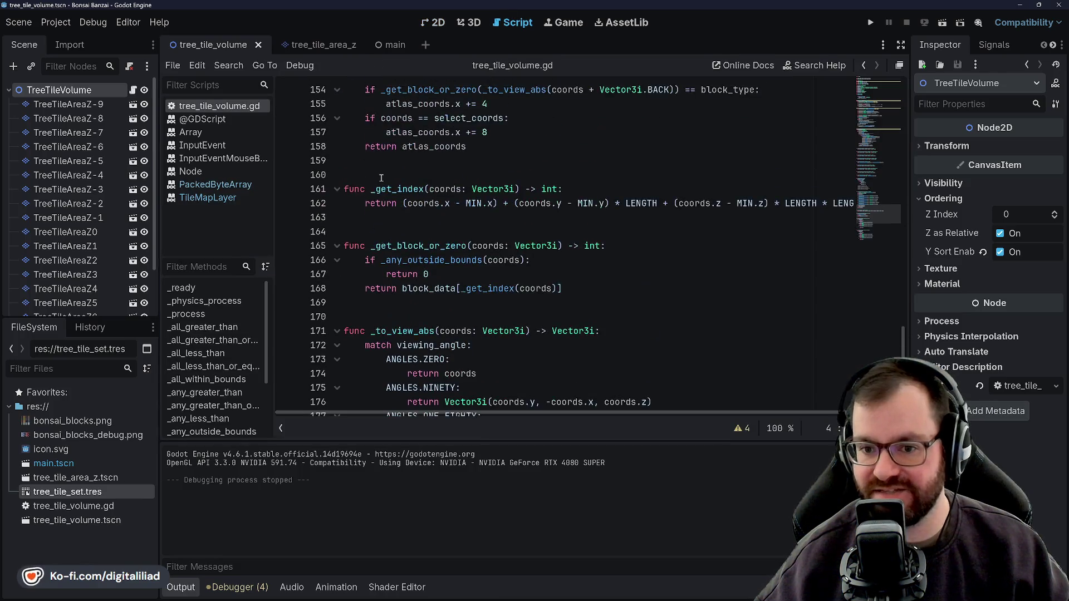
pyautogui.scroll(-8, 389, 191)
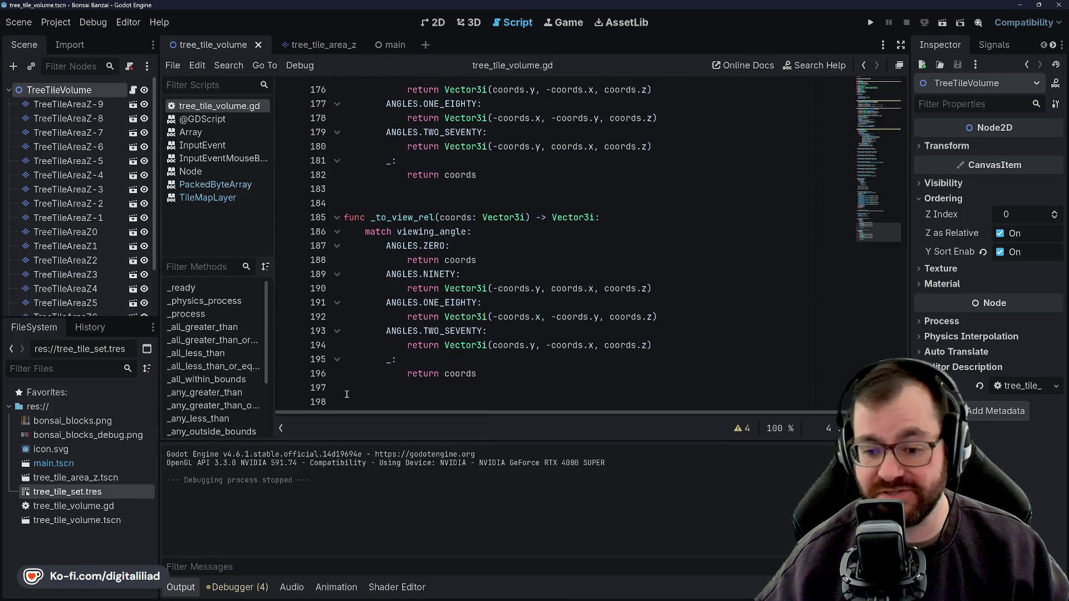
pyautogui.click(177, 588)
pyautogui.scroll(20, 447, 382)
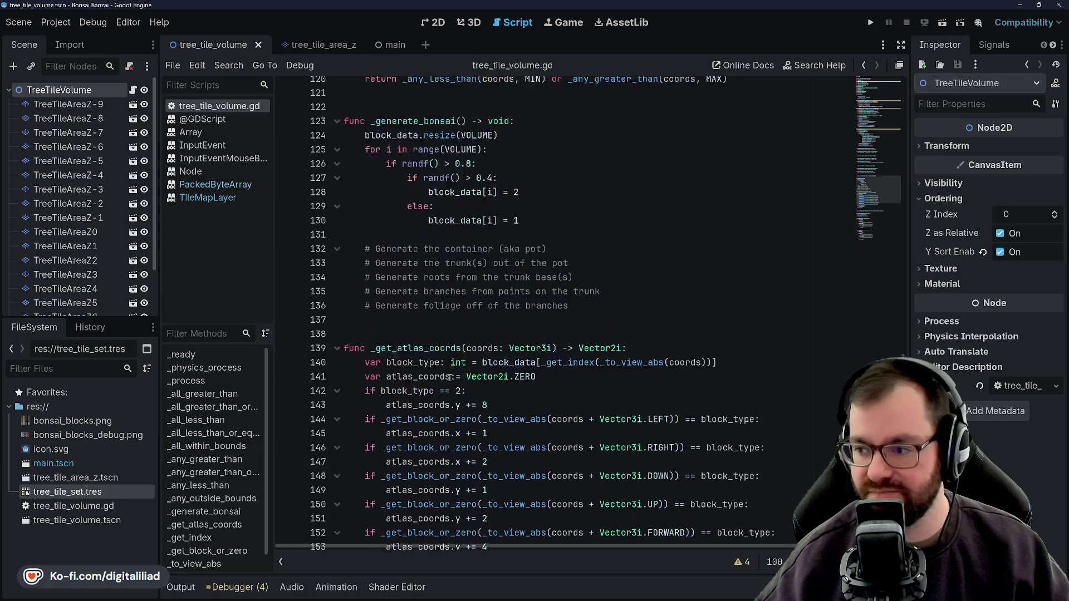
pyautogui.scroll(20, 448, 382)
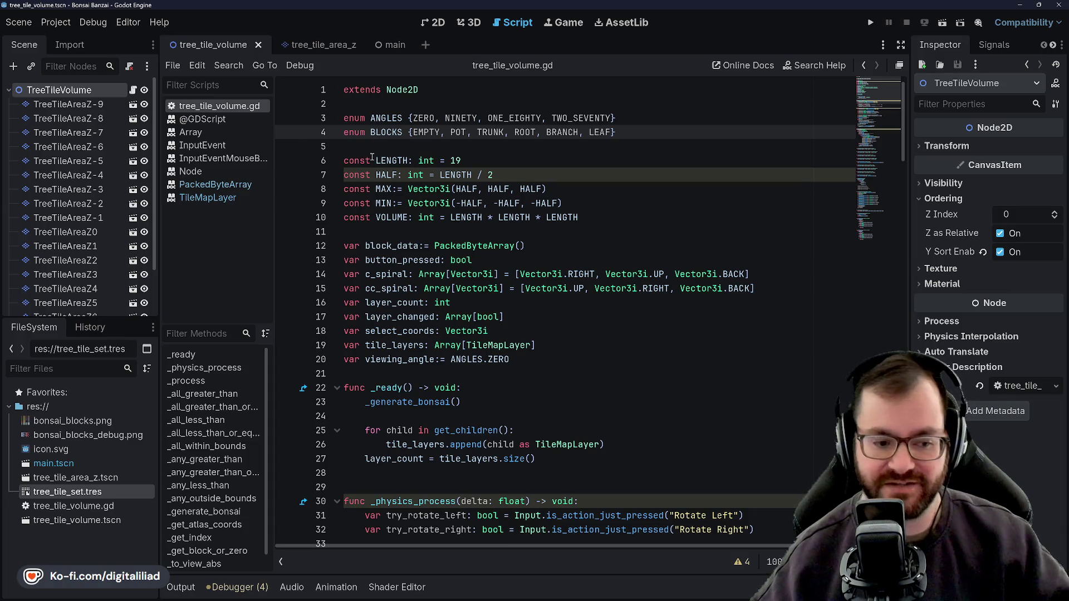
pyautogui.click(507, 150)
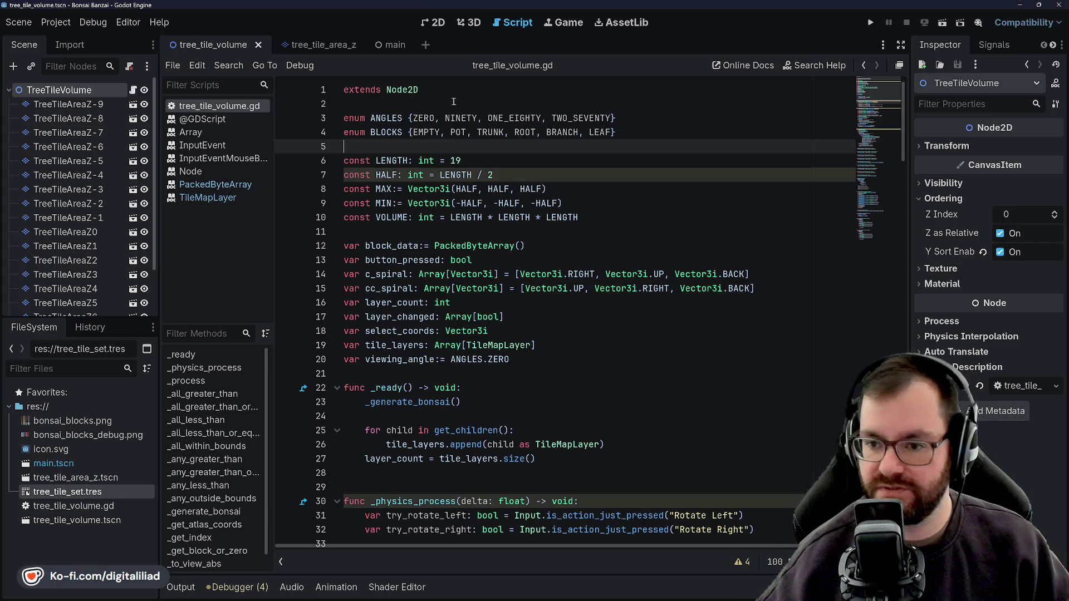
pyautogui.click(542, 165)
pyautogui.press('Down')
pyautogui.press('Down')
pyautogui.press('Down')
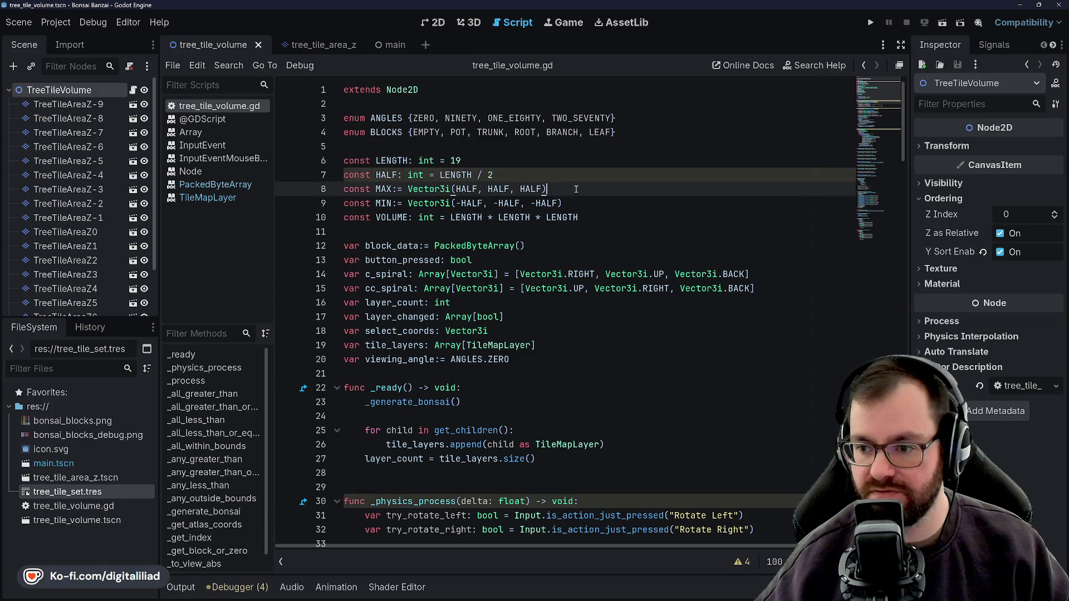
pyautogui.press('Down')
pyautogui.press('Down')
pyautogui.press('Down')
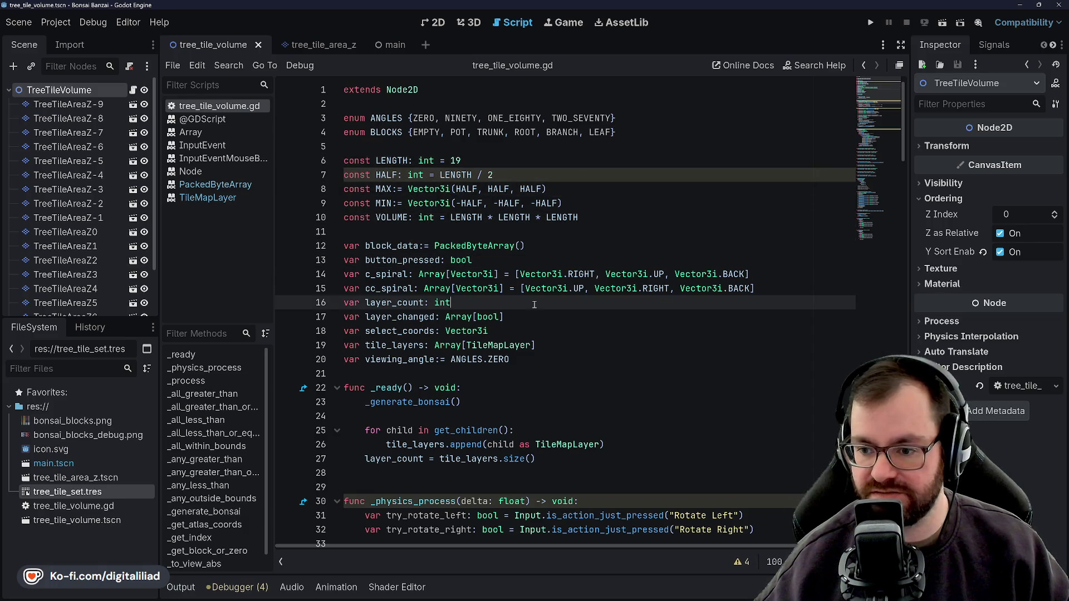
pyautogui.scroll(-4, 527, 379)
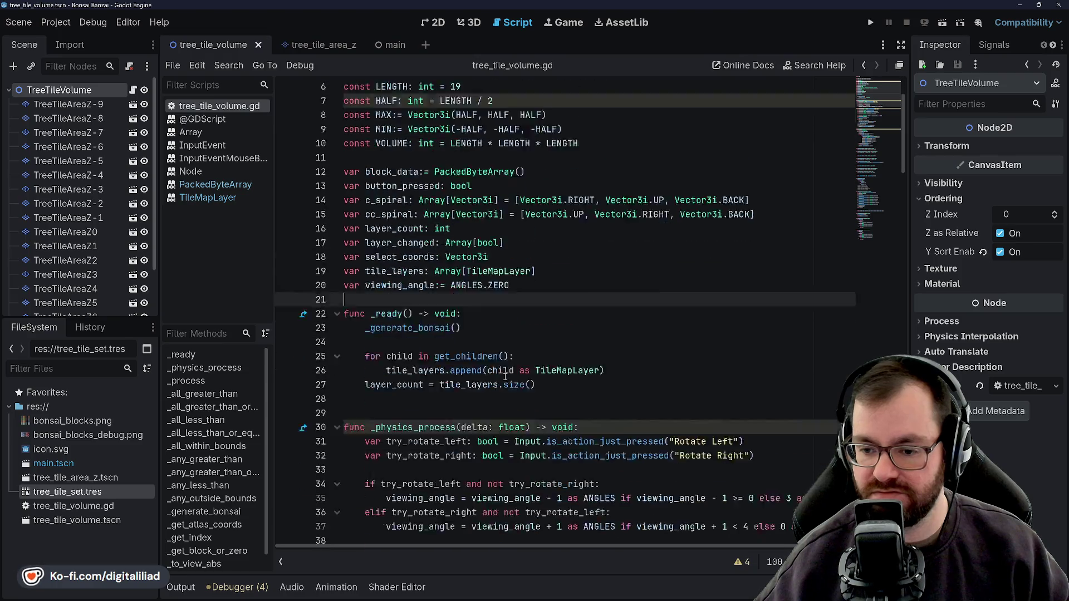
pyautogui.press('Down')
pyautogui.press('Down')
pyautogui.press('Down')
pyautogui.press('Down')
pyautogui.press('Down')
pyautogui.press('Down')
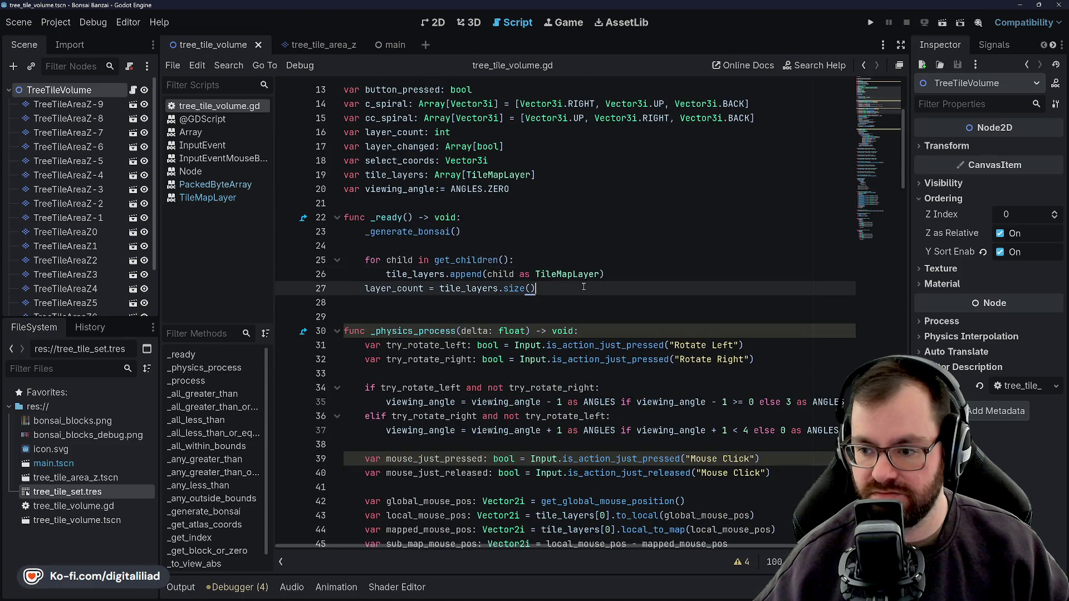
pyautogui.scroll(-3, 477, 313)
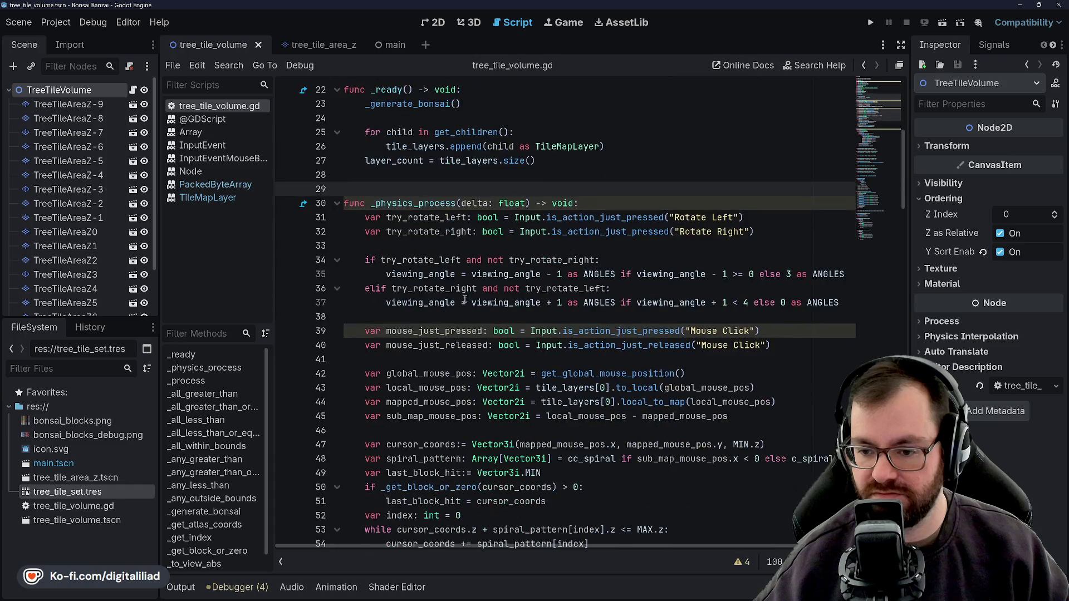
pyautogui.press('Down')
pyautogui.press('Down')
pyautogui.press('Down')
pyautogui.click(403, 302)
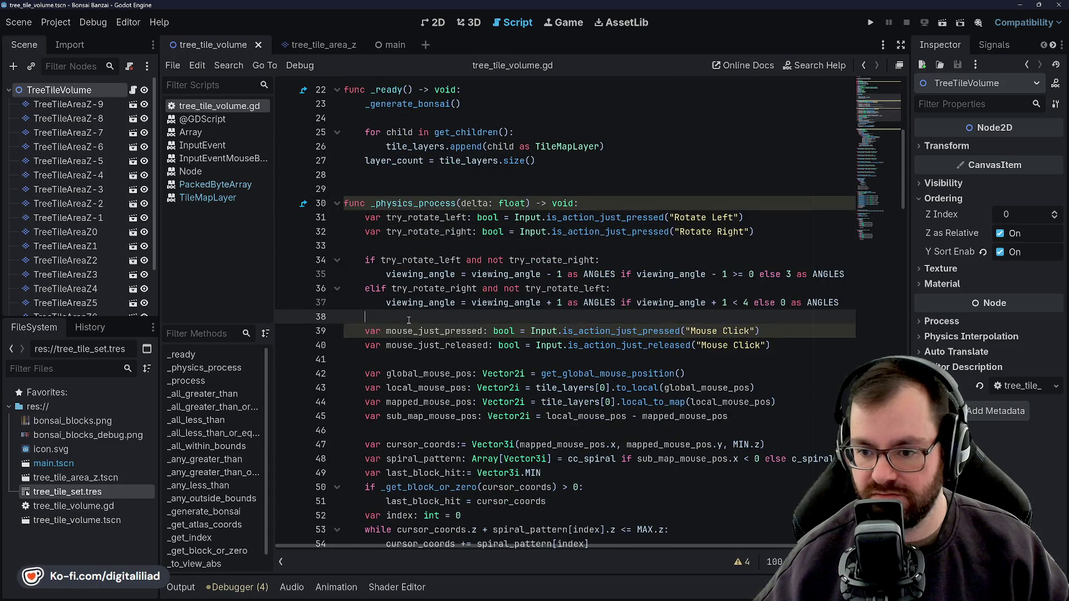
pyautogui.scroll(-3, 406, 290)
pyautogui.press('Down')
pyautogui.press('Down')
pyautogui.press('Down')
pyautogui.scroll(-1, 409, 277)
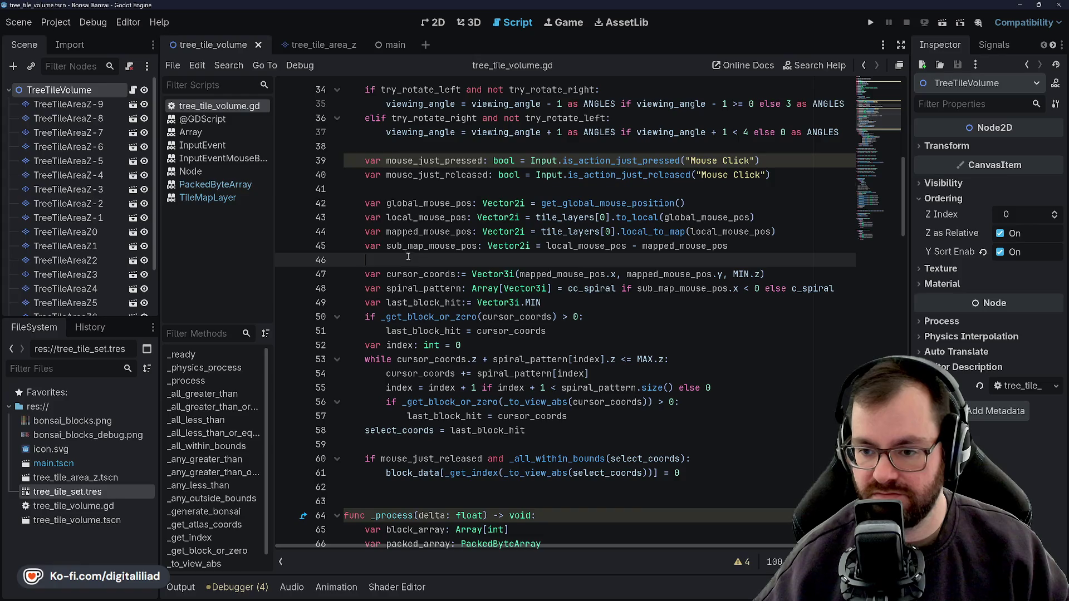
pyautogui.scroll(3, 408, 217)
pyautogui.click(404, 279)
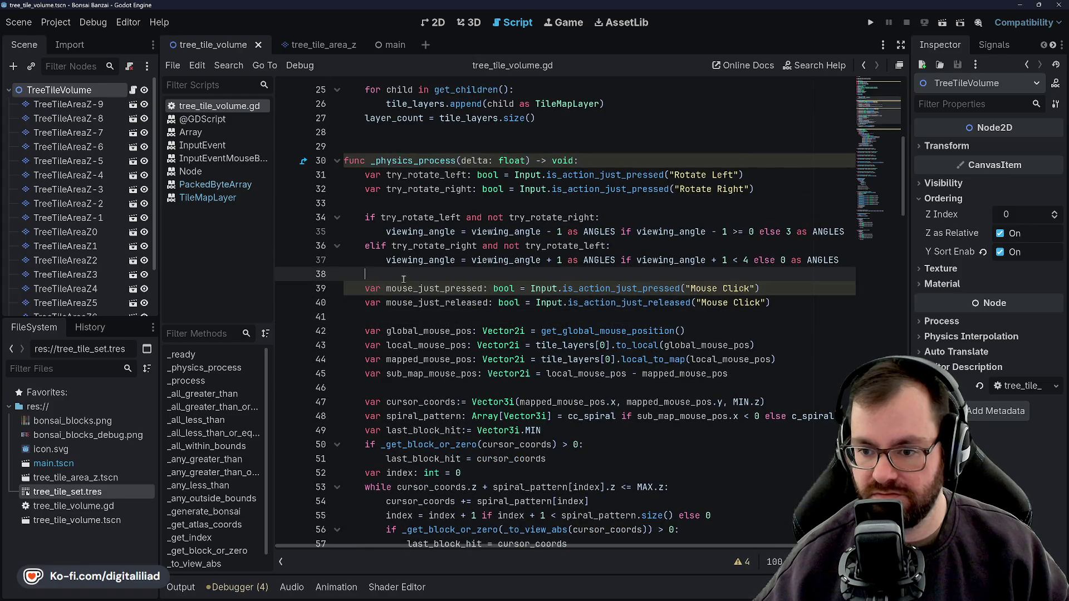
pyautogui.scroll(2, 412, 209)
pyautogui.click(409, 217)
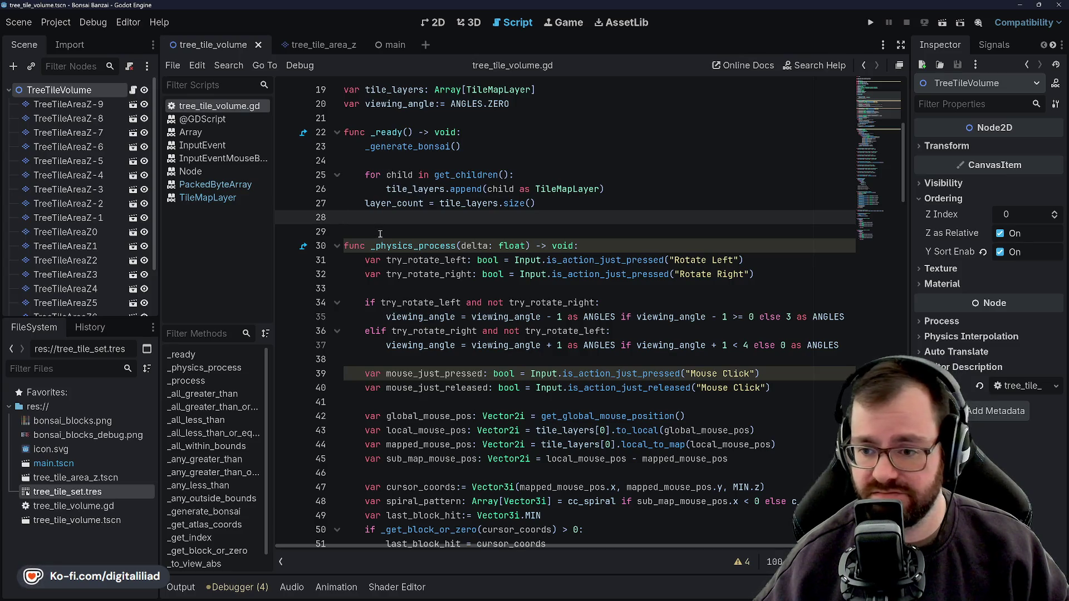
pyautogui.scroll(-20, 381, 234)
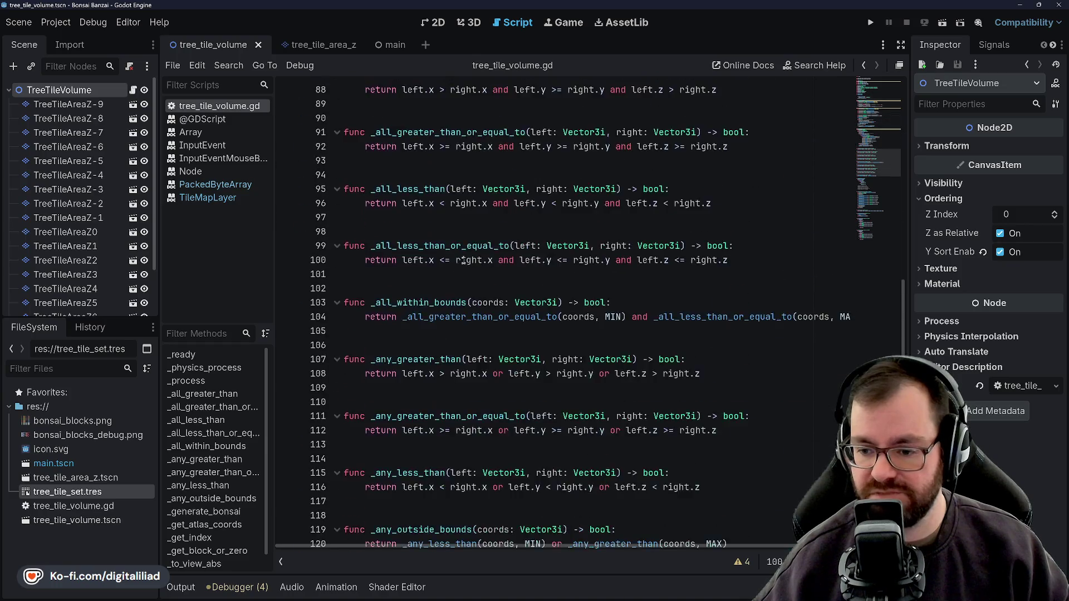
pyautogui.scroll(-9, 463, 262)
pyautogui.doubleClick(395, 288)
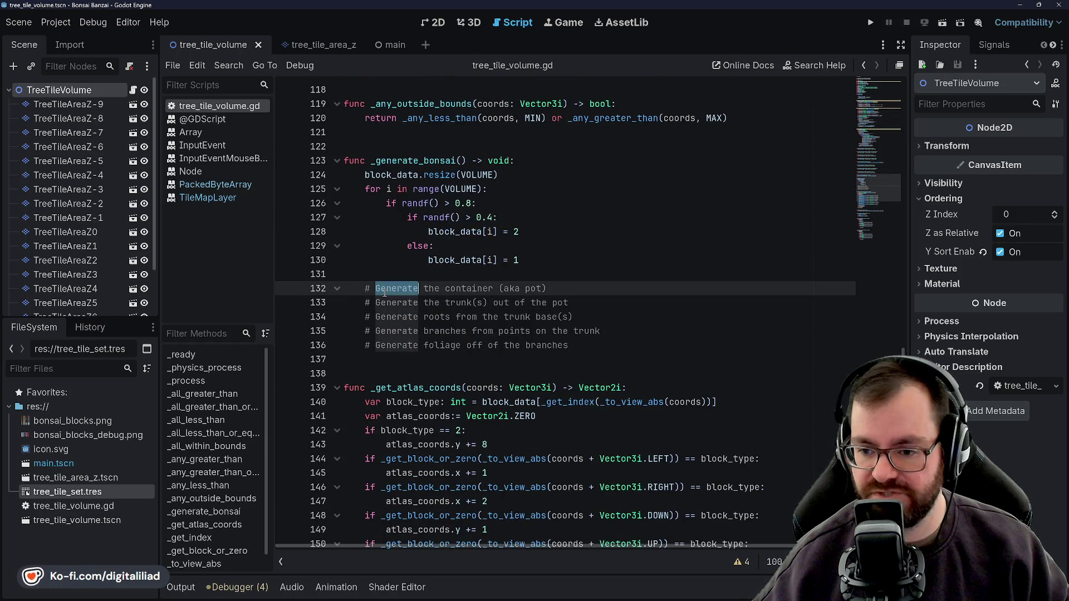
pyautogui.click(449, 284)
pyautogui.click(416, 220)
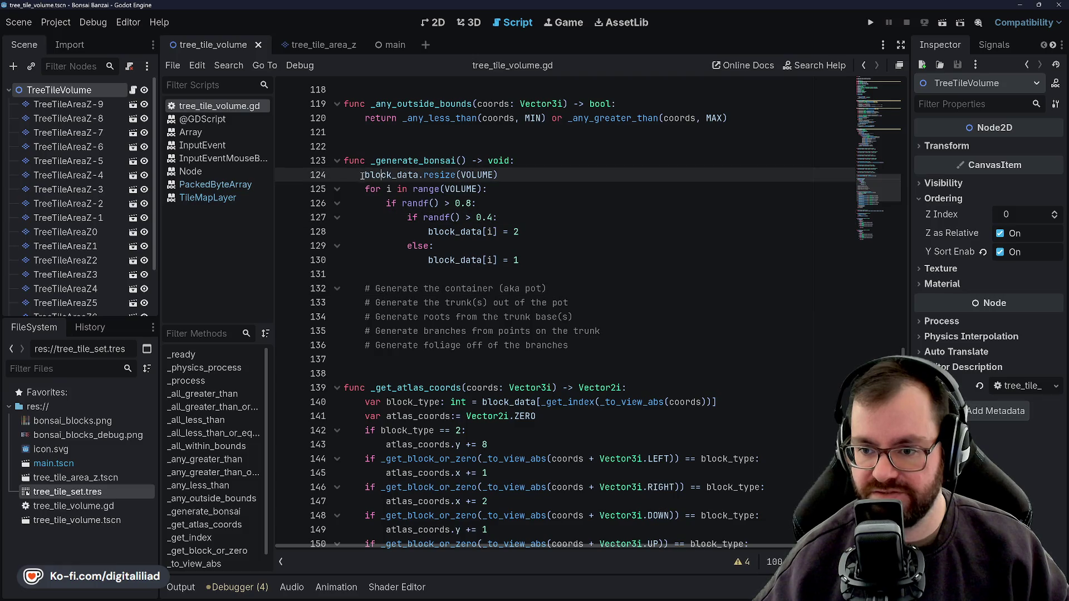
pyautogui.moveTo(364, 174)
pyautogui.mouseDown()
pyautogui.moveTo(496, 220)
pyautogui.moveTo(539, 260)
pyautogui.mouseUp()
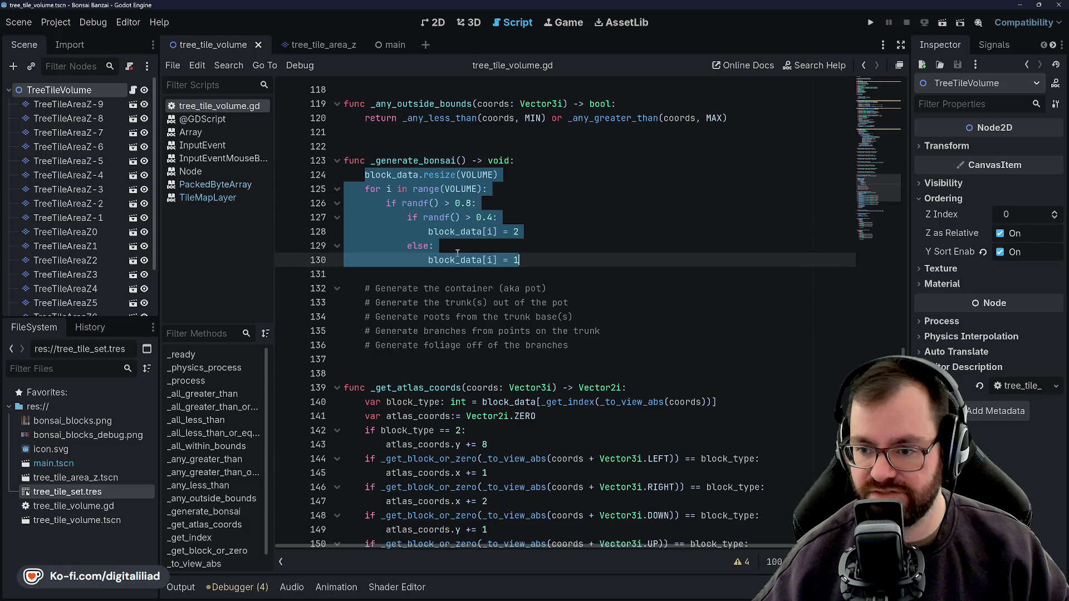
pyautogui.click(445, 189)
pyautogui.scroll(15, 515, 317)
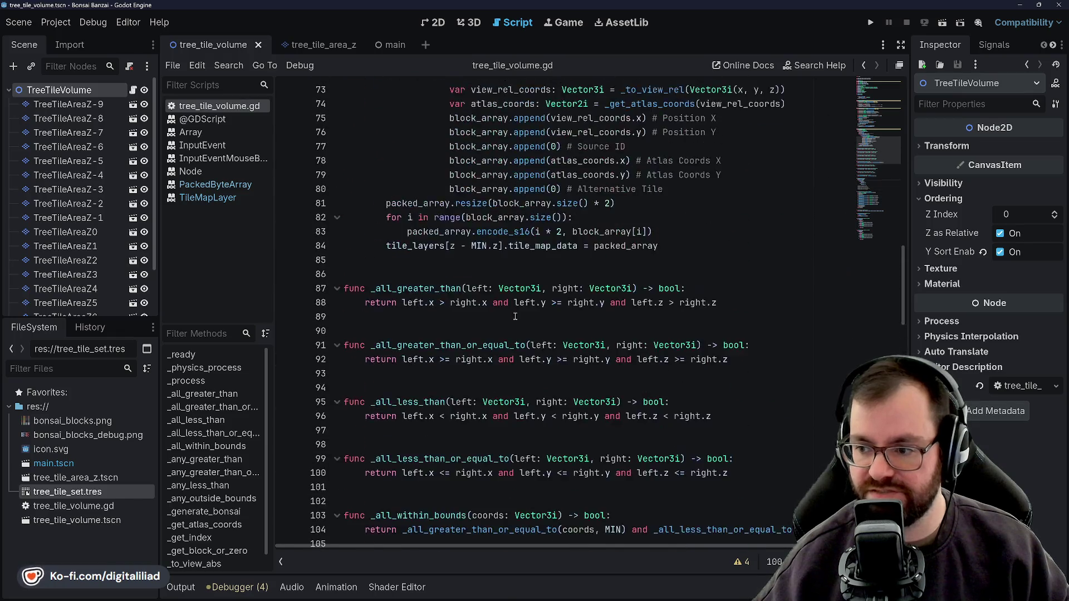
pyautogui.scroll(8, 515, 316)
pyautogui.scroll(-4, 581, 289)
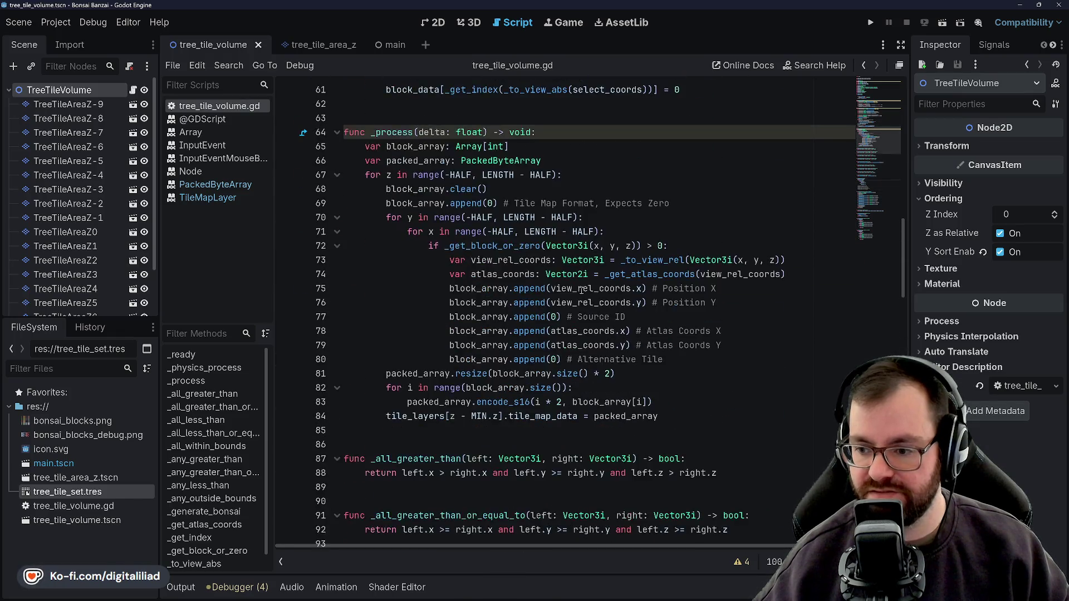
pyautogui.scroll(20, 581, 290)
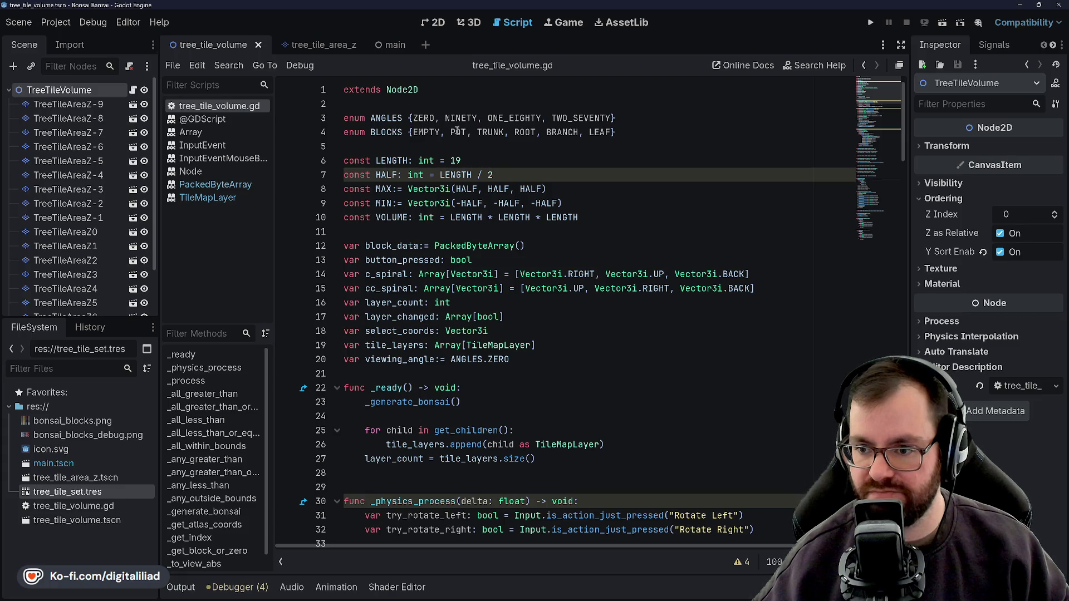
pyautogui.click(478, 134)
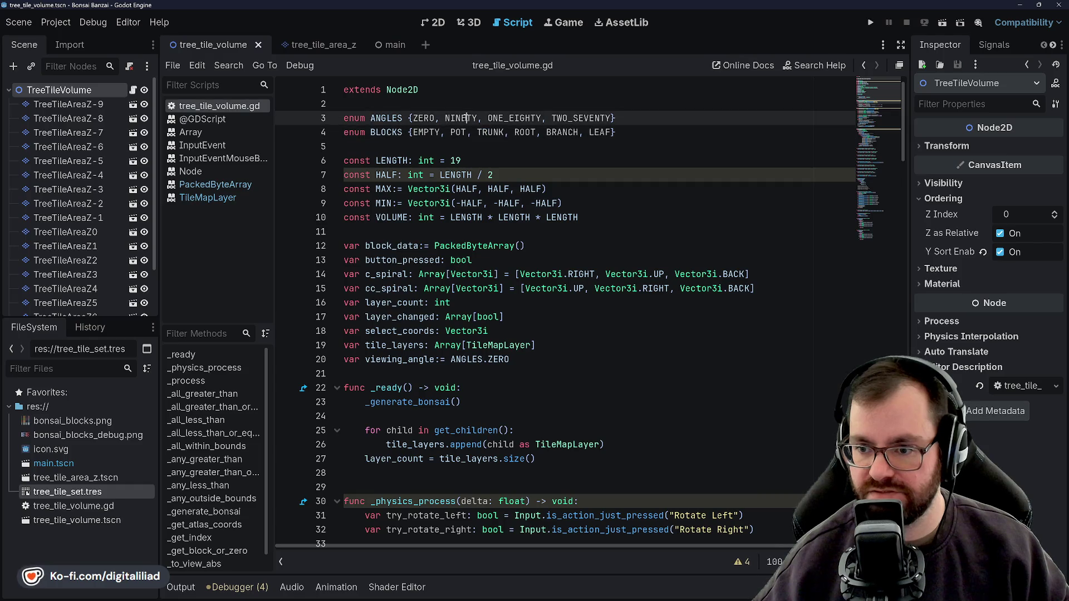
pyautogui.click(428, 134)
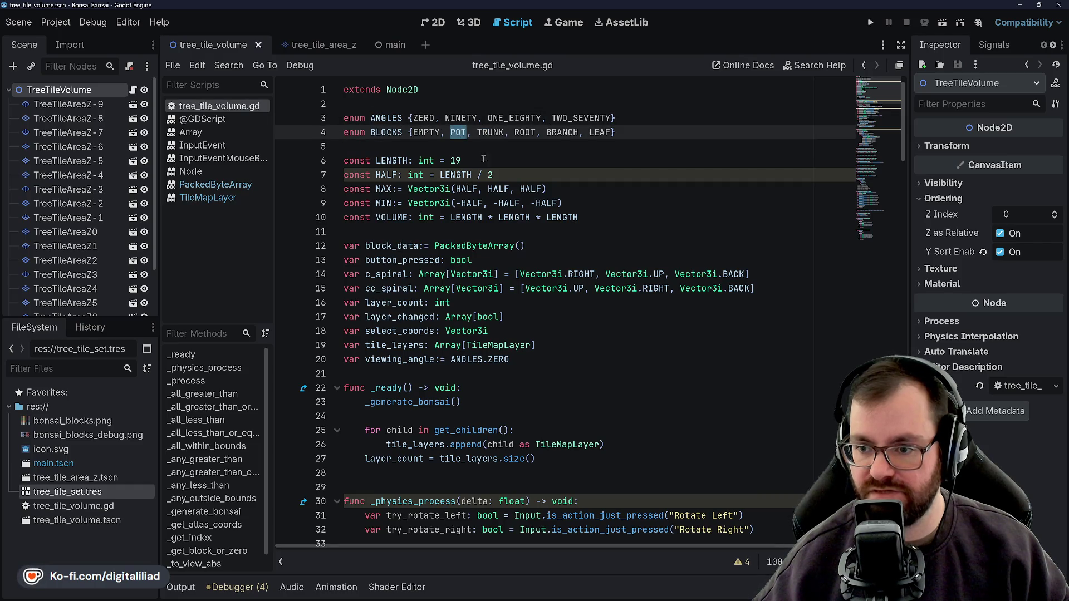
pyautogui.click(488, 132)
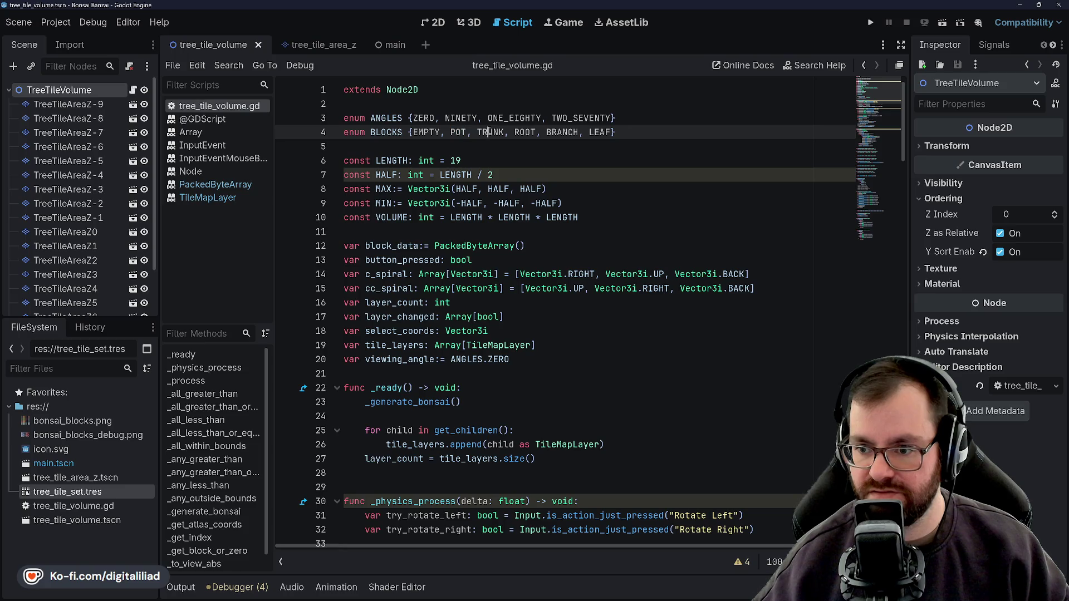
pyautogui.doubleClick(485, 132)
pyautogui.click(484, 132)
pyautogui.doubleClick(484, 132)
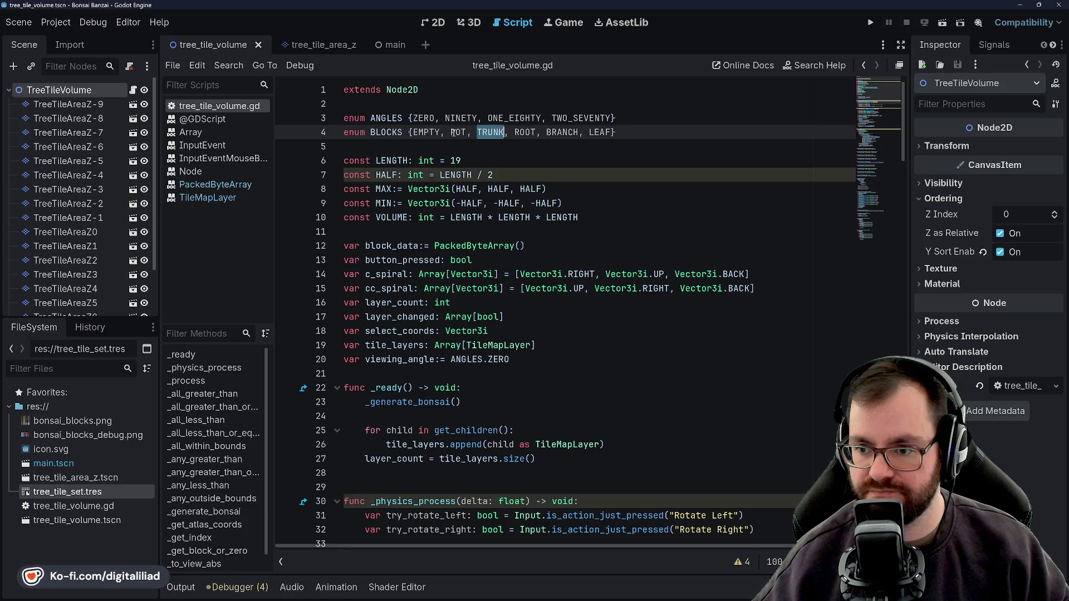
pyautogui.click(484, 132)
pyautogui.doubleClick(484, 132)
pyautogui.doubleClick(466, 132)
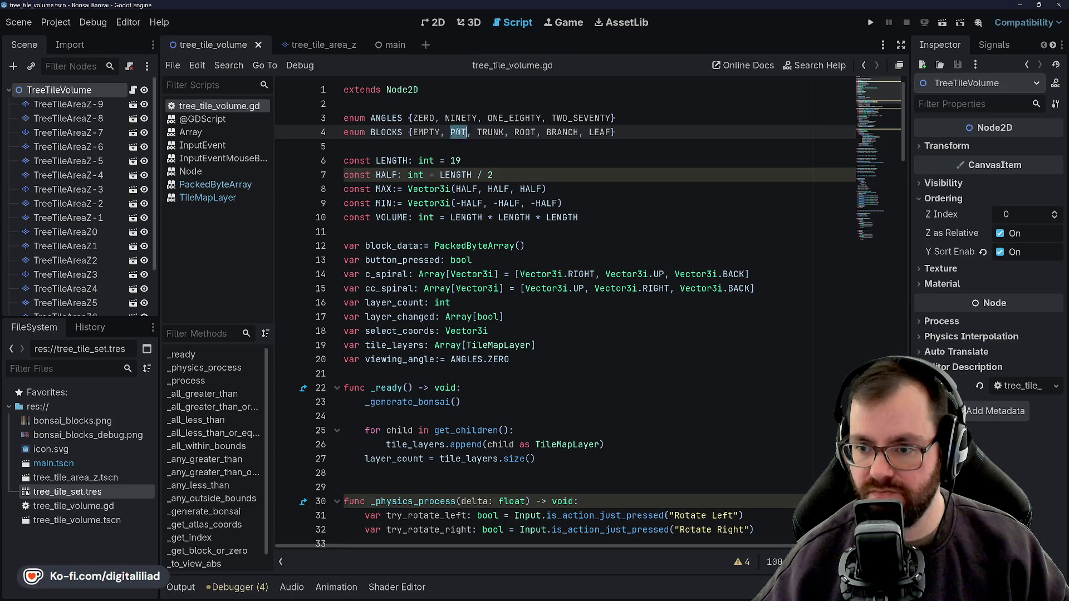
pyautogui.doubleClick(485, 132)
pyautogui.doubleClick(525, 132)
pyautogui.doubleClick(494, 132)
pyautogui.doubleClick(524, 132)
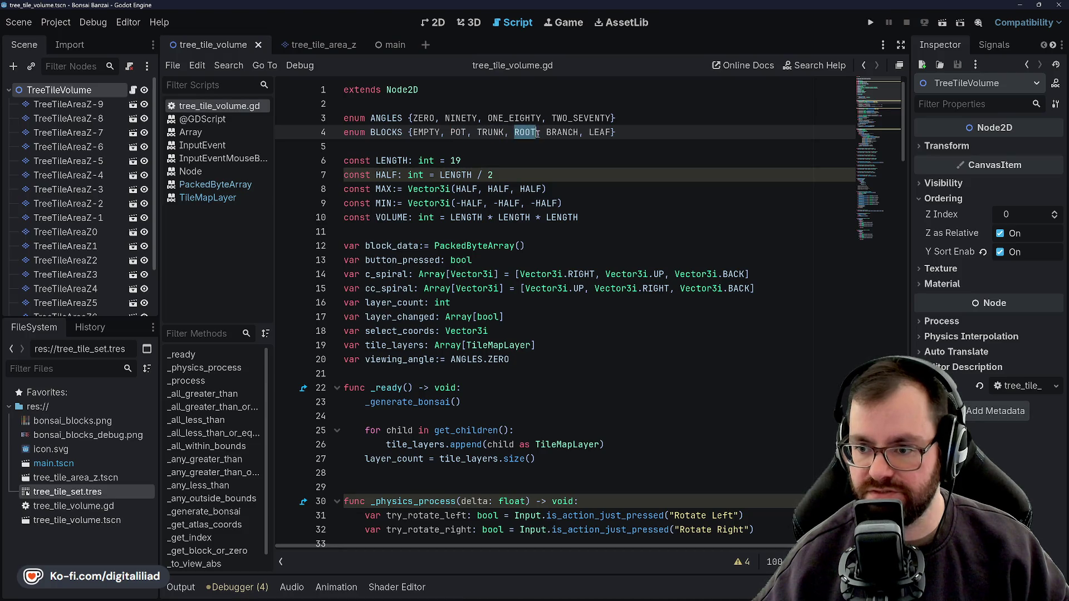
pyautogui.doubleClick(490, 132)
pyautogui.doubleClick(468, 132)
pyautogui.doubleClick(490, 132)
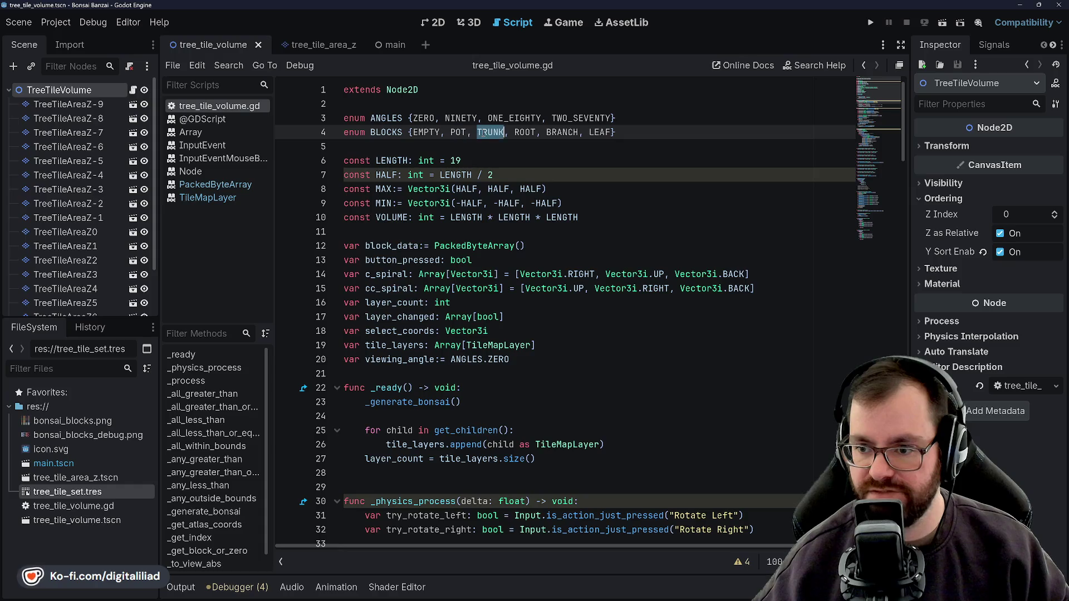
pyautogui.doubleClick(525, 132)
pyautogui.doubleClick(565, 132)
pyautogui.doubleClick(600, 132)
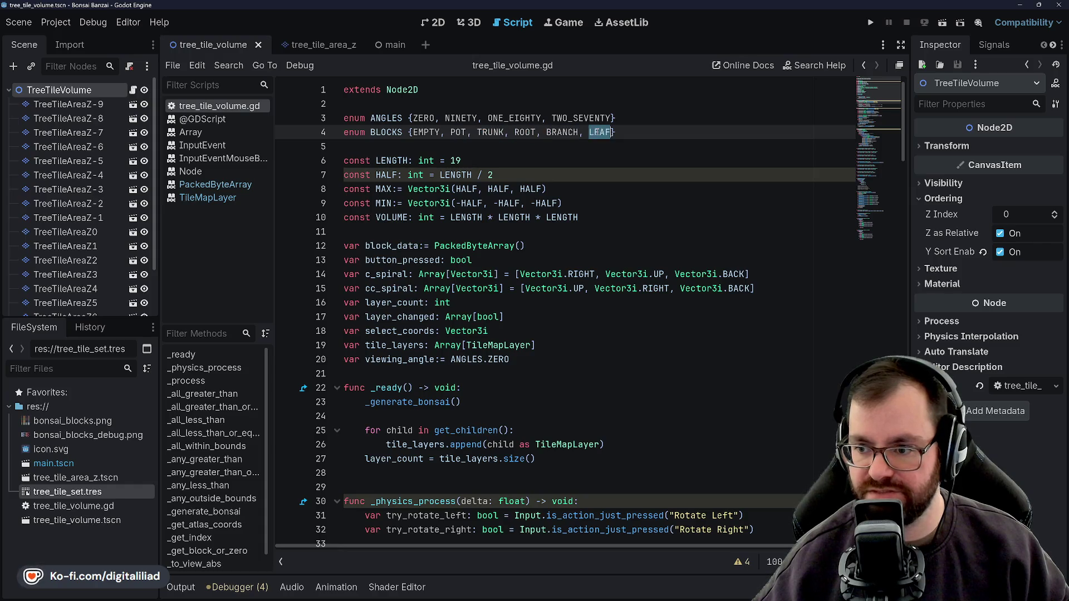
pyautogui.doubleClick(562, 132)
pyautogui.doubleClick(524, 132)
pyautogui.click(478, 132)
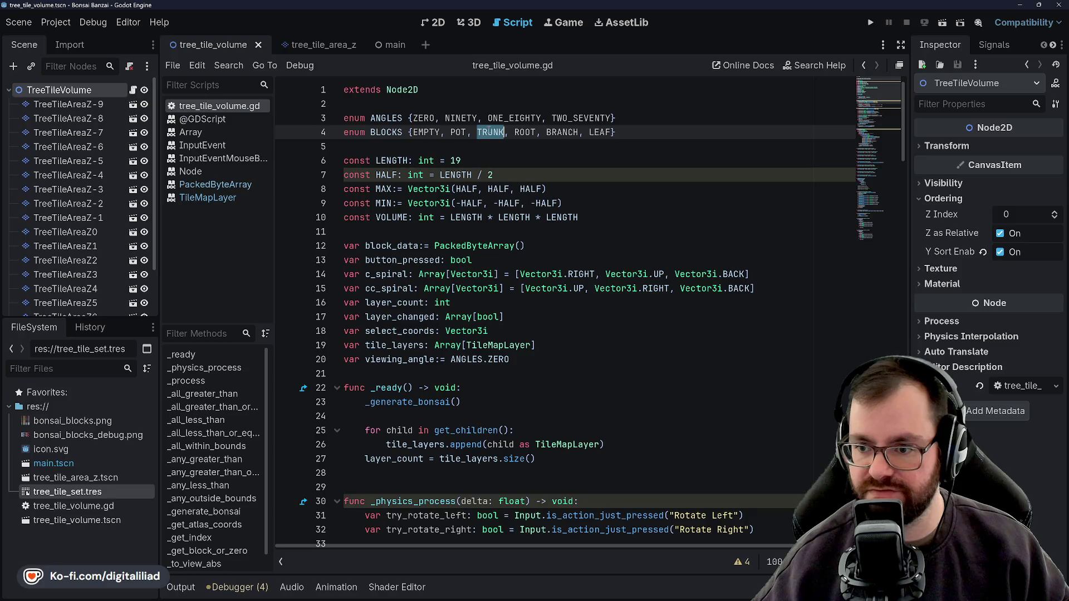
pyautogui.click(509, 132)
pyautogui.doubleClick(525, 132)
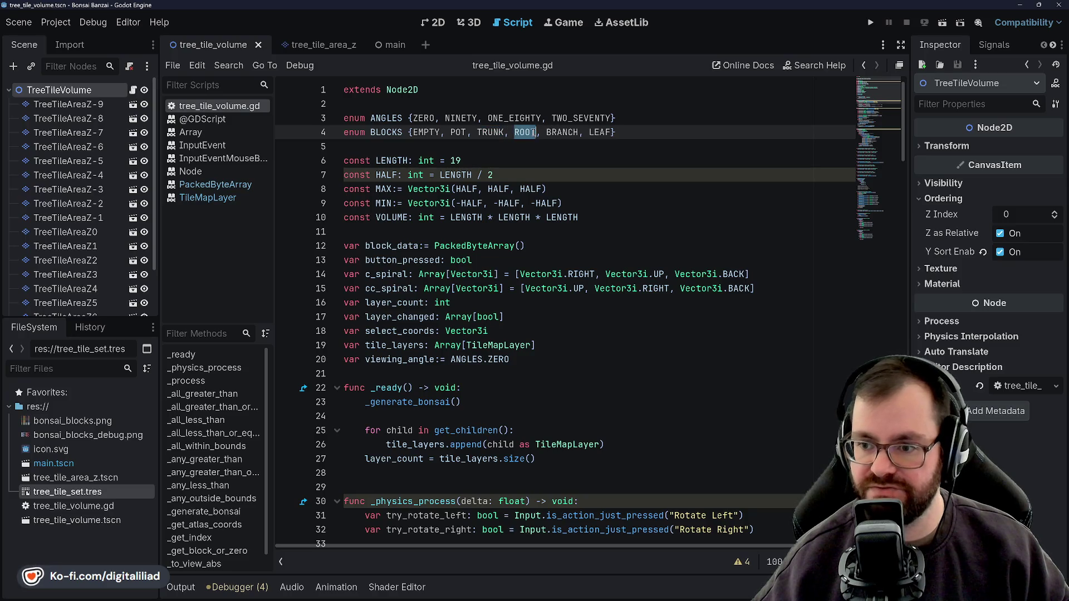
pyautogui.click(493, 132)
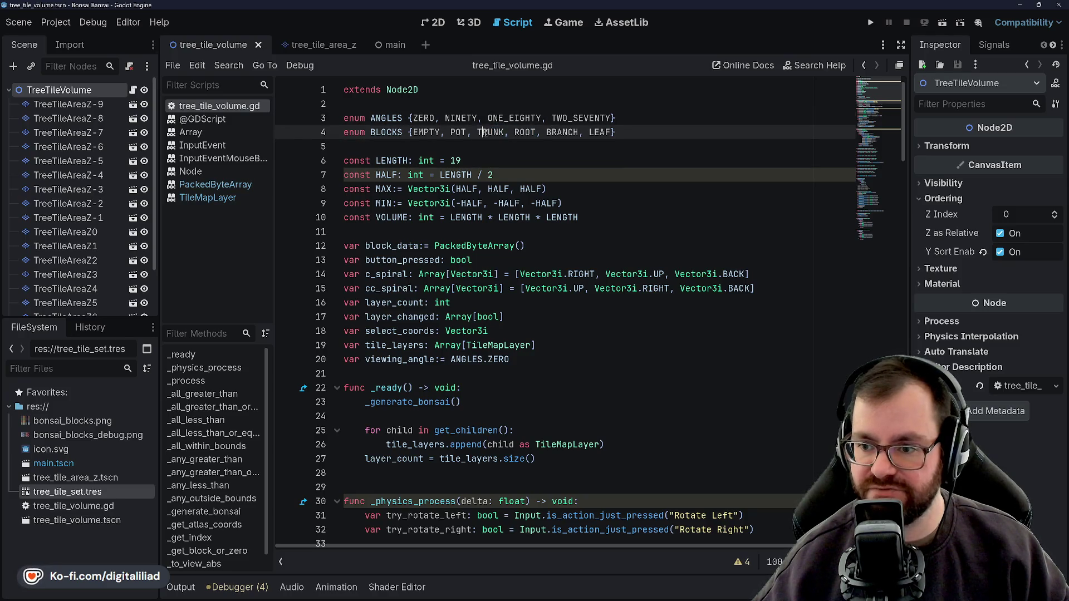
pyautogui.doubleClick(525, 132)
pyautogui.doubleClick(563, 132)
pyautogui.doubleClick(524, 132)
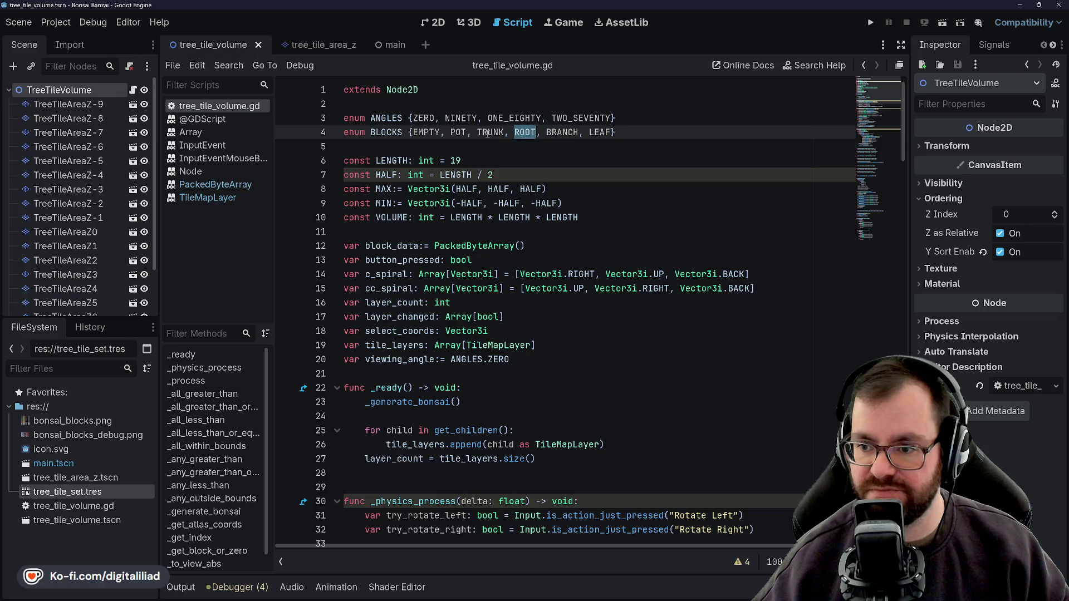
pyautogui.doubleClick(490, 132)
pyautogui.doubleClick(525, 132)
pyautogui.doubleClick(504, 132)
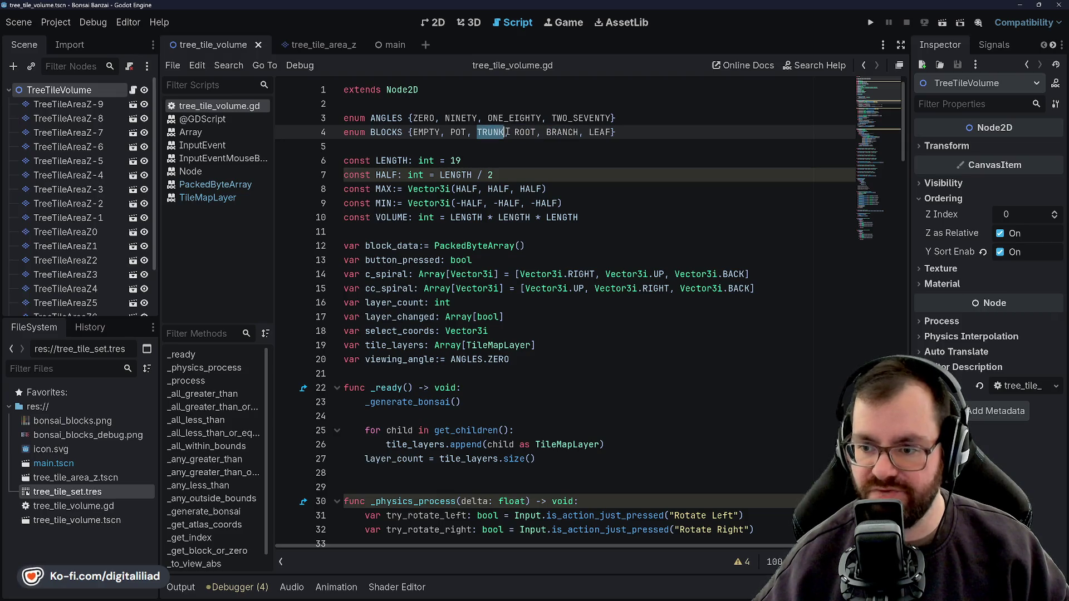
pyautogui.click(504, 132)
pyautogui.doubleClick(489, 132)
pyautogui.click(529, 132)
pyautogui.doubleClick(562, 132)
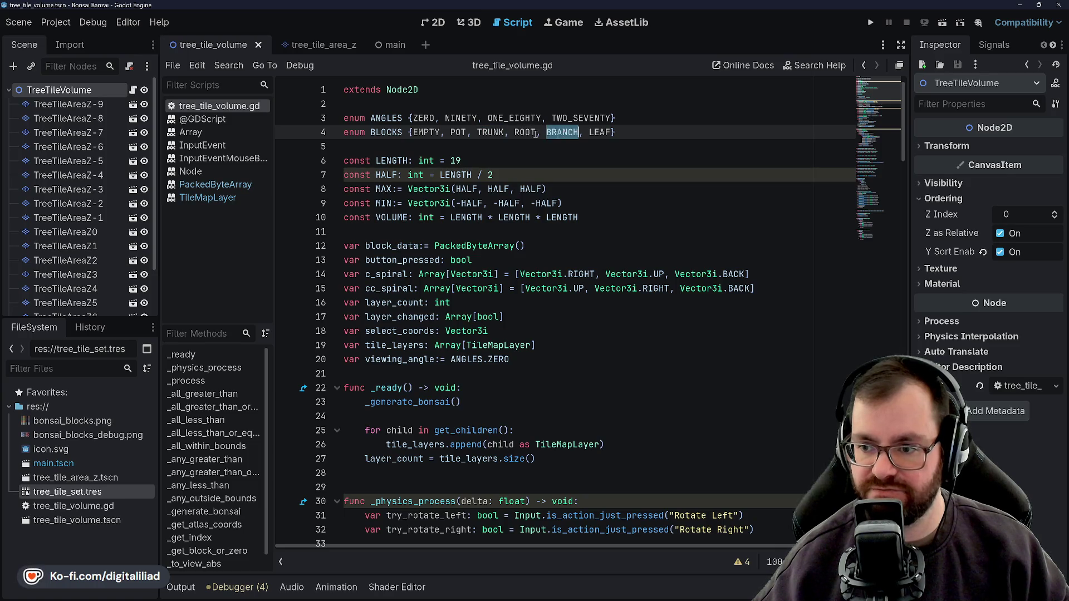
pyautogui.doubleClick(490, 132)
pyautogui.doubleClick(524, 132)
pyautogui.doubleClick(563, 132)
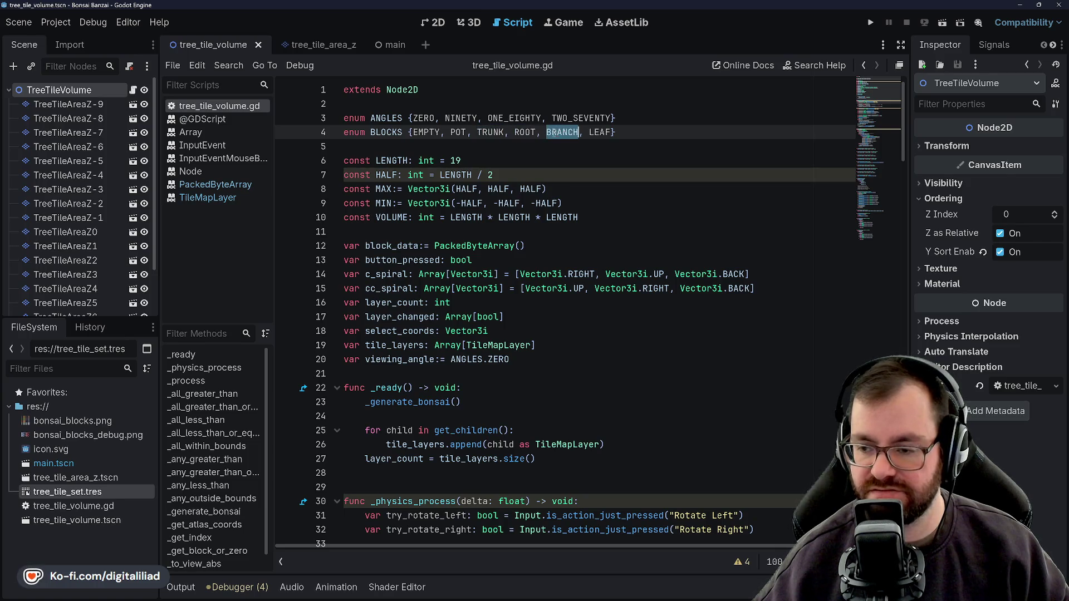
pyautogui.doubleClick(525, 132)
pyautogui.doubleClick(490, 132)
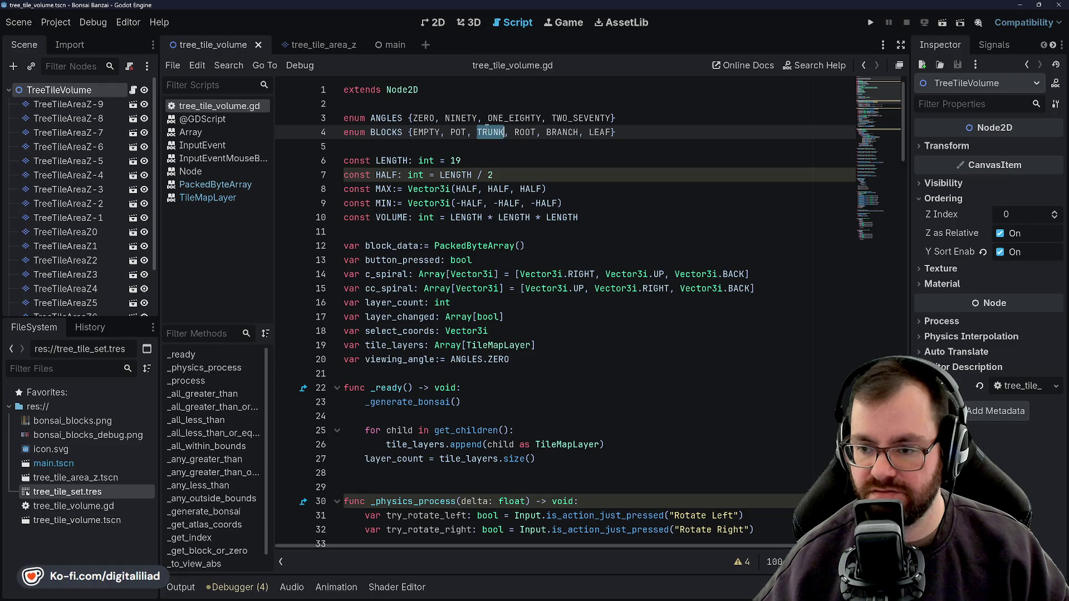
pyautogui.doubleClick(525, 132)
pyautogui.doubleClick(560, 132)
pyautogui.click(599, 132)
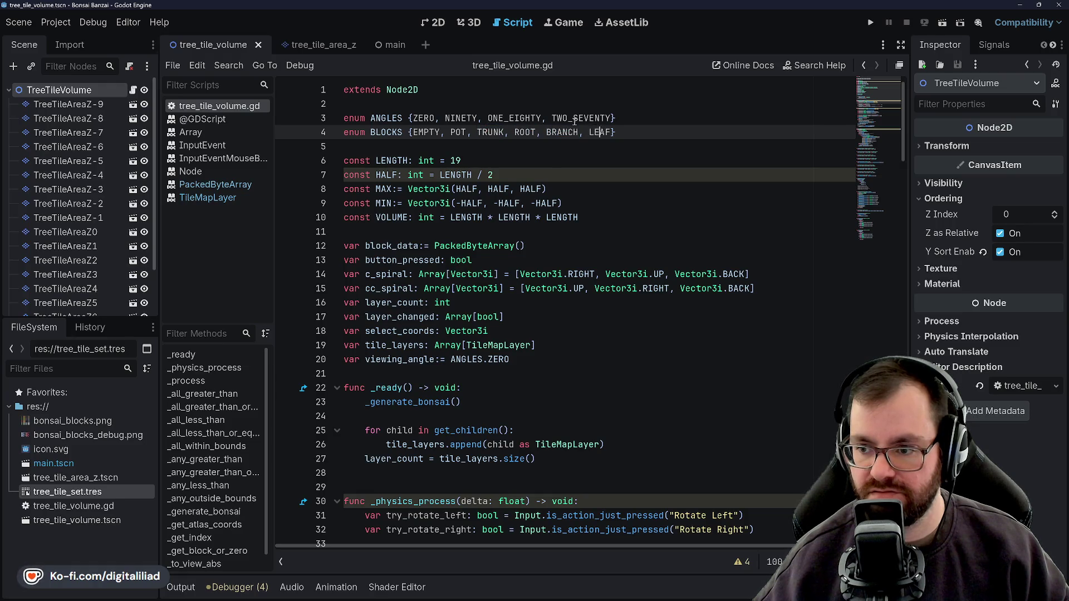
pyautogui.moveTo(478, 132); pyautogui.dragTo(581, 132)
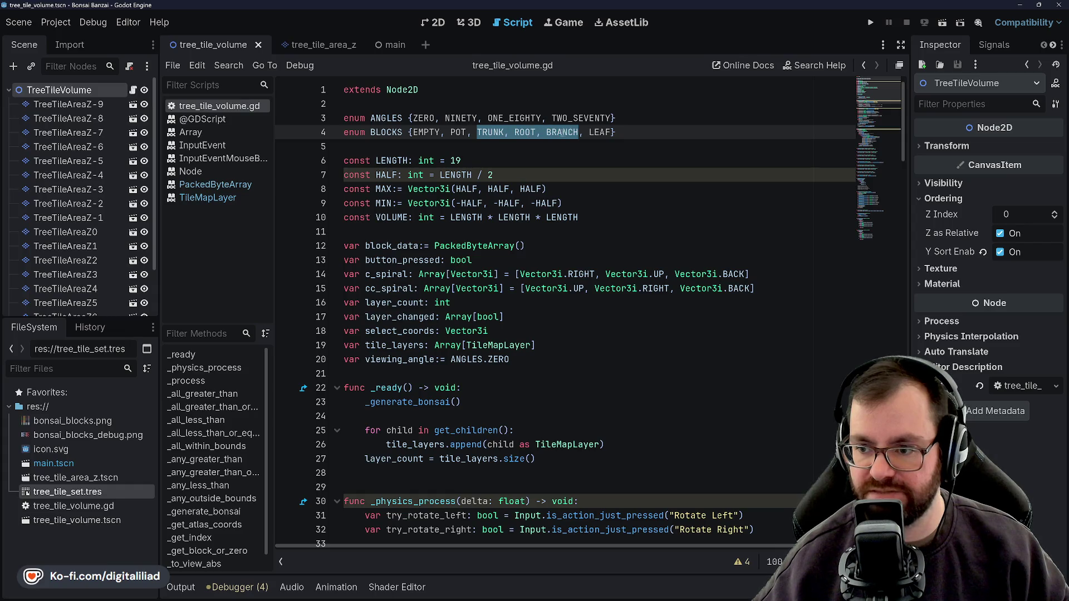
pyautogui.click(497, 146)
pyautogui.click(490, 132)
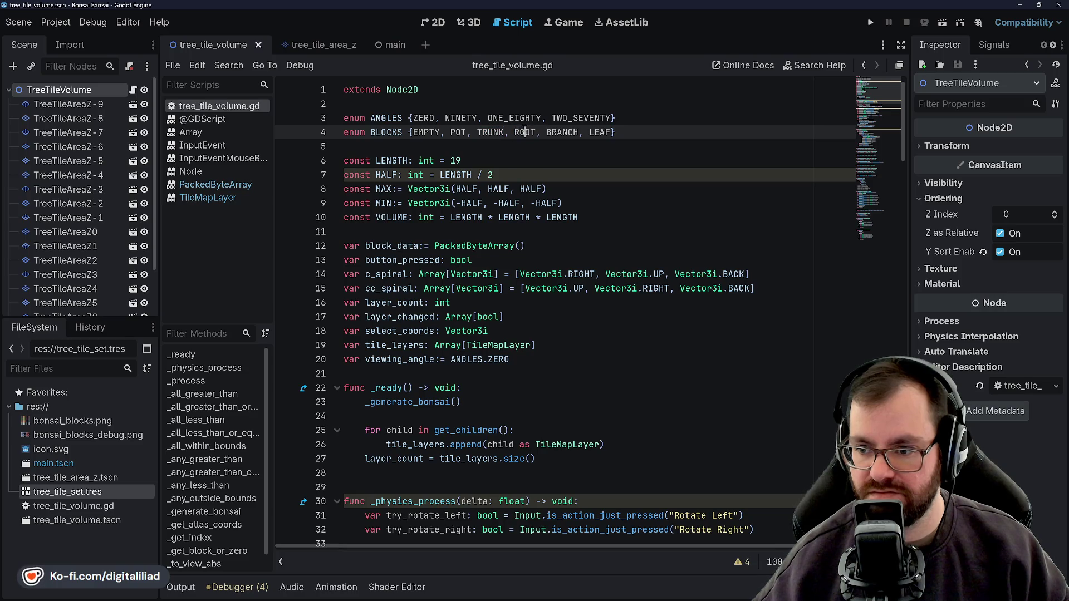
pyautogui.doubleClick(560, 132)
pyautogui.click(512, 166)
pyautogui.press('Down')
pyautogui.press('Down')
pyautogui.press('Down')
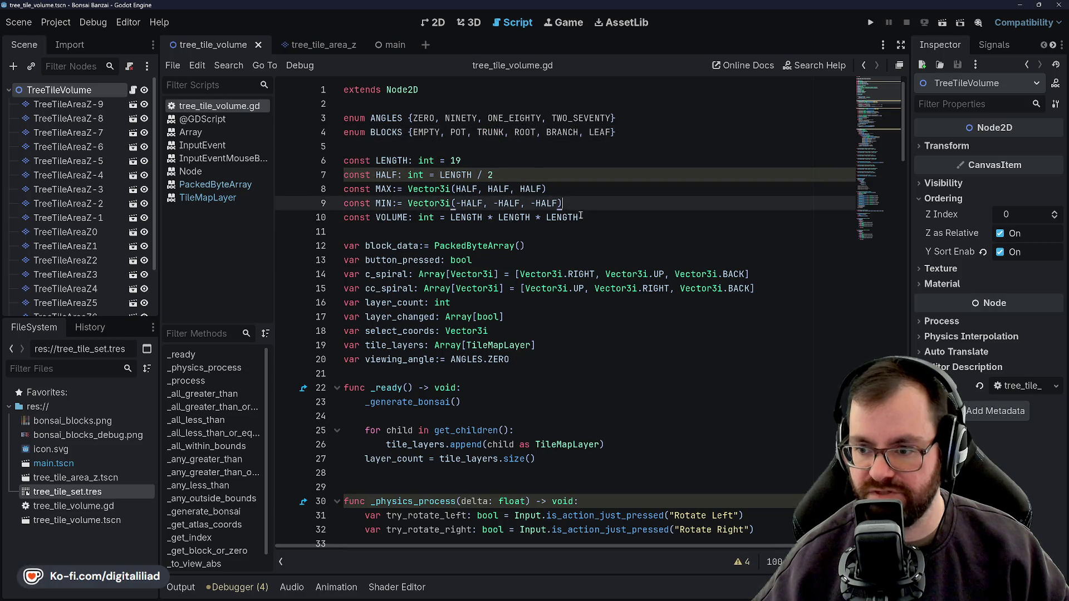
pyautogui.press('End')
pyautogui.scroll(-20, 519, 229)
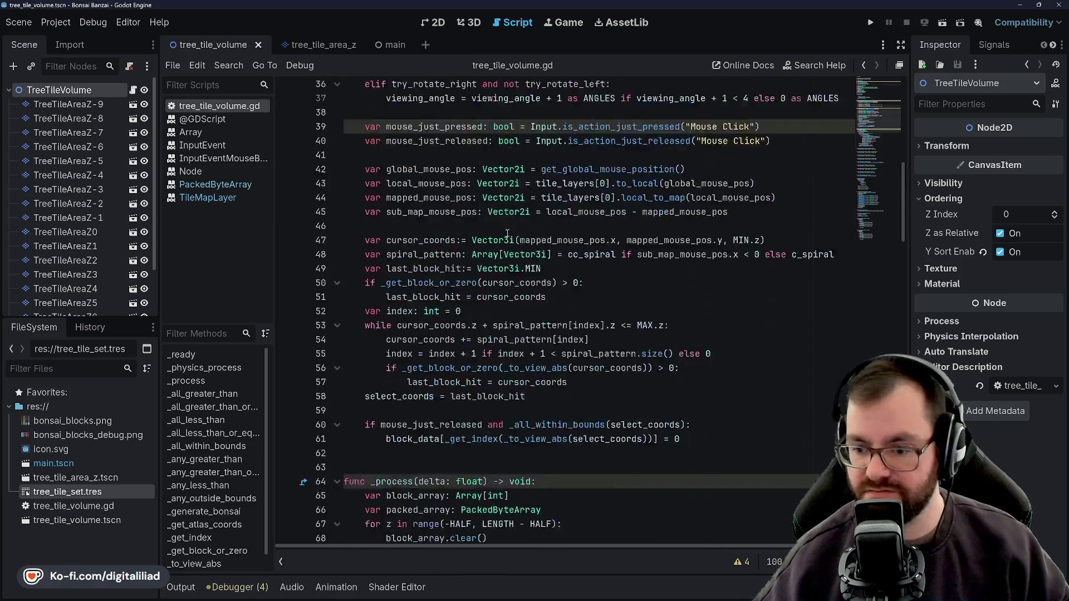
# Replace 'aka' in the container comment with 'tray o'
pyautogui.scroll(-10, 507, 233)
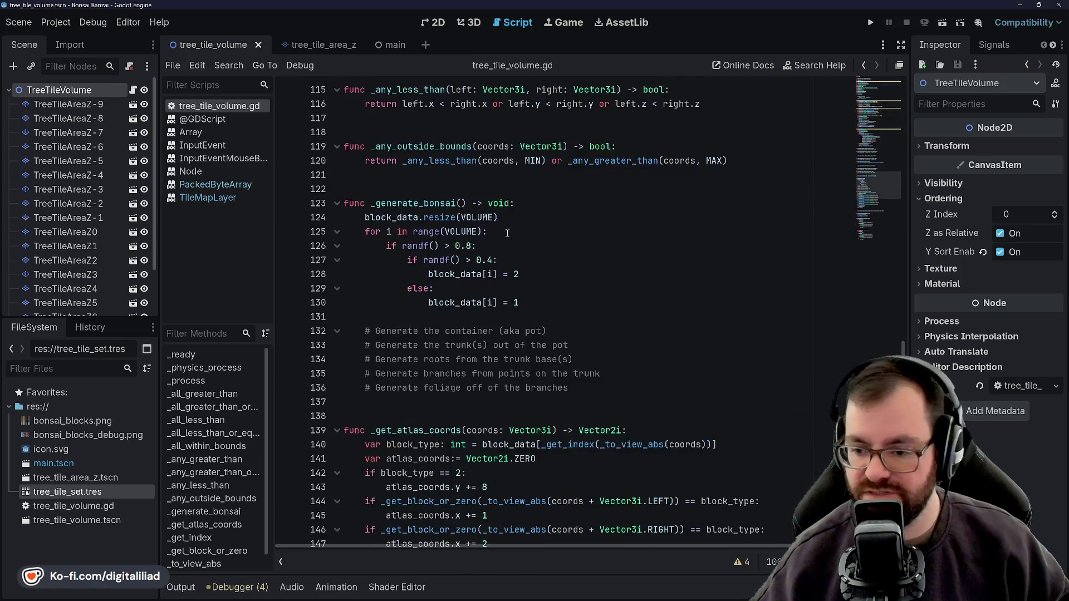
pyautogui.scroll(3, 461, 248)
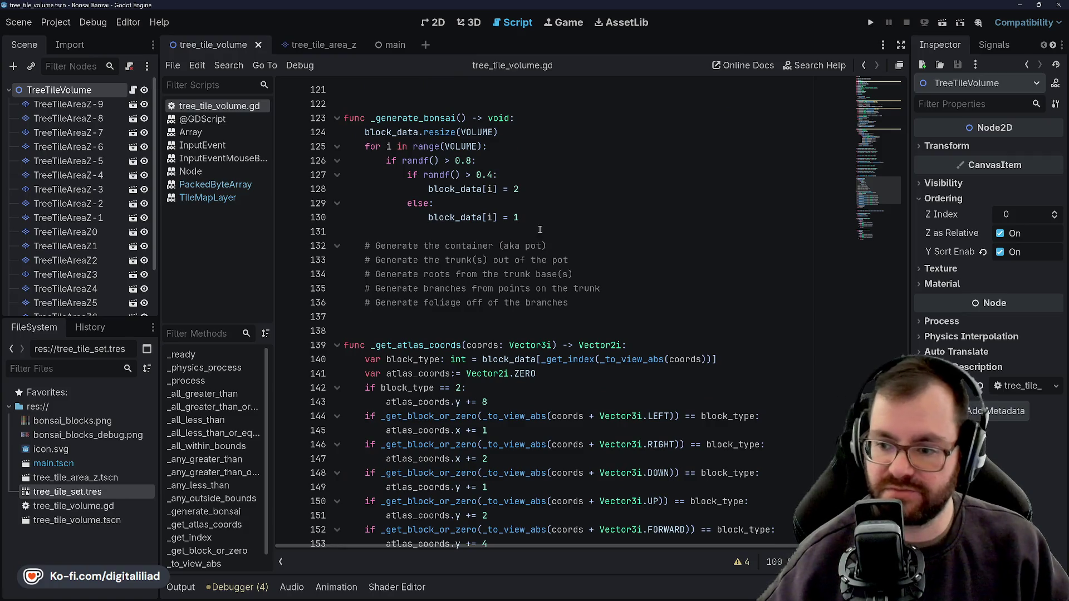
pyautogui.click(447, 241)
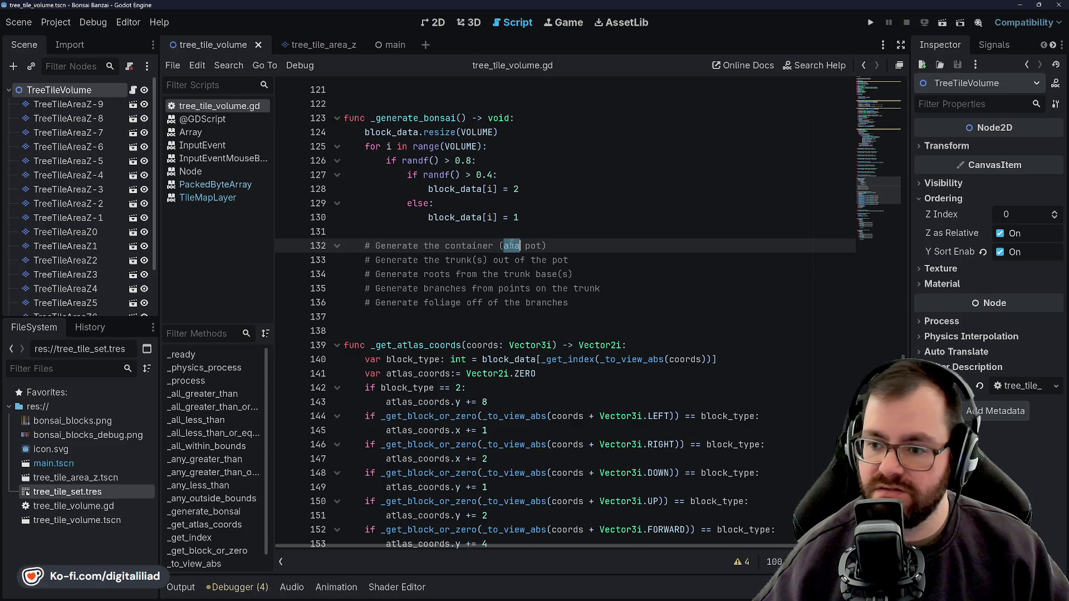
pyautogui.click(547, 244)
pyautogui.click(555, 241)
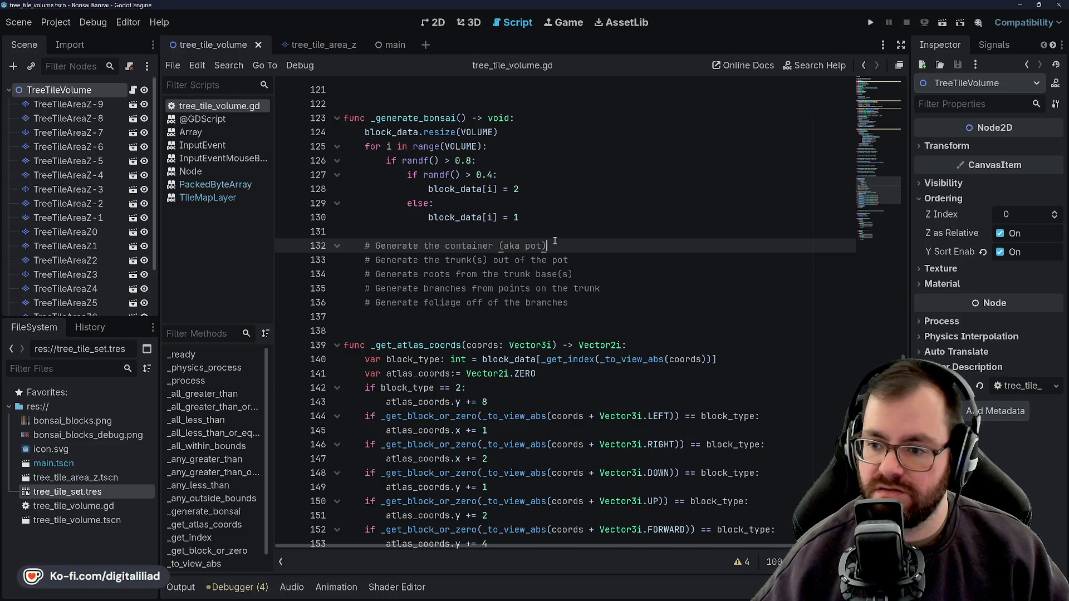
pyautogui.write('tra')
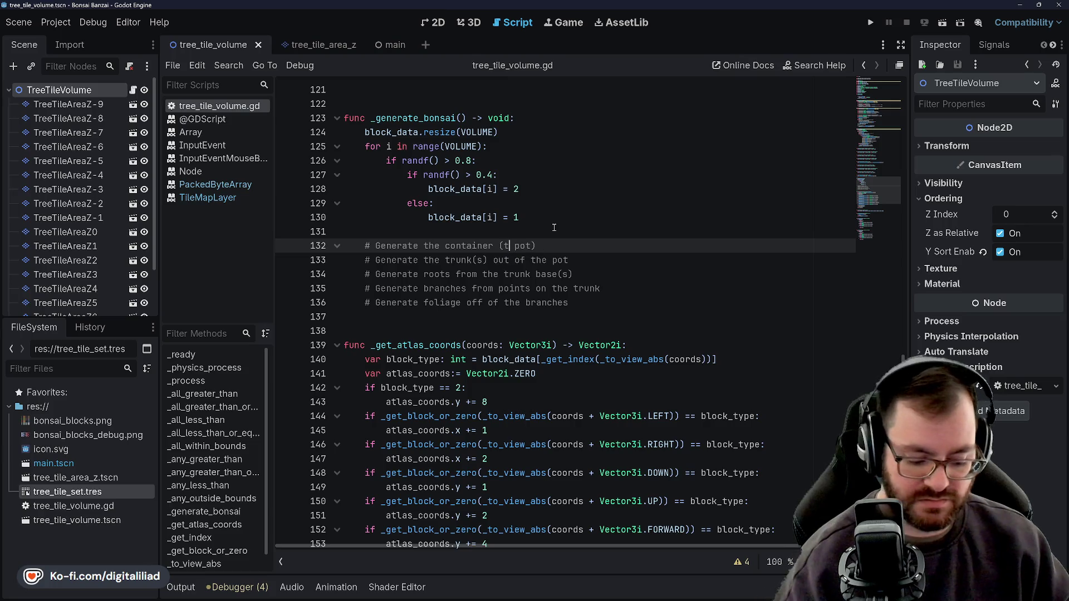
pyautogui.write('y or')
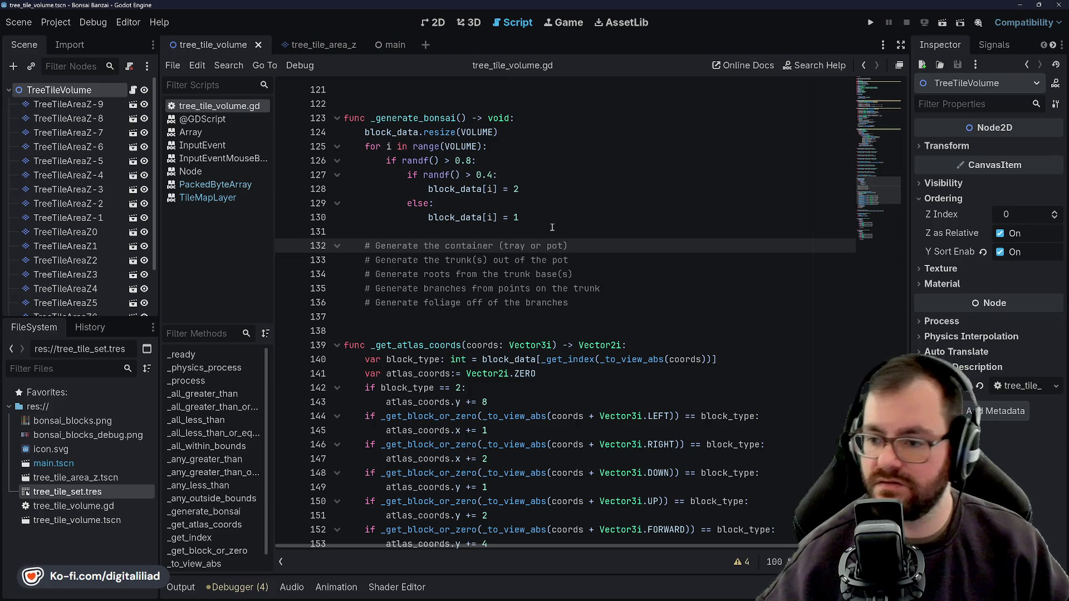
# Delete the word 'points' from the branches comment
pyautogui.click(592, 255)
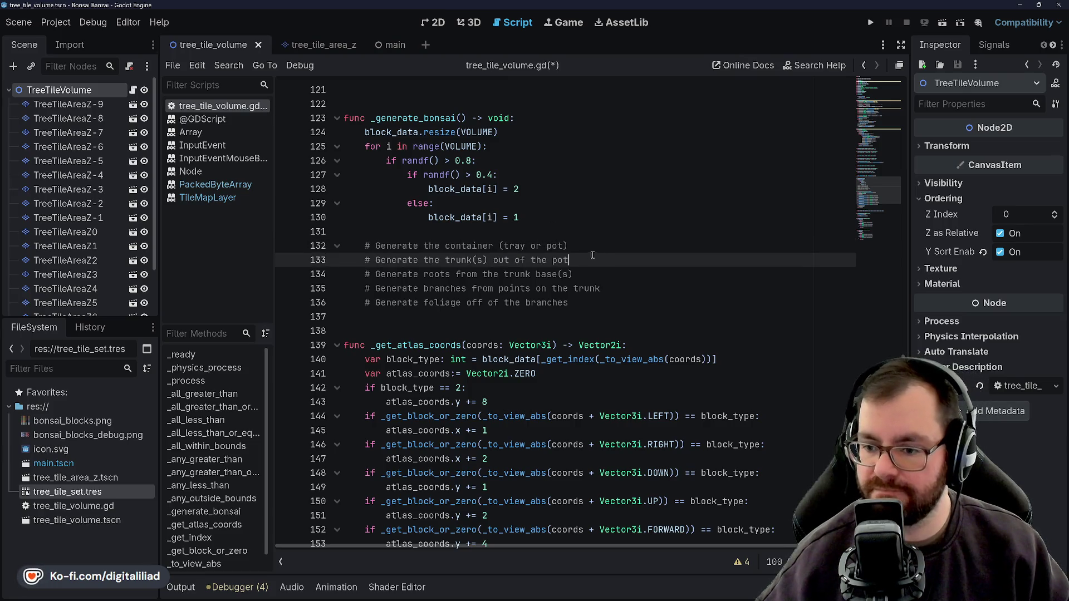
pyautogui.click(510, 289)
pyautogui.doubleClick(510, 289)
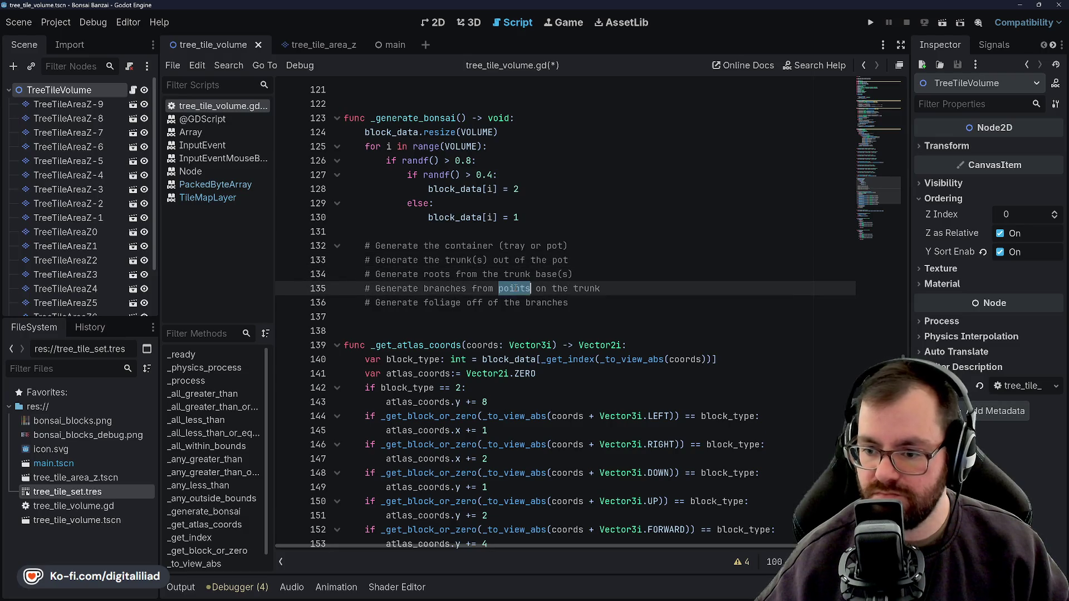
pyautogui.click(514, 261)
pyautogui.doubleClick(515, 288)
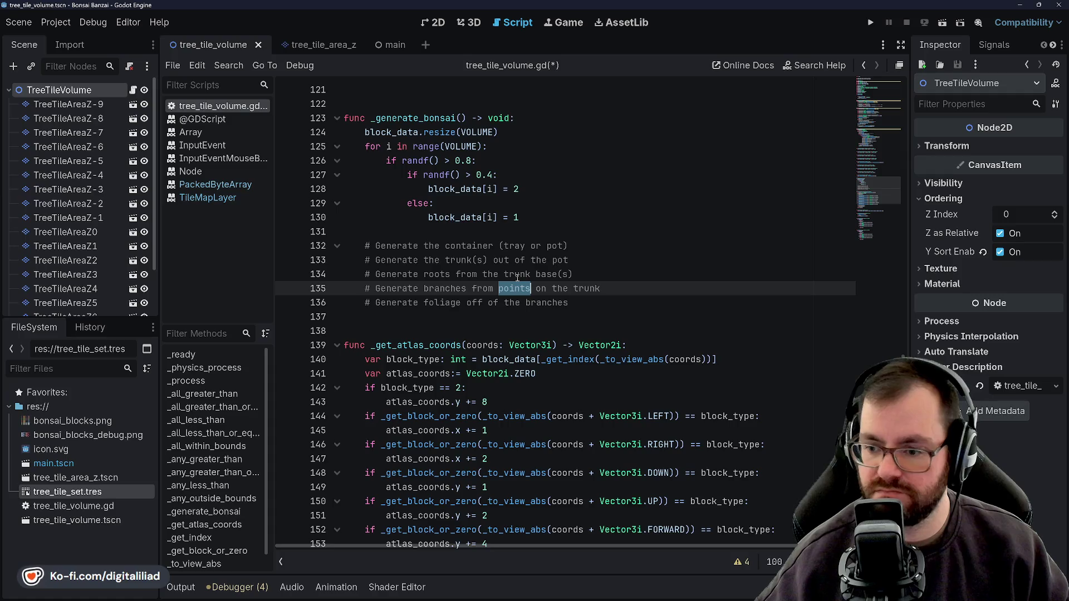
pyautogui.press('Delete')
pyautogui.press('Delete')
pyautogui.press('Delete')
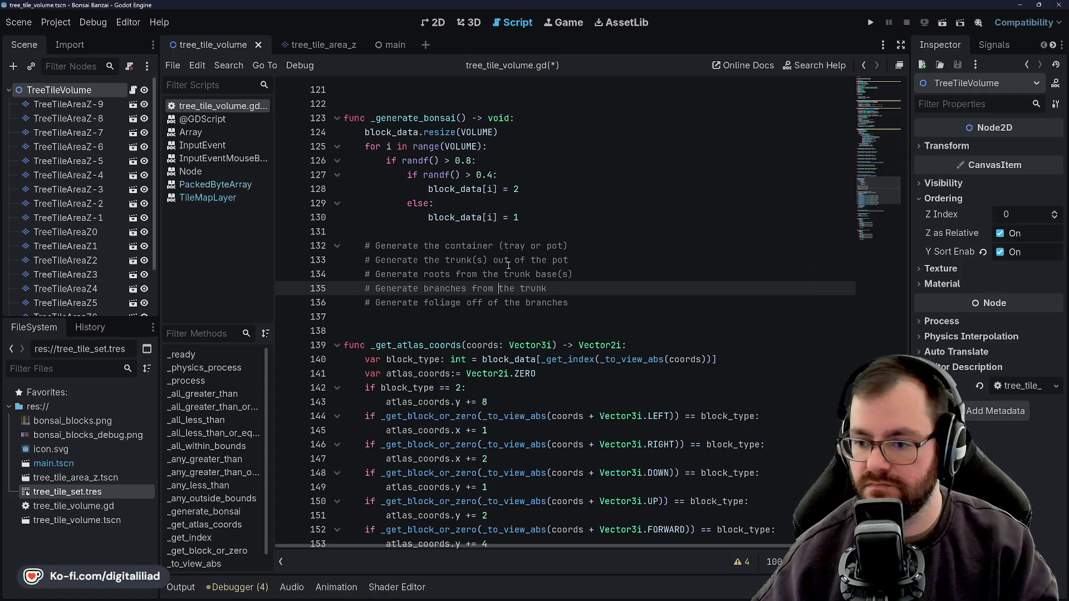
# Insert 'some' before 'branches' in the comment and save the script
pyautogui.click(508, 260)
pyautogui.click(508, 288)
pyautogui.click(499, 260)
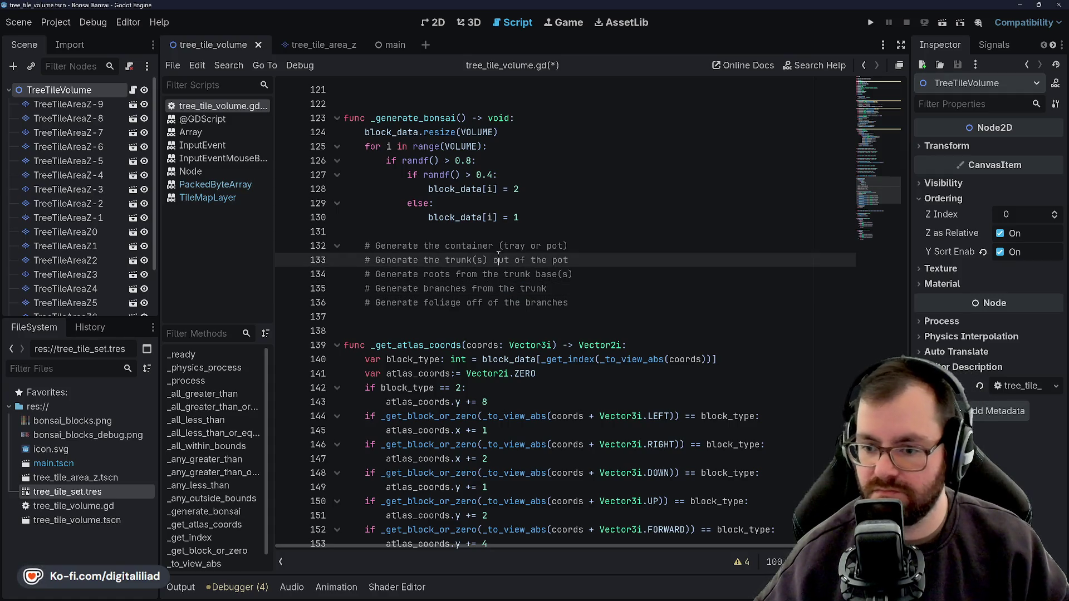
pyautogui.click(422, 289)
pyautogui.write('some')
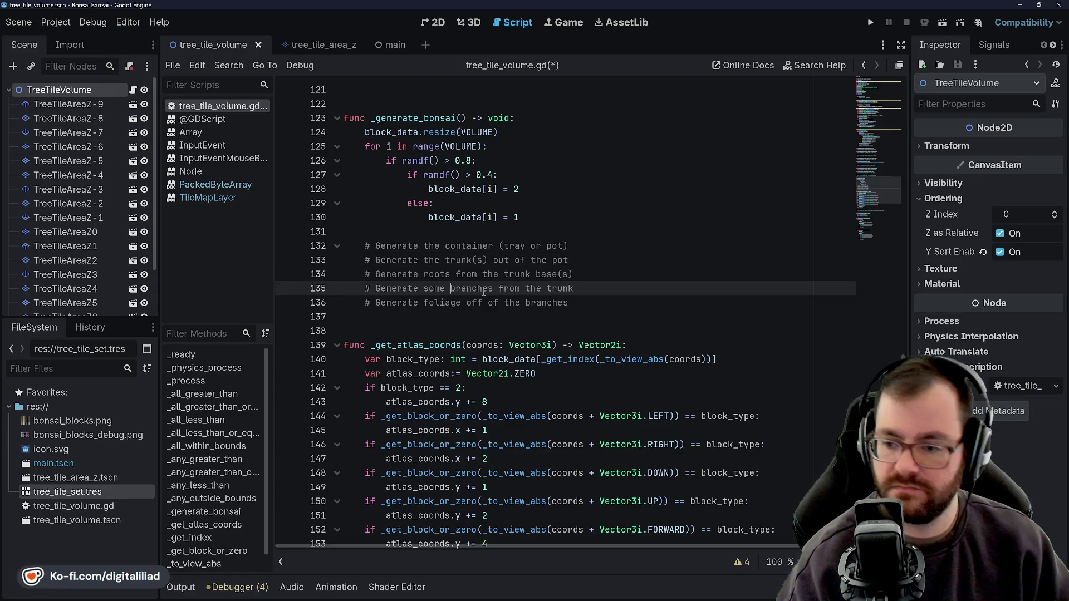
pyautogui.click(613, 261)
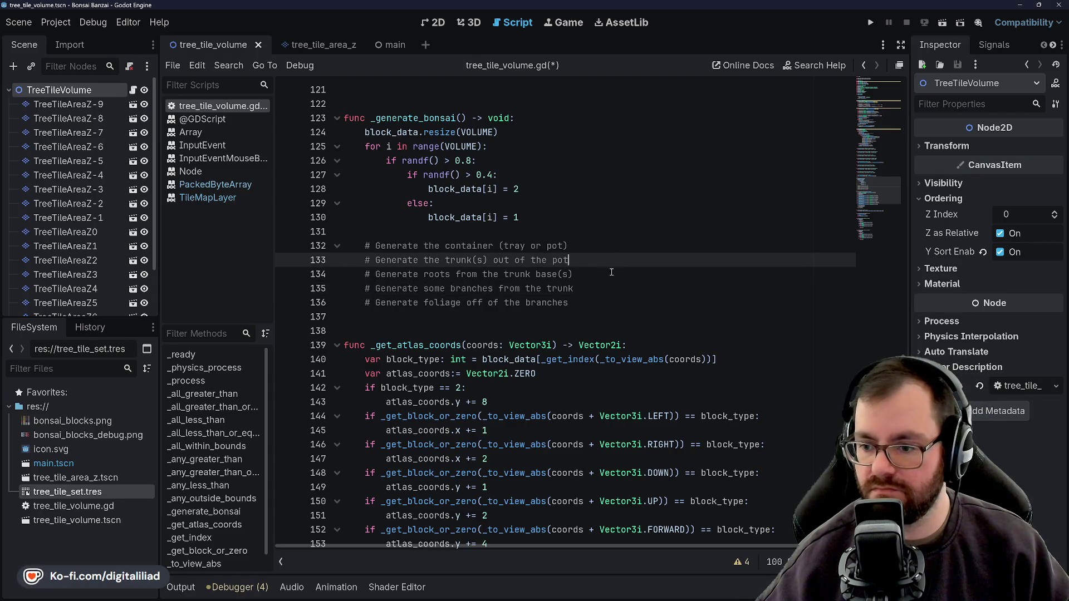
pyautogui.click(612, 272)
pyautogui.hotkey('ctrl', 's')
# Change 'from' to 'off' in the branches comment, removing the extra space
pyautogui.click(589, 271)
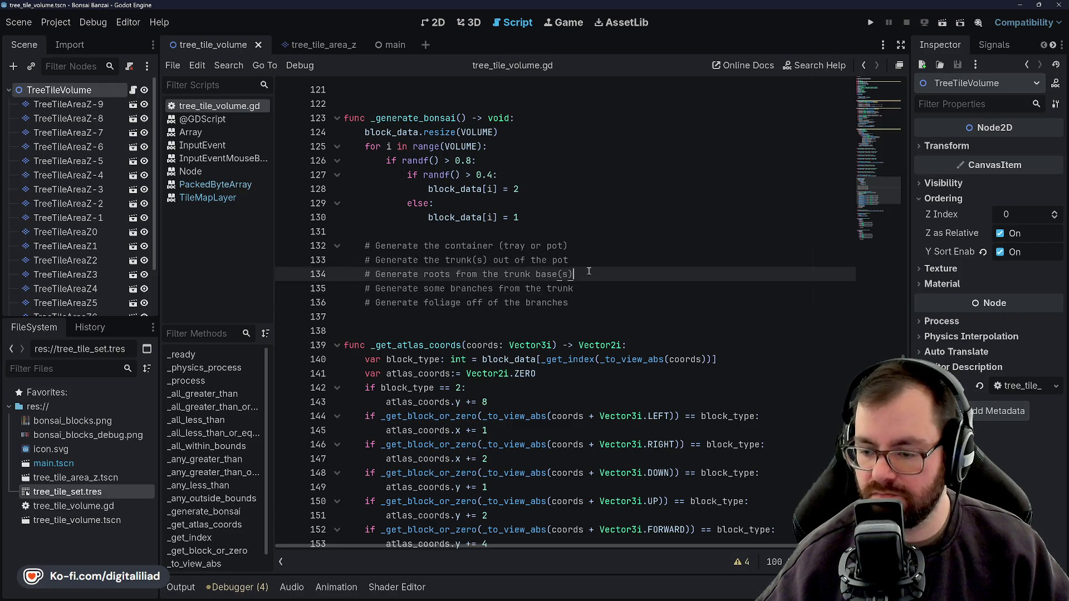
pyautogui.click(590, 260)
pyautogui.click(594, 274)
pyautogui.click(597, 286)
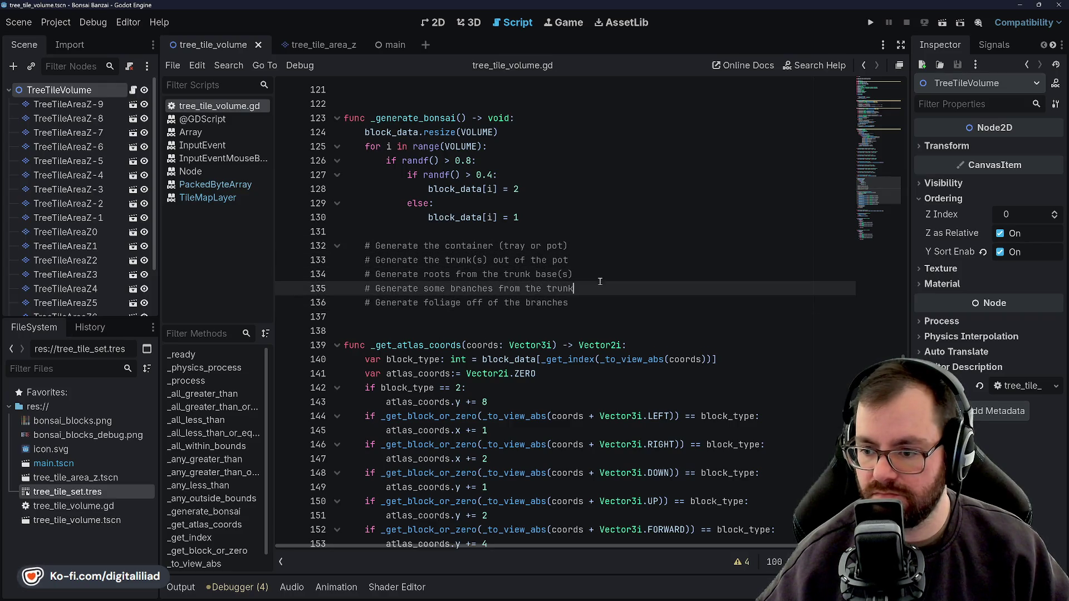
pyautogui.click(594, 260)
pyautogui.click(590, 247)
pyautogui.click(582, 288)
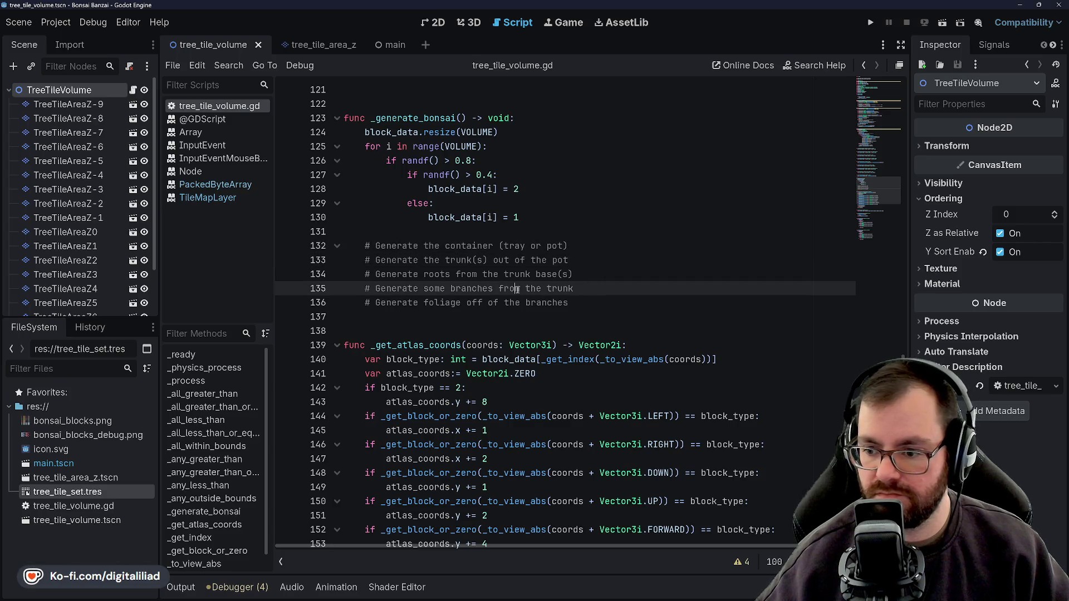
pyautogui.doubleClick(516, 290)
pyautogui.write('off')
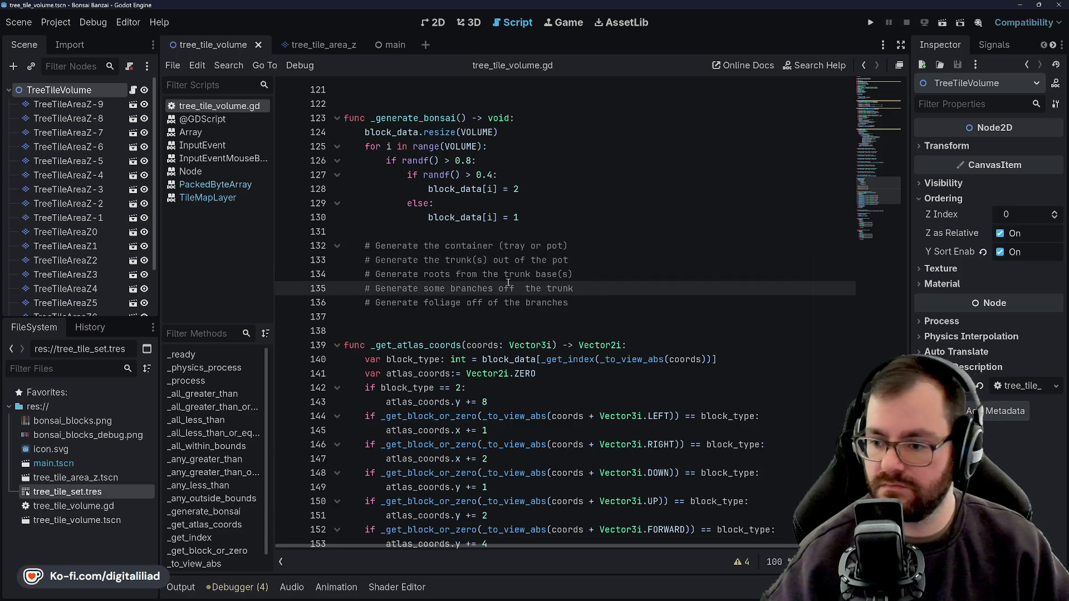
pyautogui.press('BackSpace')
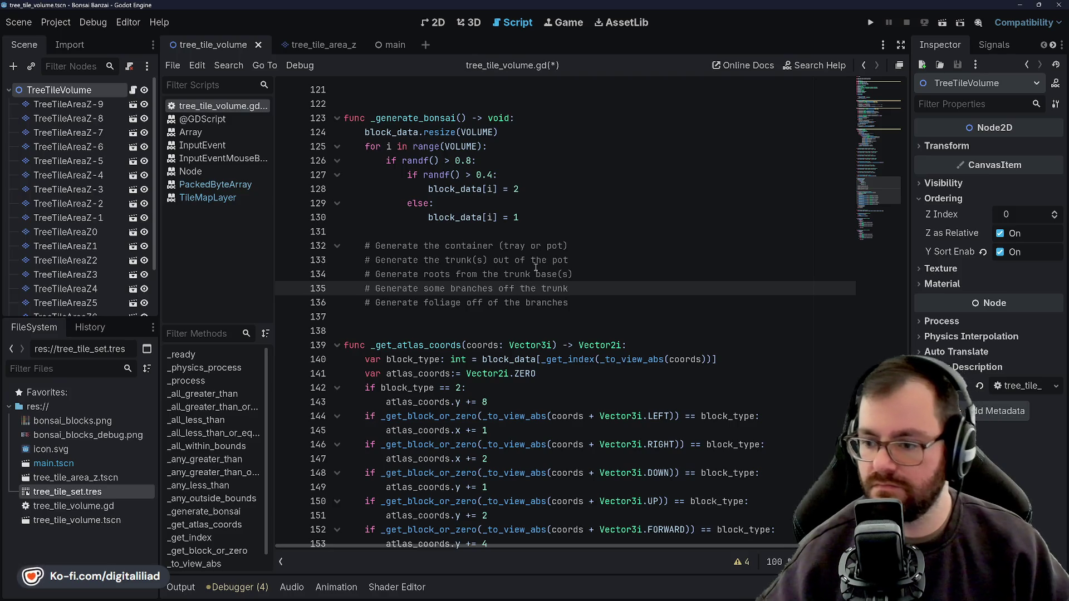
# Save the script, review the step comments, and mark the foliage comment line
pyautogui.click(557, 245)
pyautogui.click(560, 260)
pyautogui.hotkey('ctrl', 's')
pyautogui.click(580, 274)
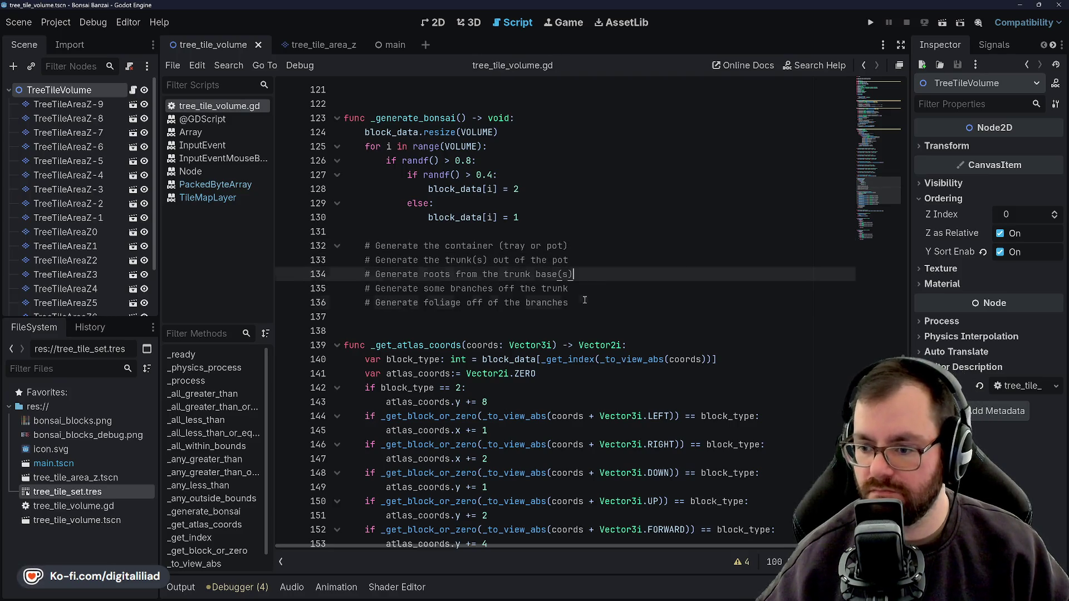
pyautogui.click(585, 302)
pyautogui.click(586, 289)
pyautogui.click(586, 274)
pyautogui.click(588, 260)
pyautogui.click(588, 246)
pyautogui.click(587, 276)
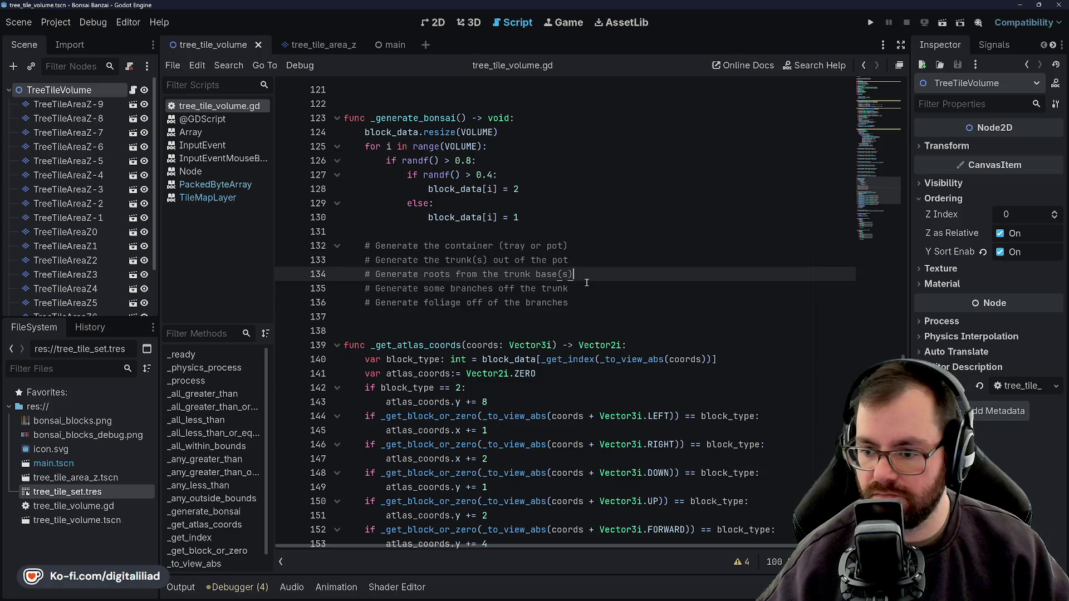
pyautogui.moveTo(587, 290); pyautogui.dragTo(587, 302)
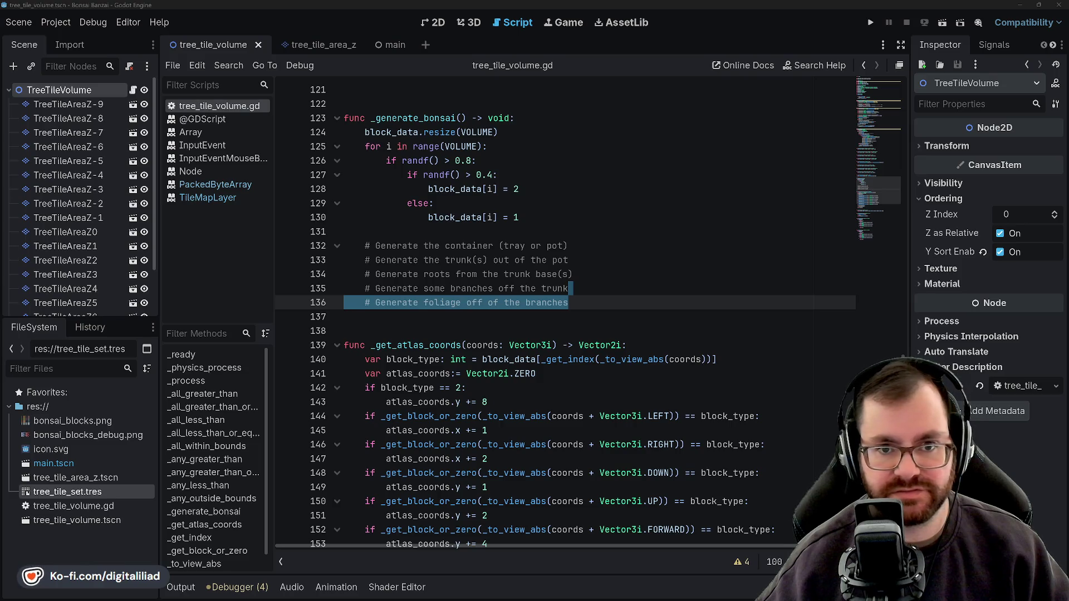
pyautogui.click(432, 233)
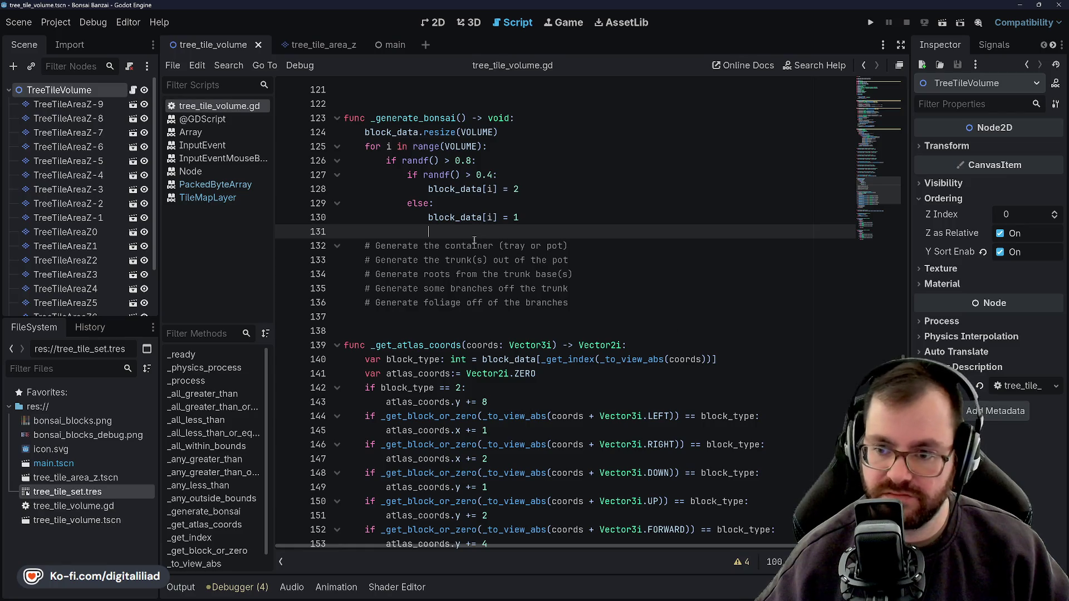
pyautogui.press('Down')
pyautogui.press('Down')
pyautogui.press('Down')
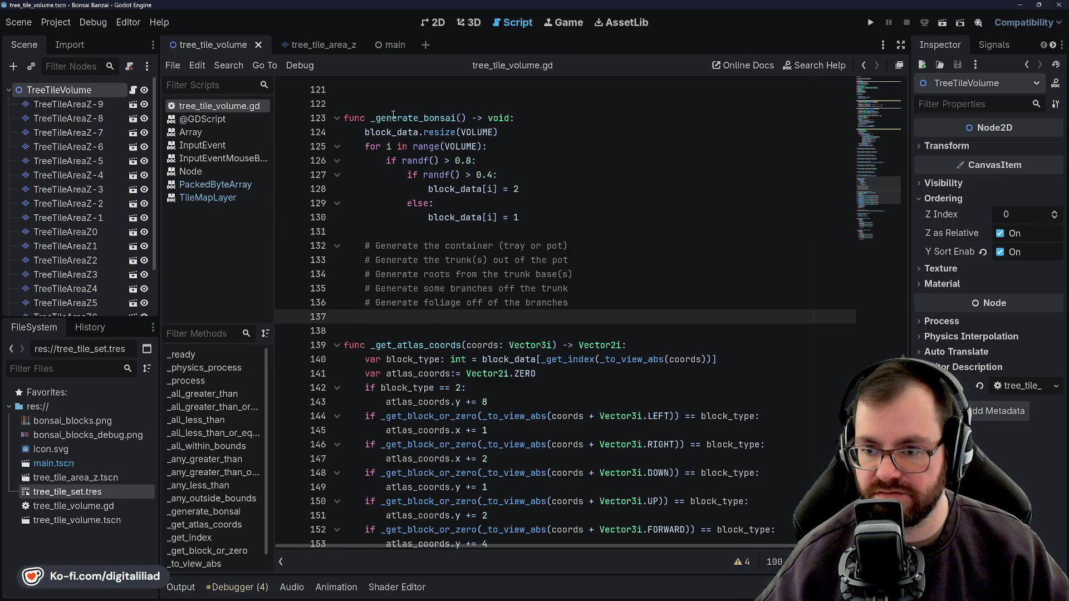
pyautogui.doubleClick(400, 118)
pyautogui.click(408, 229)
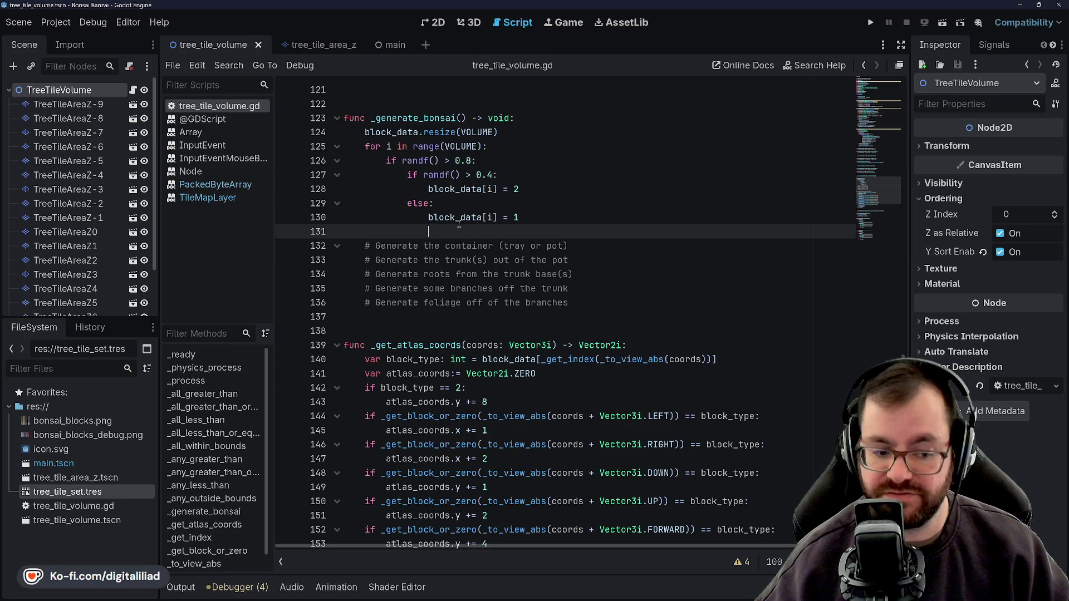
pyautogui.moveTo(454, 220)
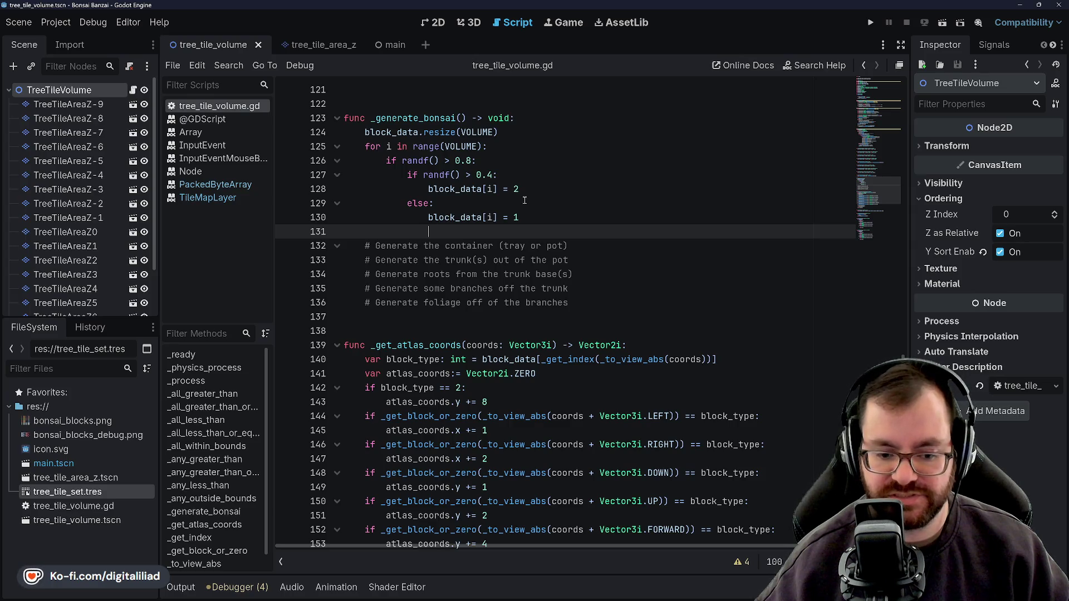
pyautogui.scroll(1, 487, 280)
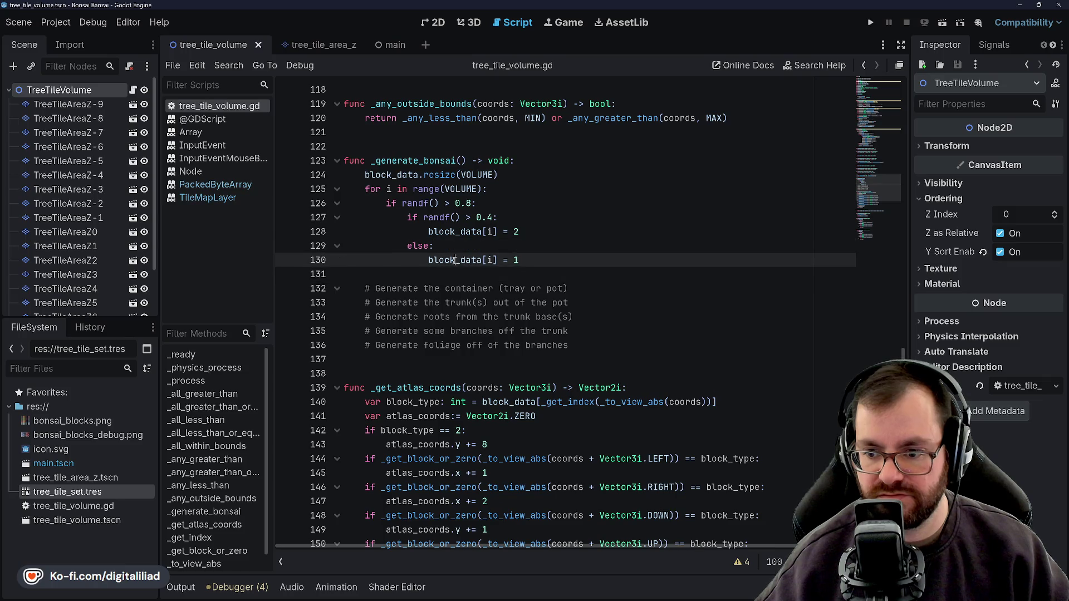
# Add a blank line after the container comment on line 132, then run the project with F5
pyautogui.click(455, 248)
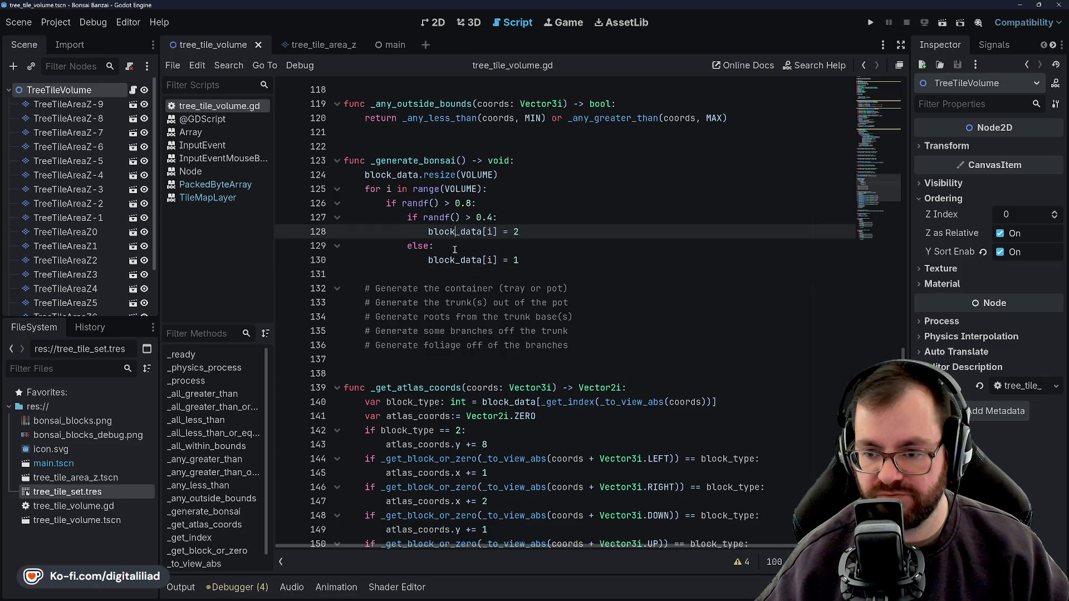
pyautogui.scroll(3, 454, 275)
pyautogui.scroll(5, 454, 275)
pyautogui.scroll(-10, 446, 284)
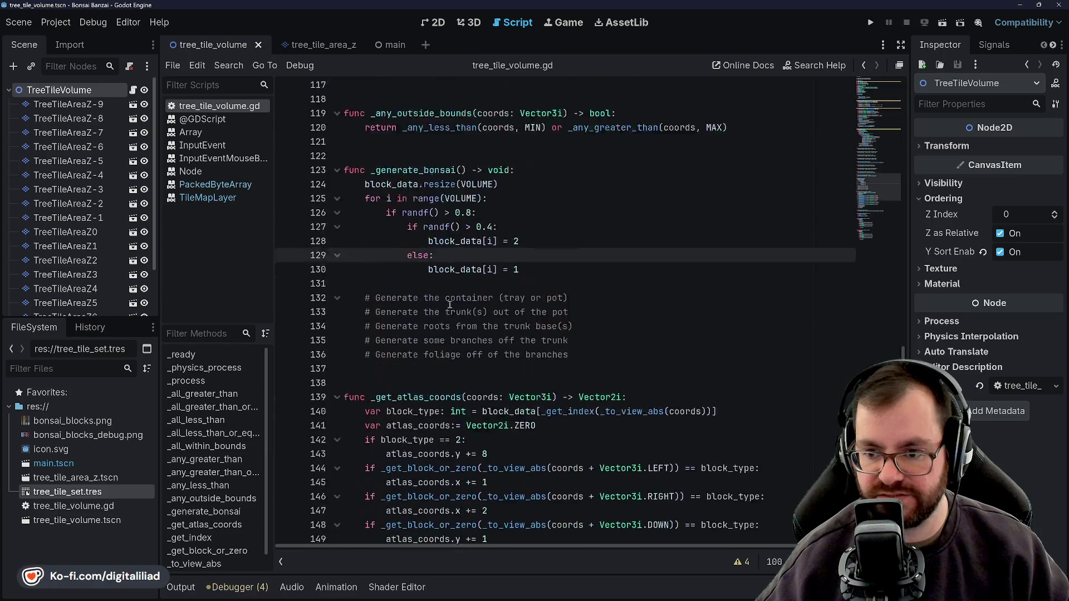
pyautogui.scroll(3, 439, 300)
pyautogui.click(441, 311)
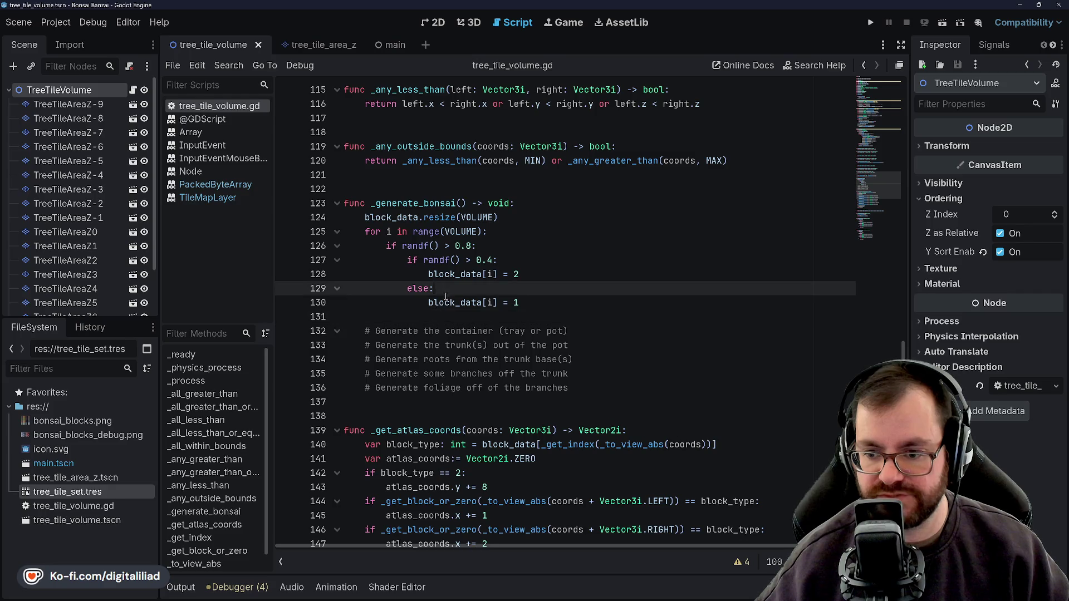
pyautogui.click(502, 331)
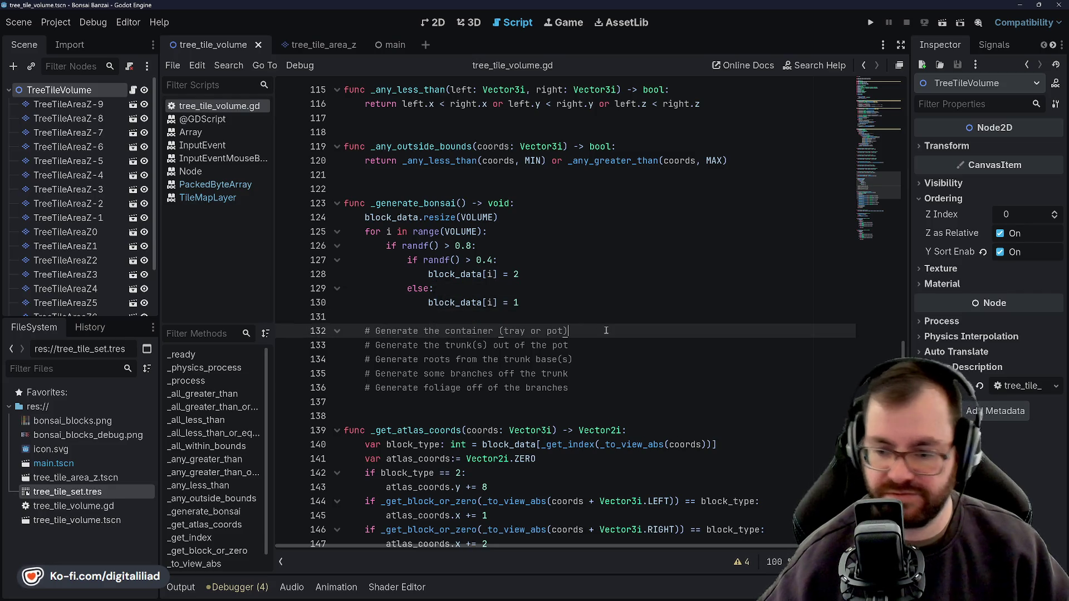
pyautogui.click(572, 329)
pyautogui.press('Return')
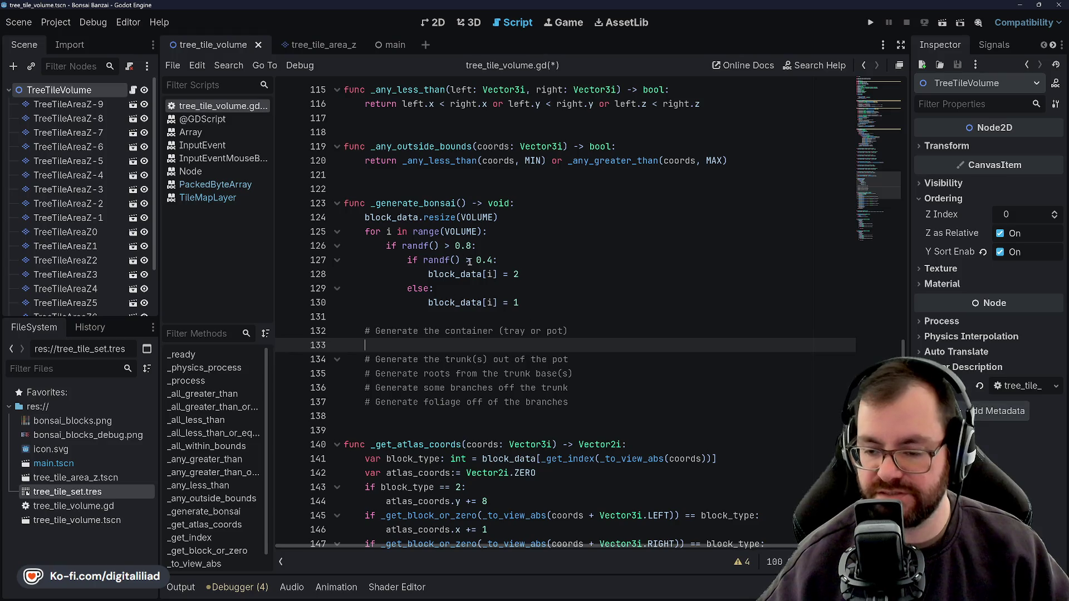
pyautogui.scroll(-1, 470, 262)
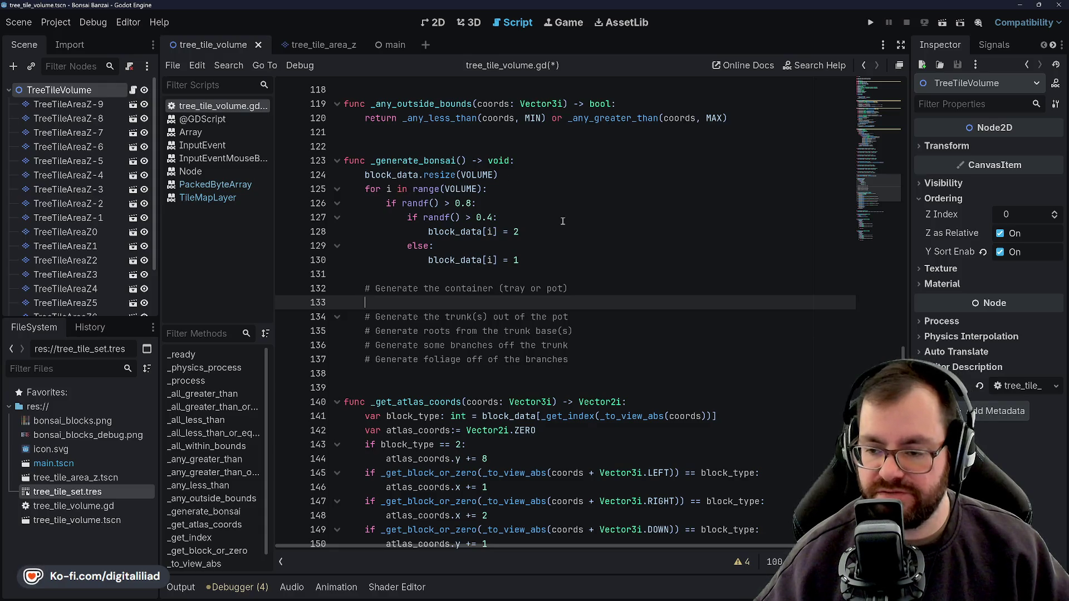
pyautogui.scroll(2, 560, 221)
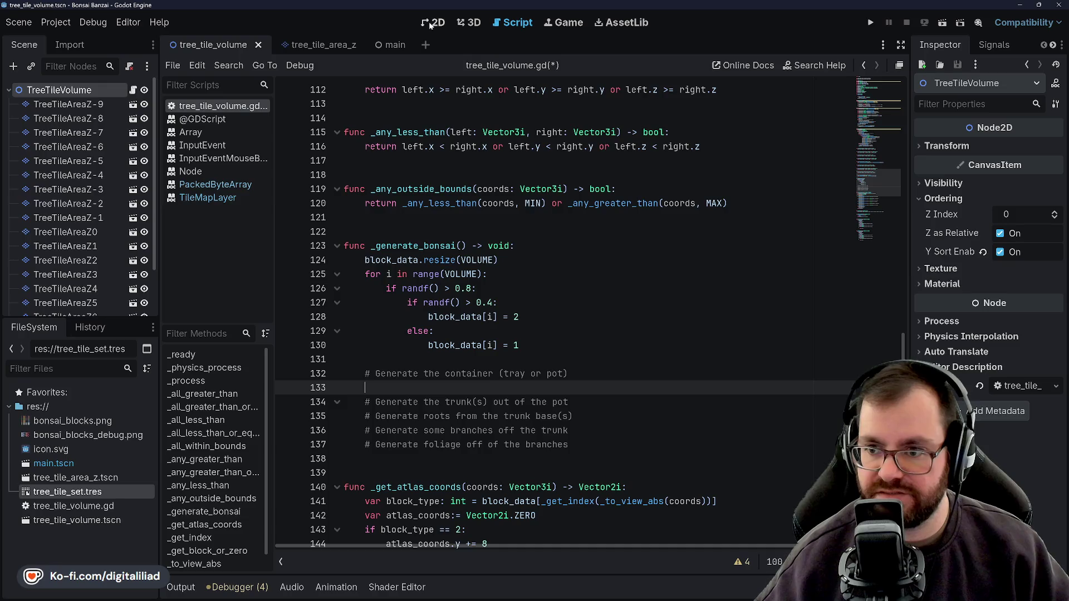
pyautogui.press('F5')
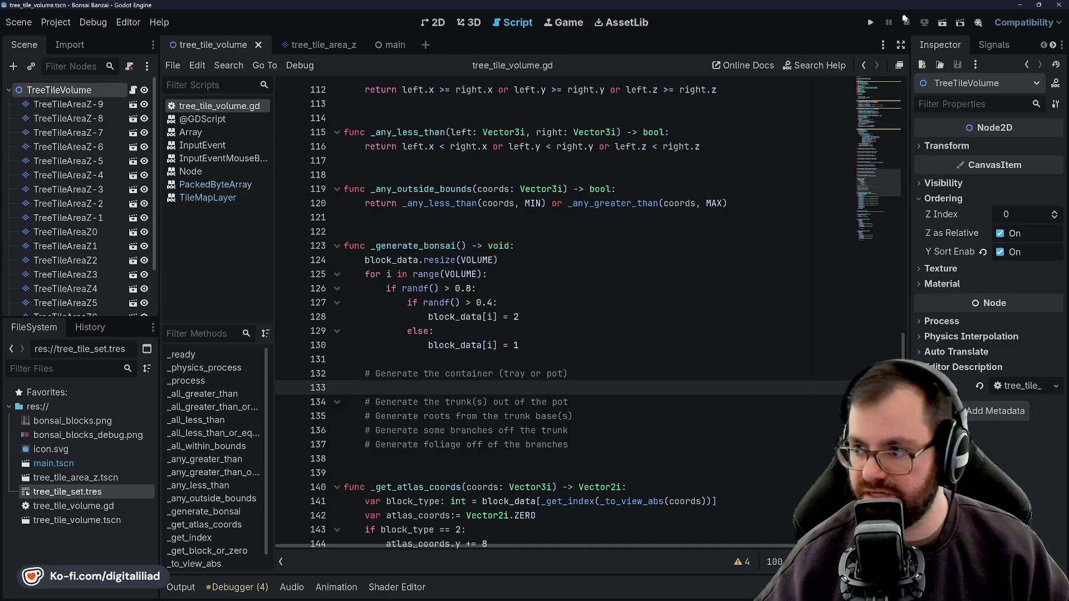
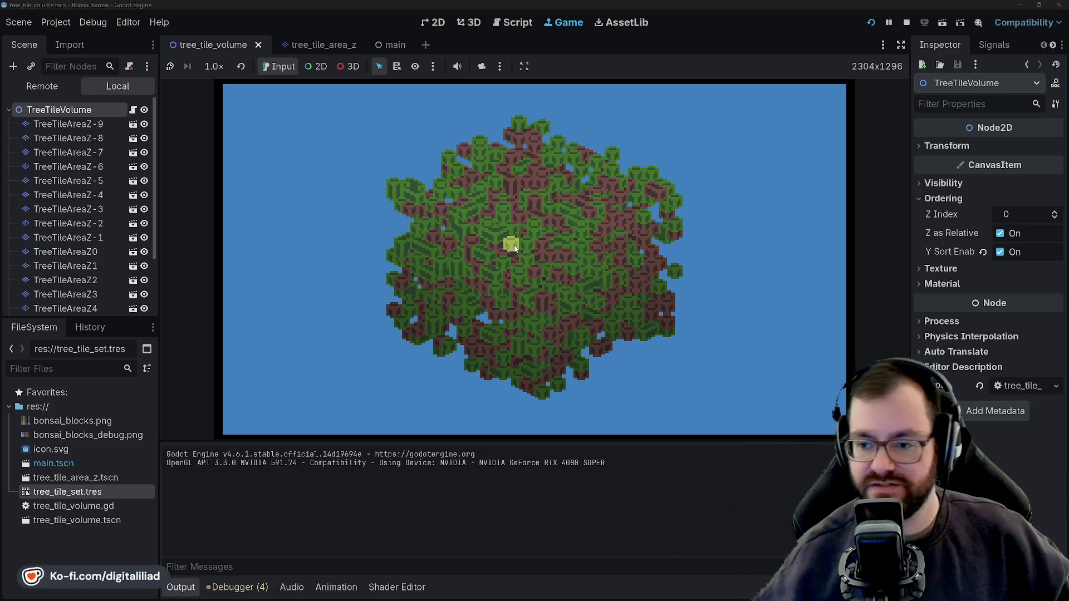
# Stop the running game and return to the _generate_bonsai code in tree_tile_volume.gd
pyautogui.click(907, 24)
pyautogui.click(546, 362)
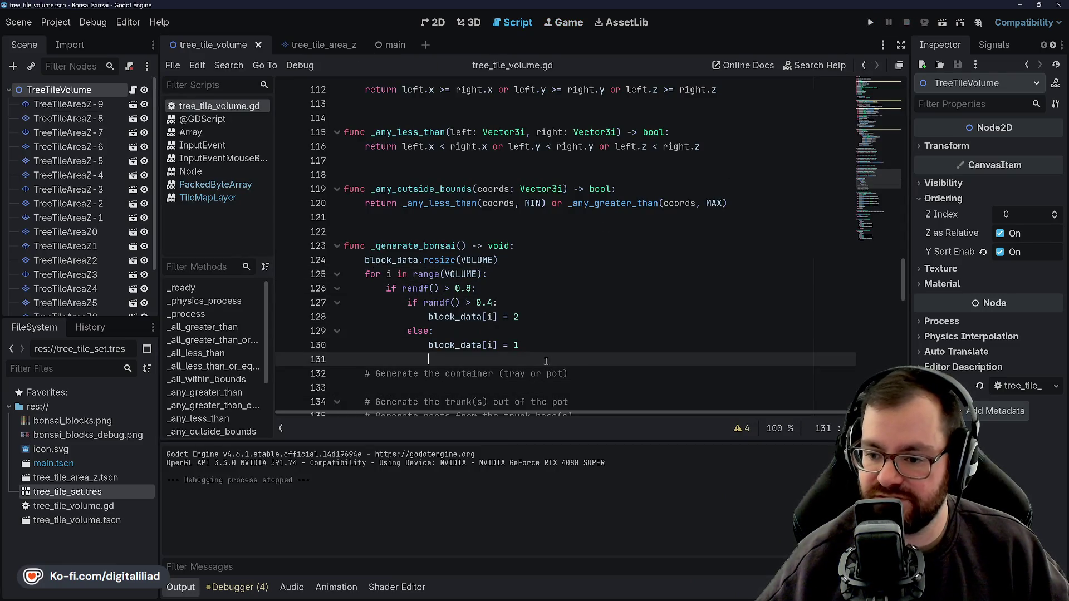
# Add a blank line under '# Generate the container' and begin a 'for z in' loop
pyautogui.scroll(-1, 546, 361)
pyautogui.press('Down')
pyautogui.press('Down')
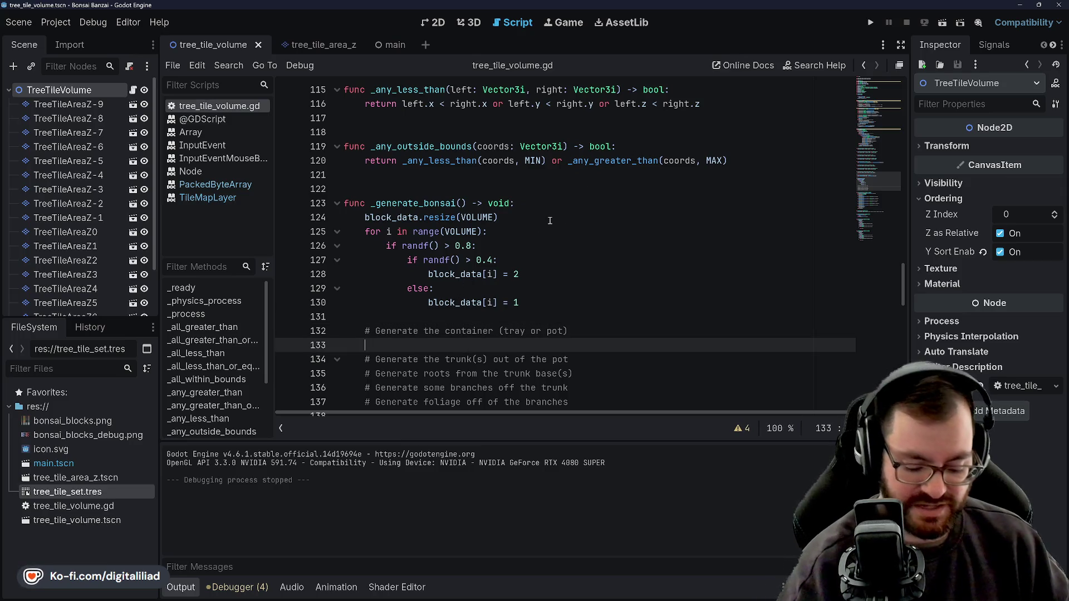
pyautogui.press('Return')
pyautogui.press('Up')
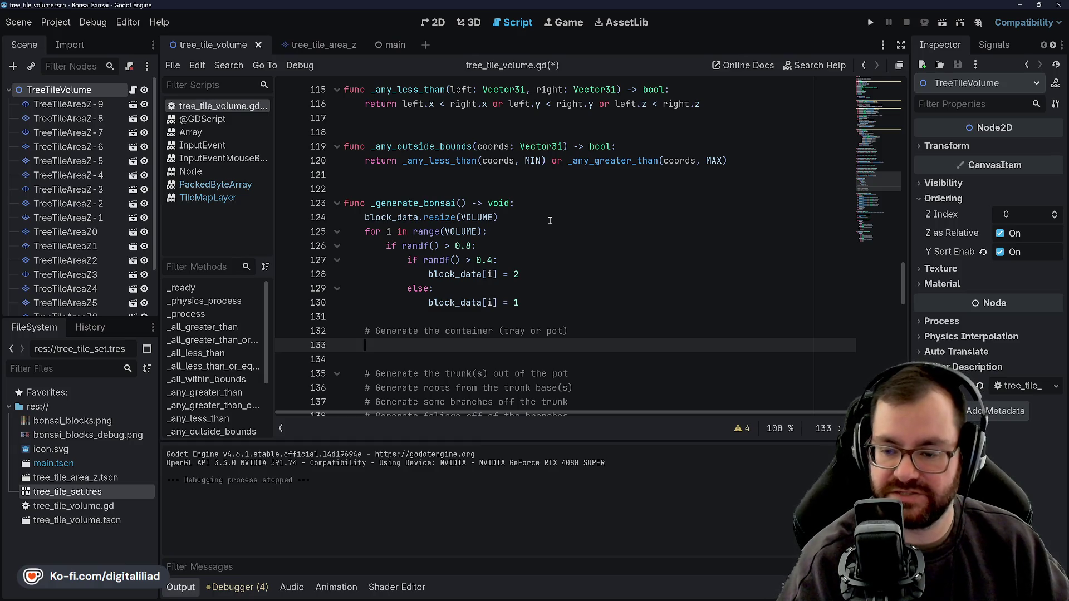
pyautogui.write('for z in ')
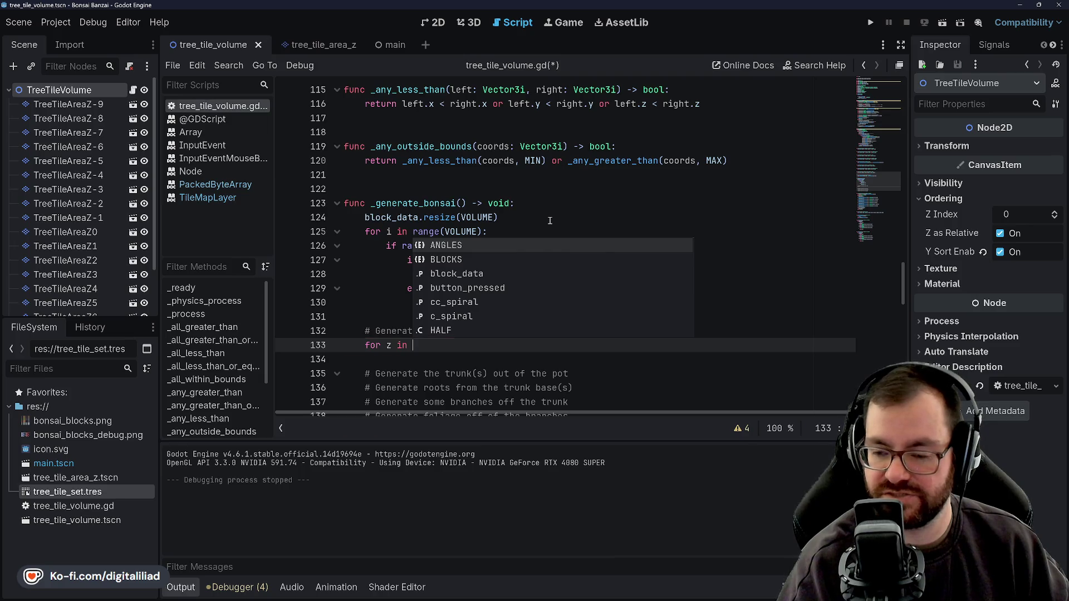
pyautogui.press('BackSpace')
pyautogui.press('BackSpace')
pyautogui.press('BackSpace')
pyautogui.press('BackSpace')
pyautogui.press('BackSpace')
pyautogui.write('k')
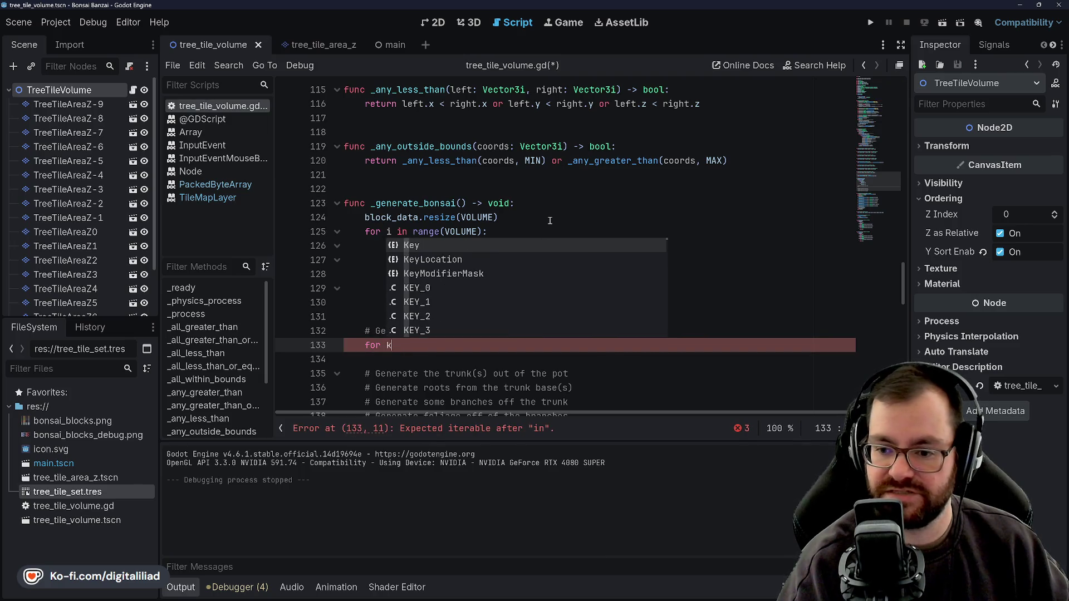
pyautogui.press('BackSpace')
pyautogui.press('BackSpace')
pyautogui.press('BackSpace')
pyautogui.press('BackSpace')
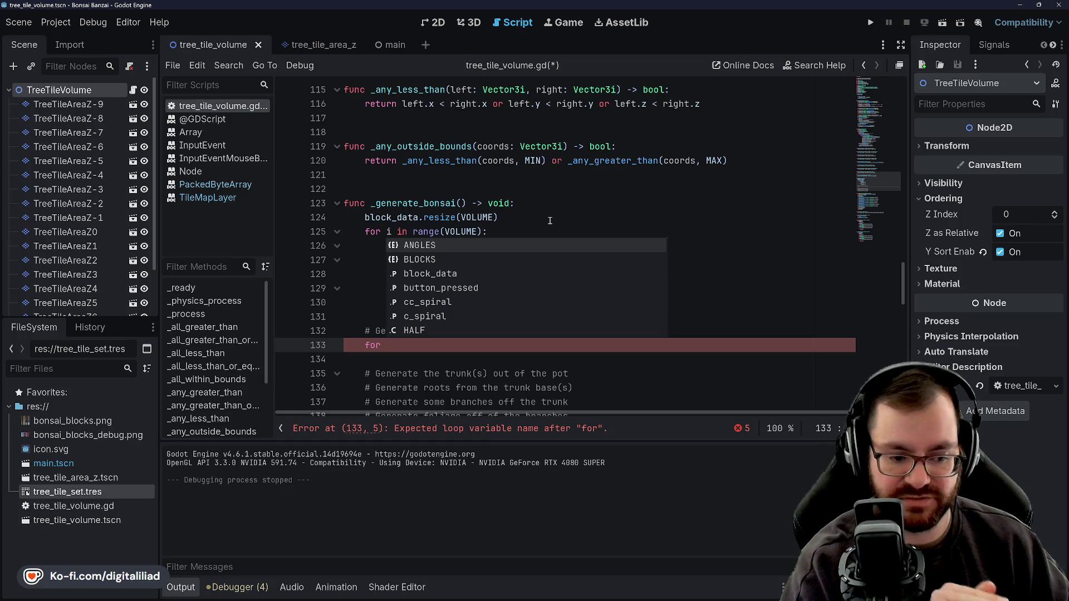
pyautogui.press('BackSpace')
pyautogui.press('BackSpace')
pyautogui.press('BackSpace')
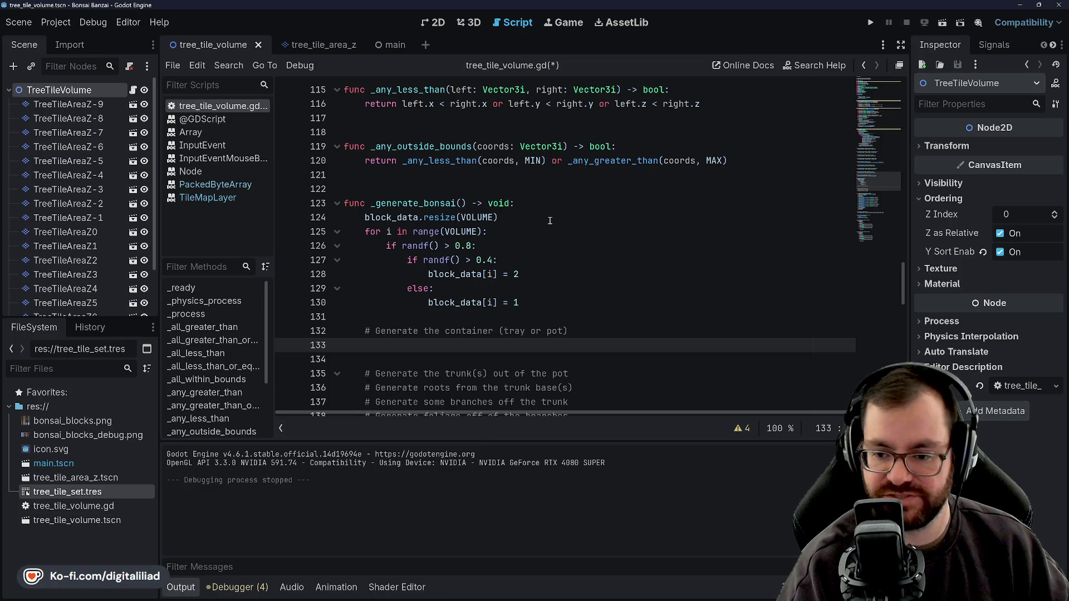
# Write the loop header as 'for z in range_i()'
pyautogui.write('for ')
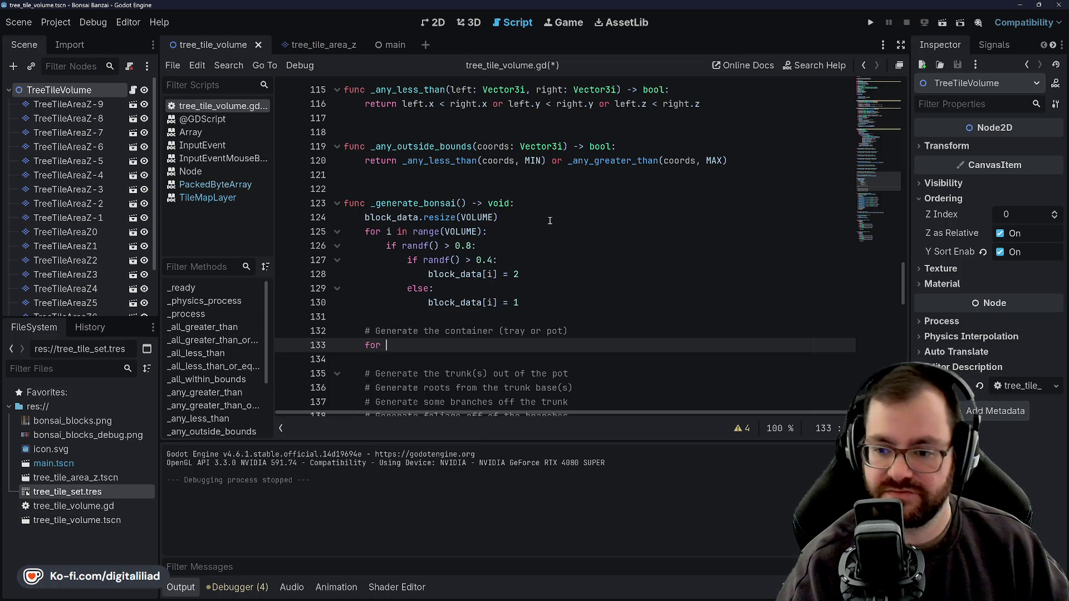
pyautogui.write('z in ')
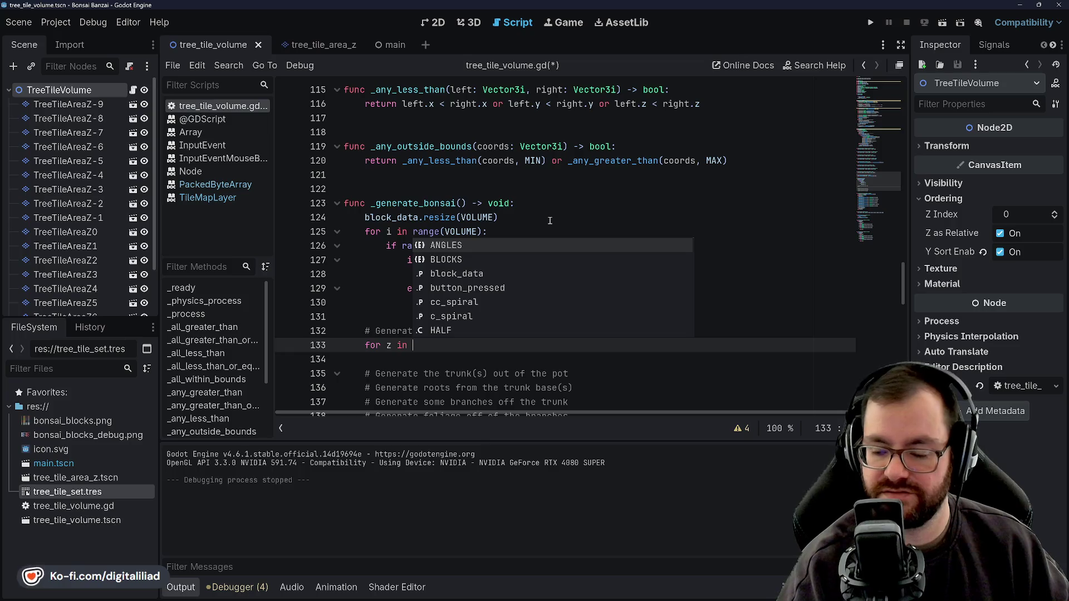
pyautogui.write('ra')
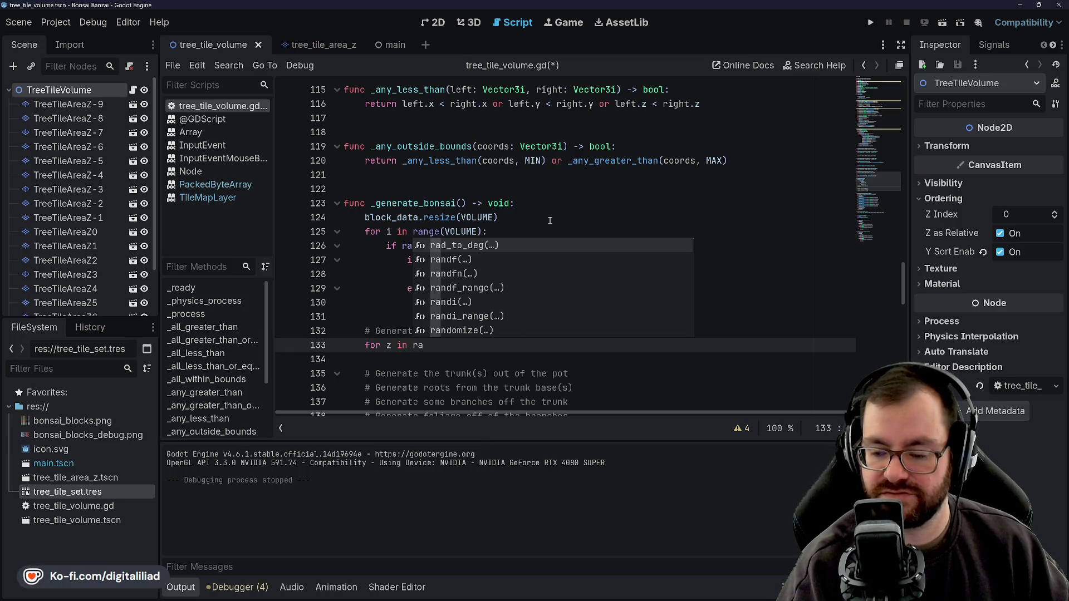
pyautogui.press('BackSpace')
pyautogui.press('BackSpace')
pyautogui.write('range')
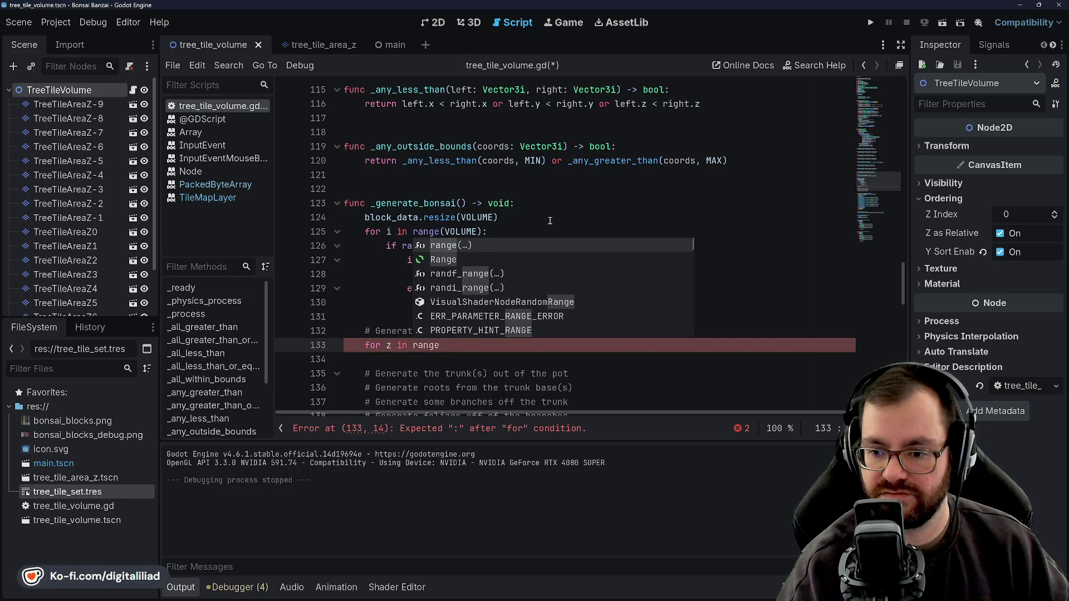
pyautogui.press('BackSpace')
pyautogui.write('(')
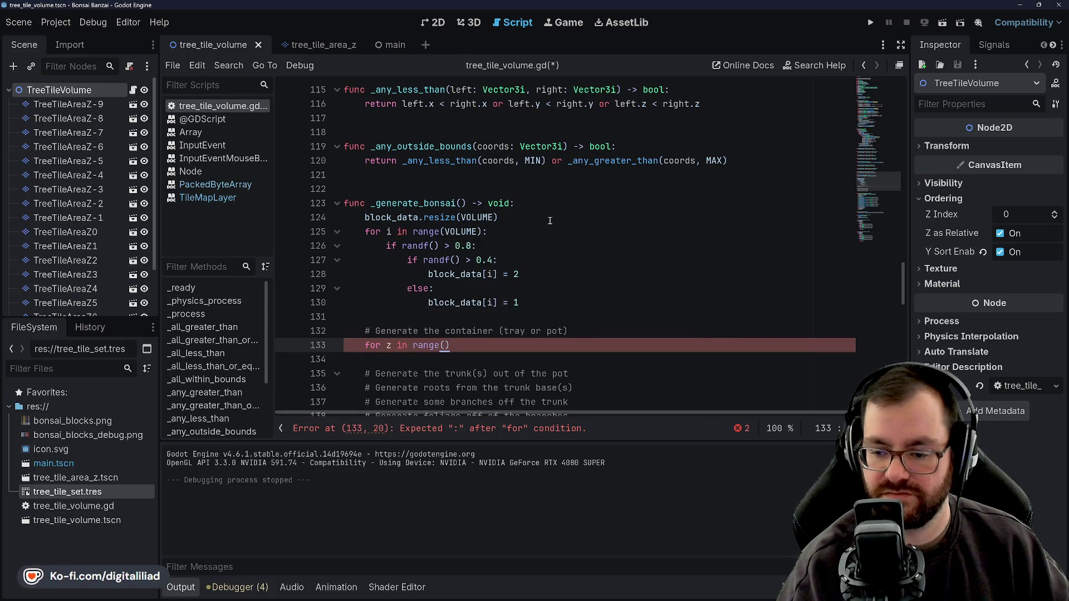
pyautogui.press('BackSpace')
pyautogui.write('_')
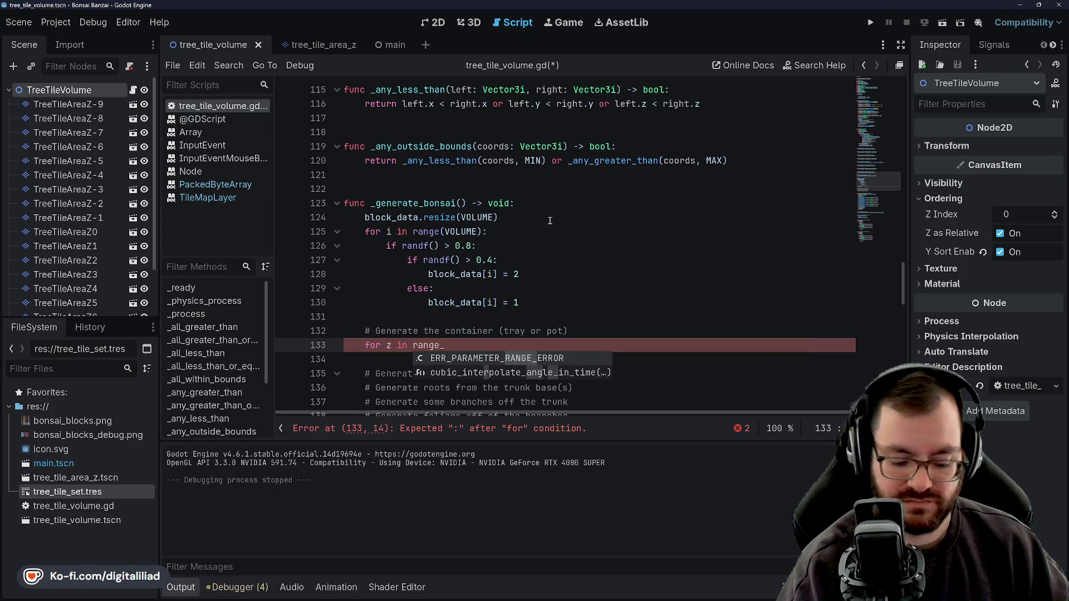
pyautogui.write('i')
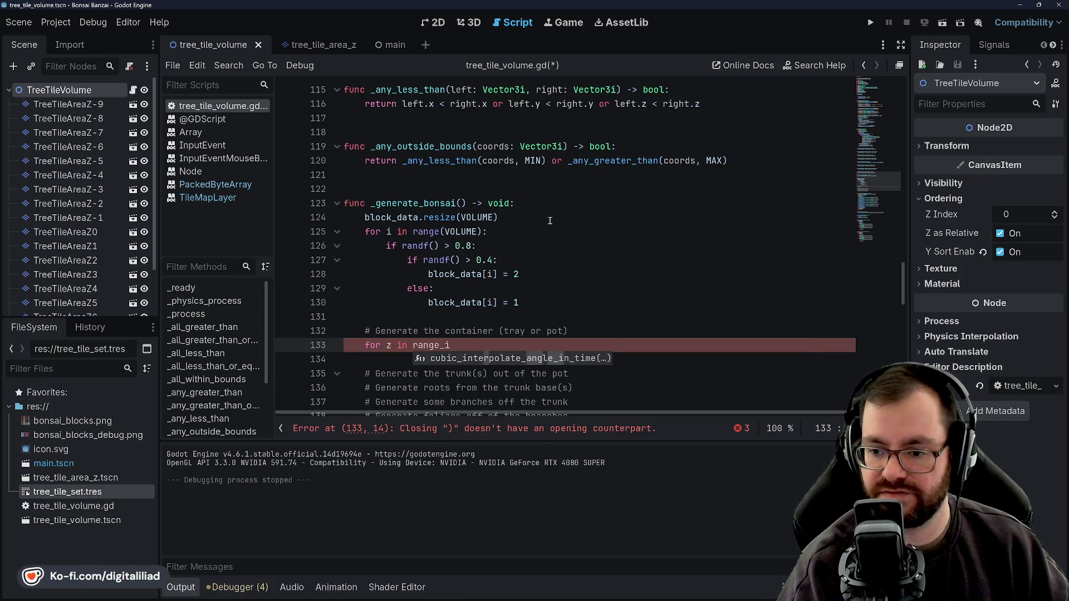
pyautogui.write(')(')
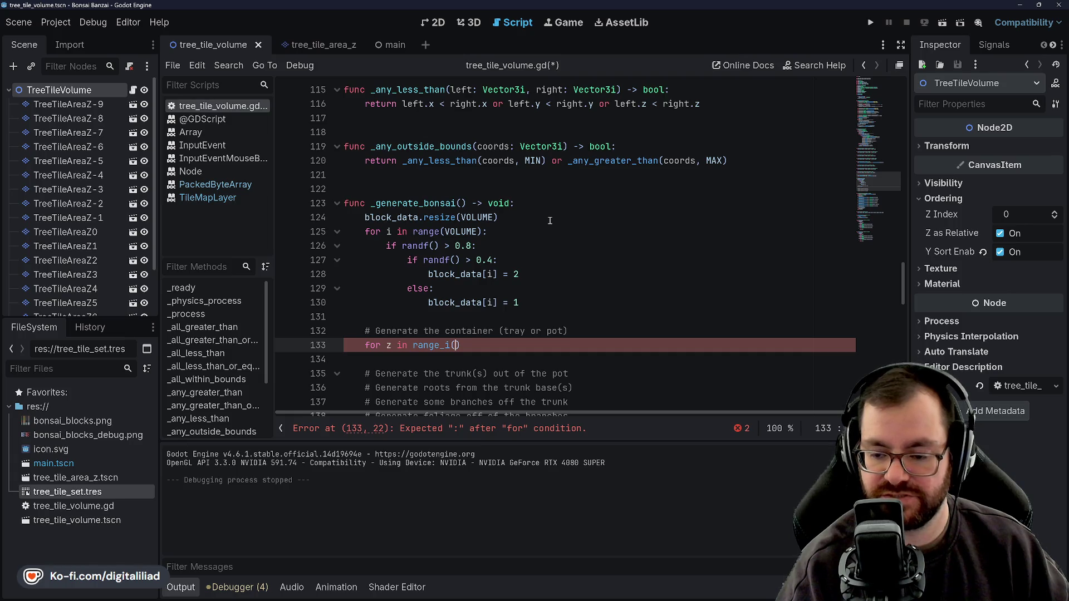
# Complete the header as 'for z in range_i(MIN.z + 1, 0):' and save
pyautogui.write('MIN.')
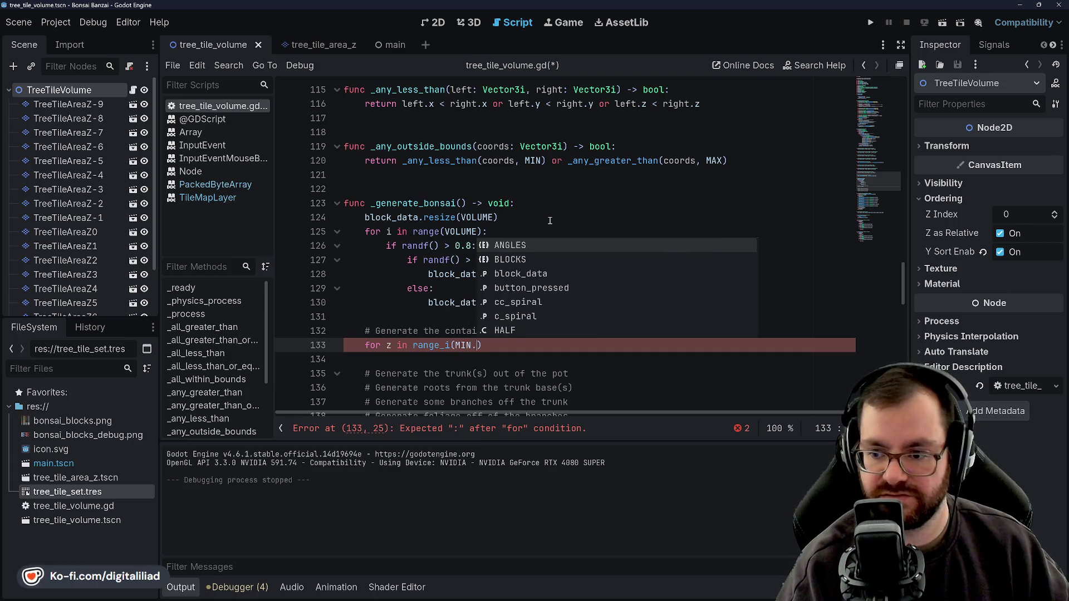
pyautogui.write('z')
pyautogui.press('Escape')
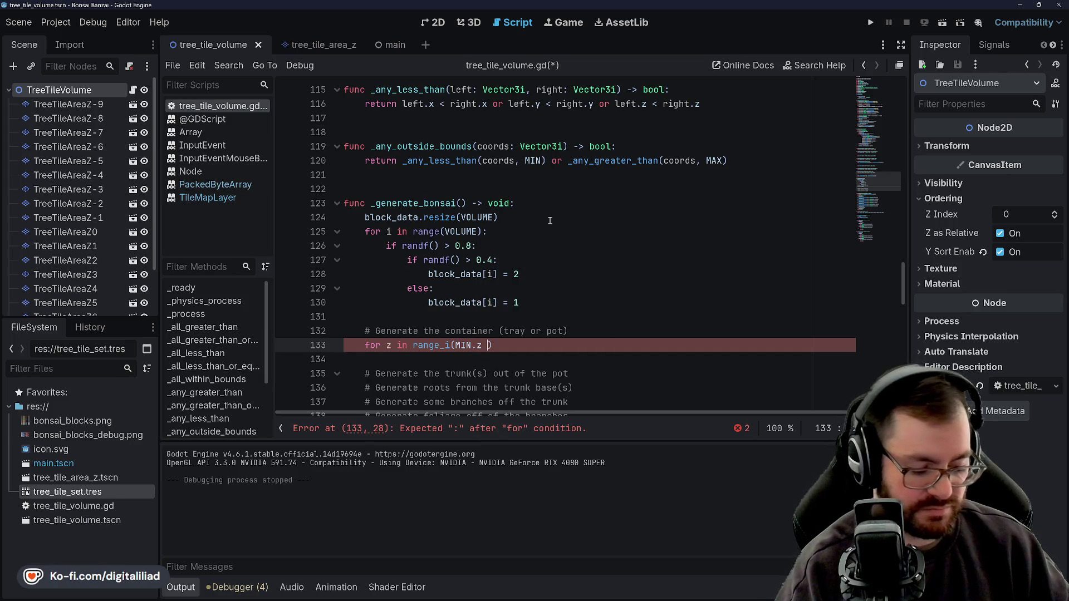
pyautogui.write('+ 1,')
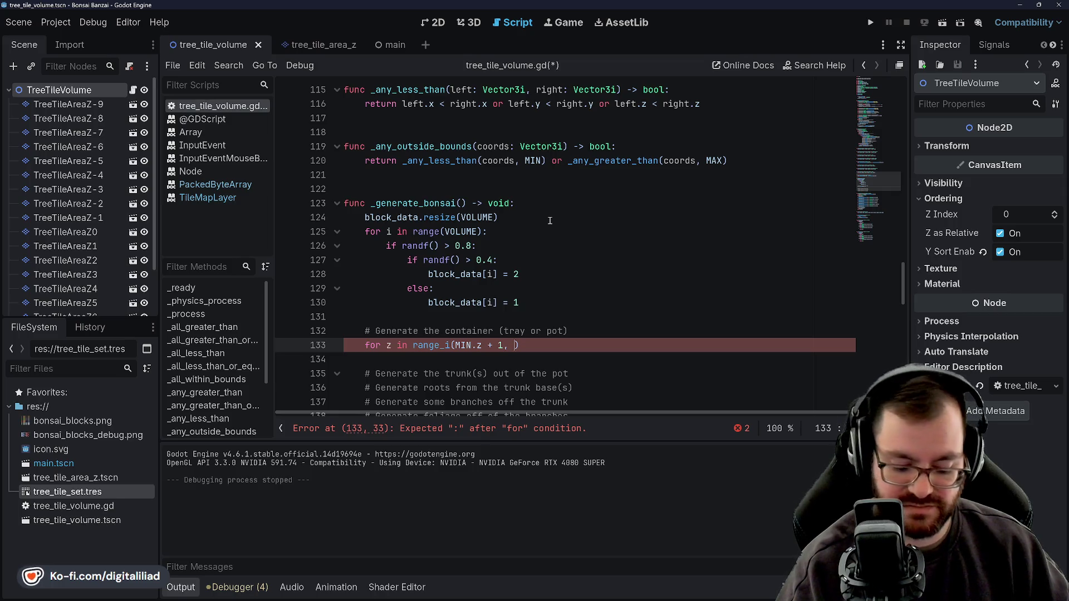
pyautogui.write('0')
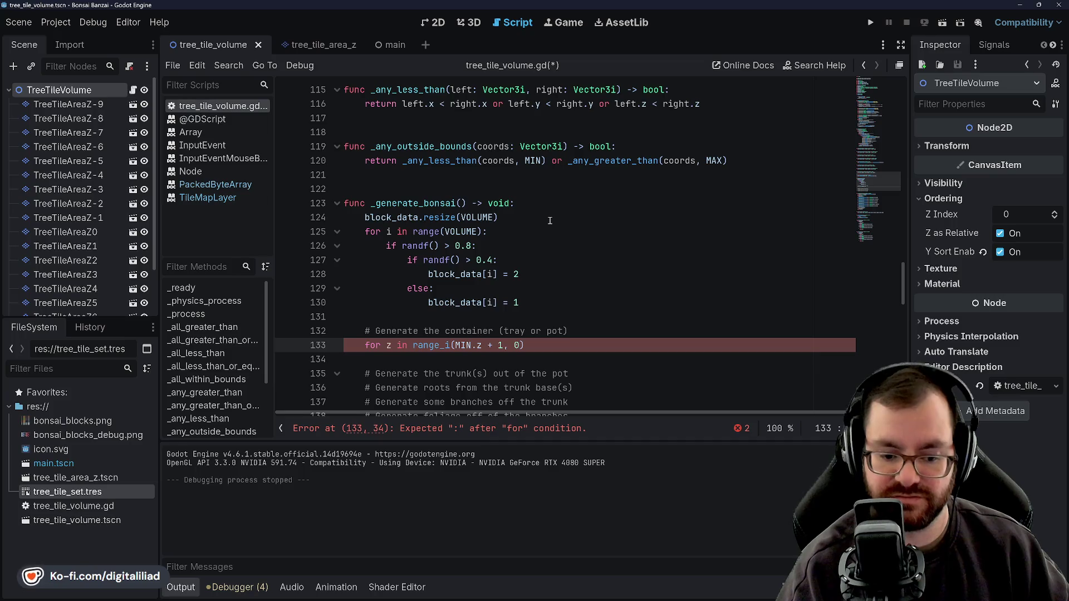
pyautogui.hotkey('ctrl', 's')
pyautogui.write(':')
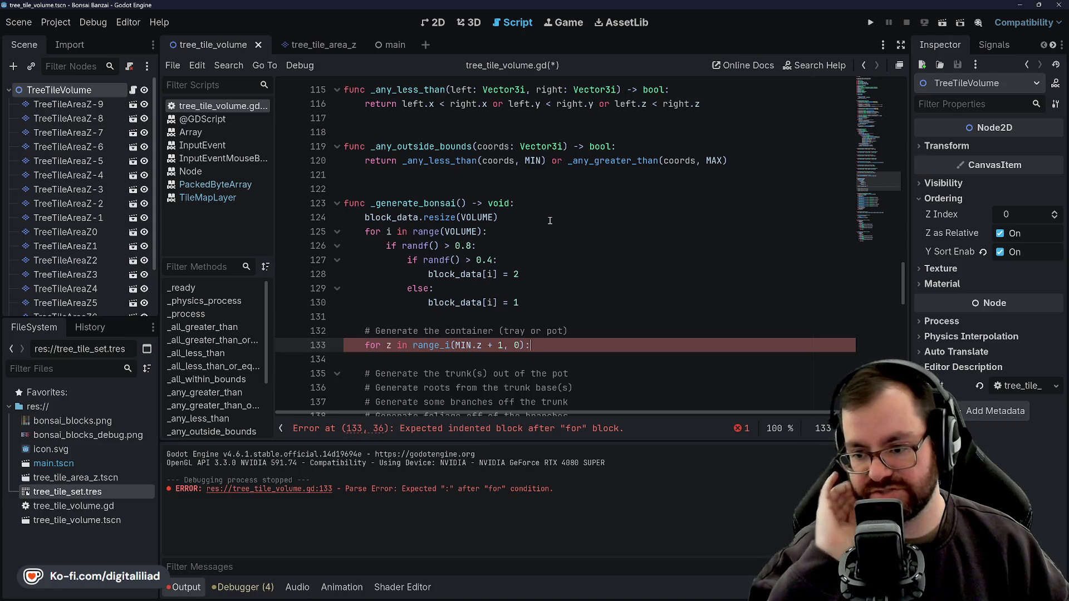
# Open a new line above the z loop for a variable declaration
pyautogui.click(598, 330)
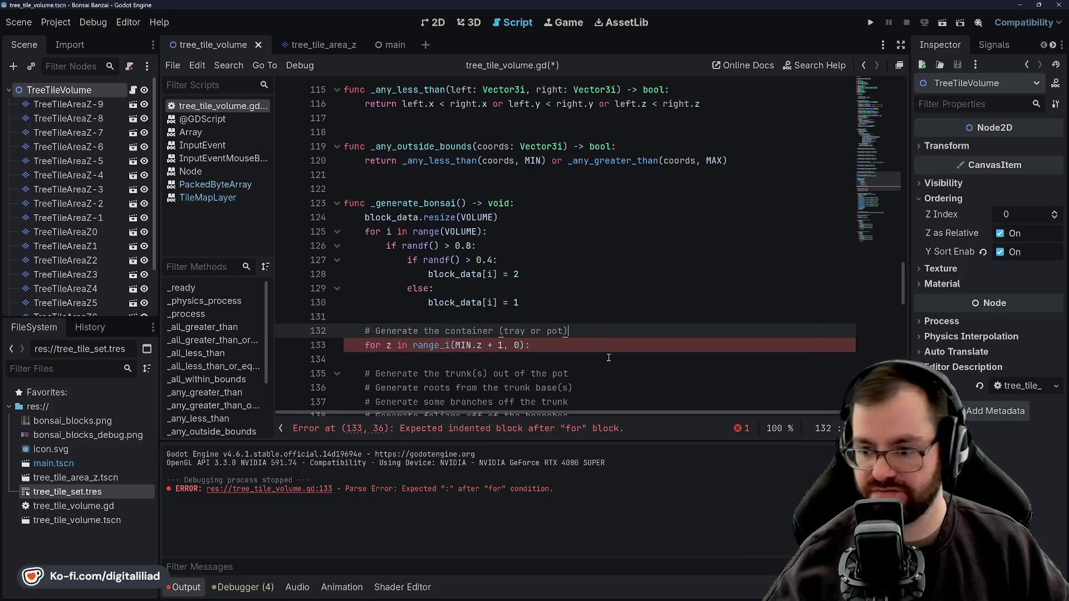
pyautogui.press('Return')
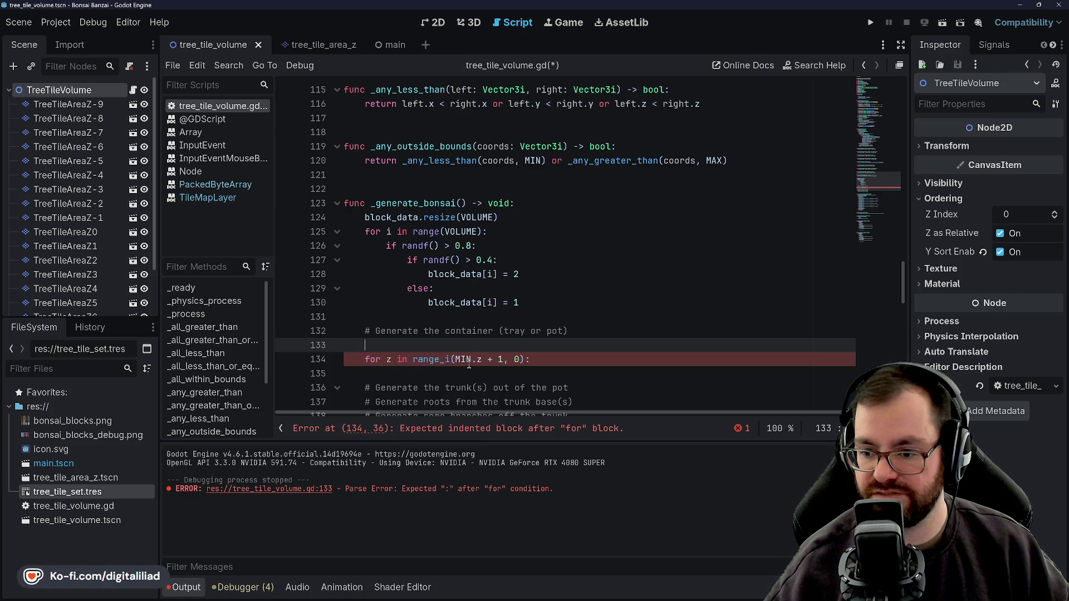
pyautogui.click(520, 360)
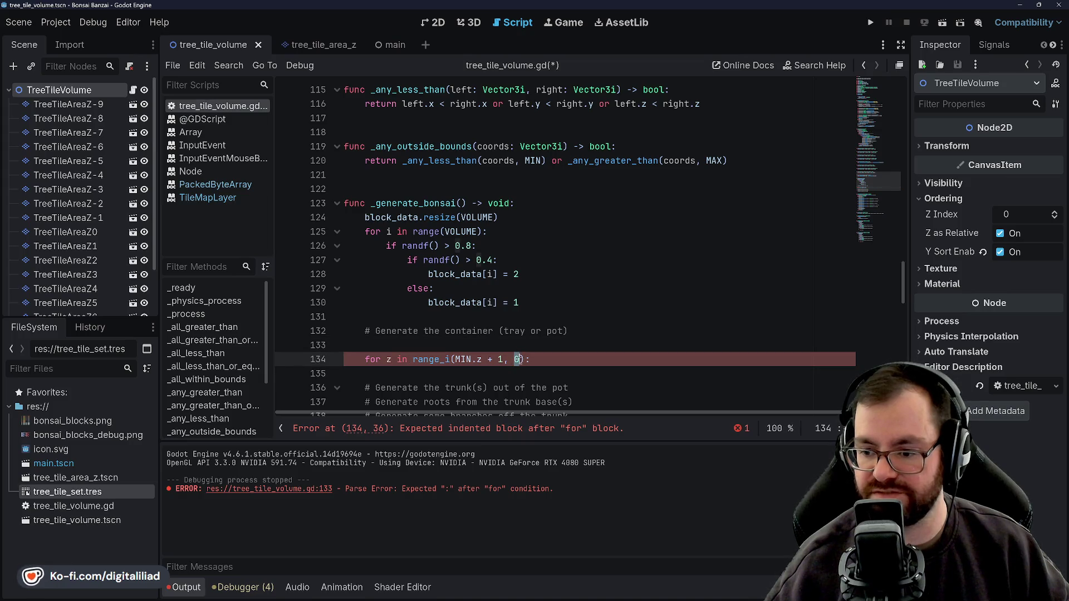
pyautogui.click(513, 349)
pyautogui.doubleClick(517, 359)
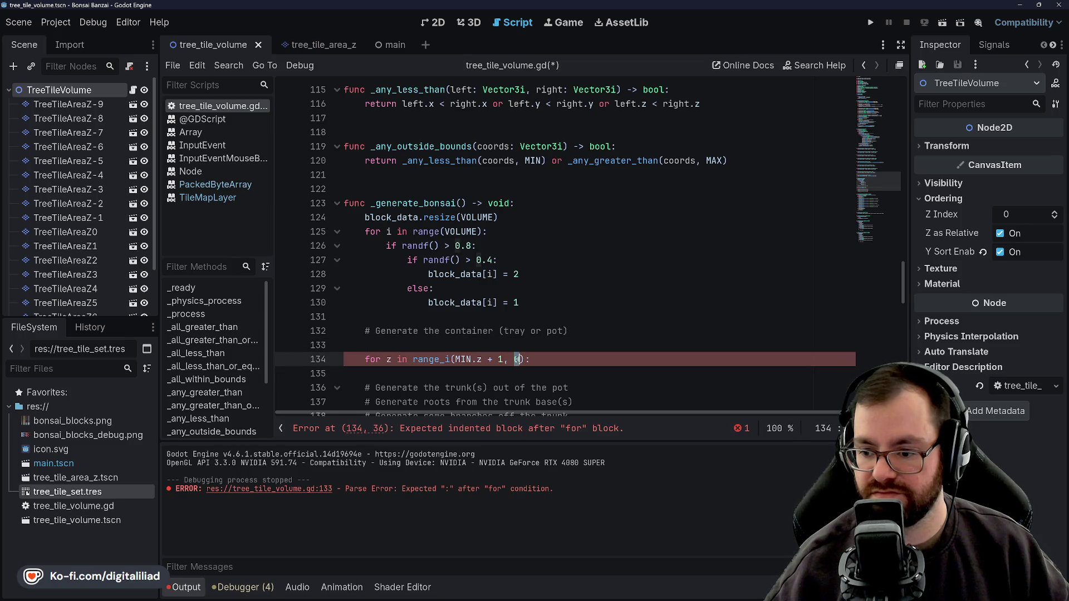
pyautogui.click(513, 346)
pyautogui.press('BackSpace')
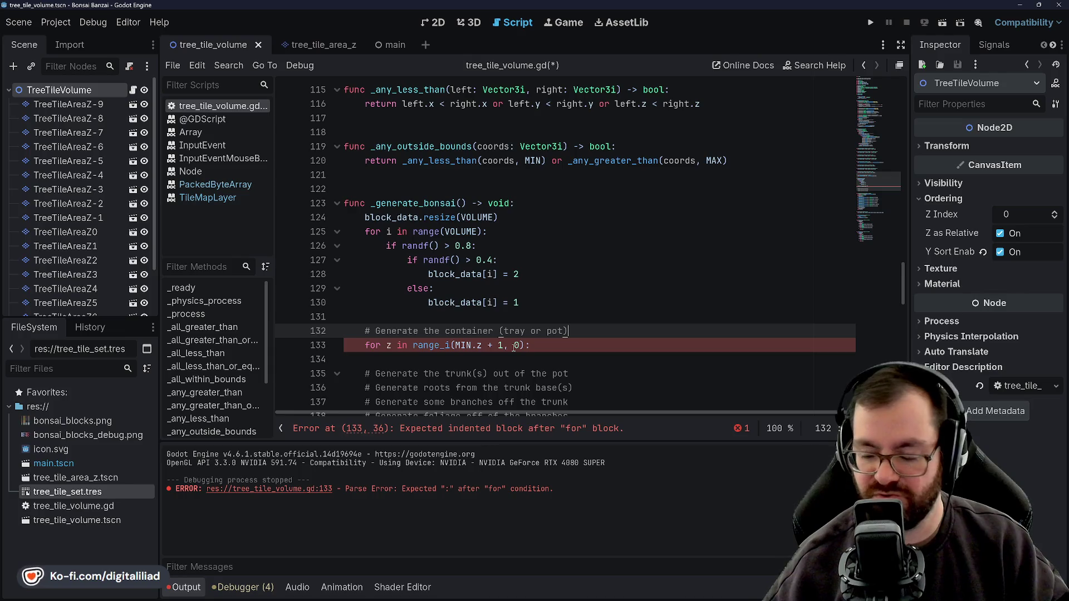
pyautogui.press('Return')
# Declare 'var tray_height: int = randi_range(MIN' above the loop using autocomplete
pyautogui.write('var')
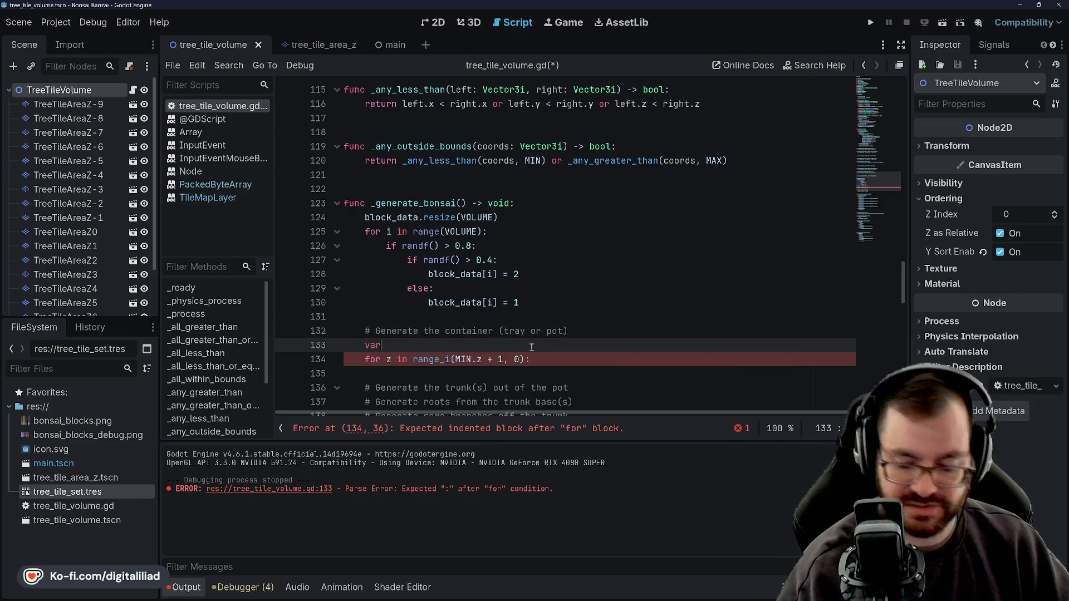
pyautogui.write(' tray_height `')
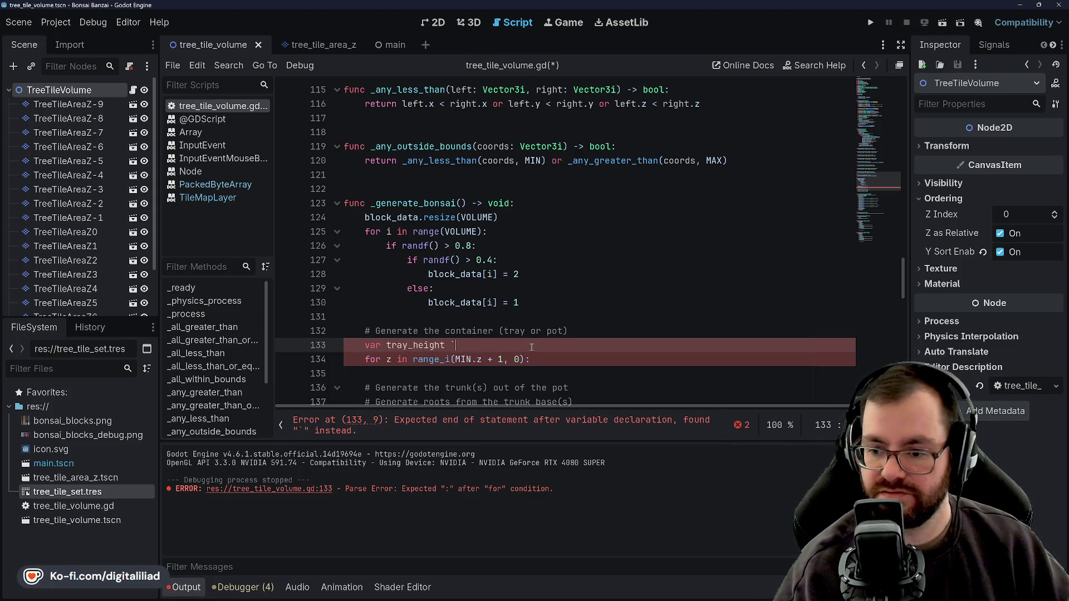
pyautogui.press('BackSpace')
pyautogui.press('BackSpace')
pyautogui.write(': int `')
pyautogui.press('BackSpace')
pyautogui.write('= ran')
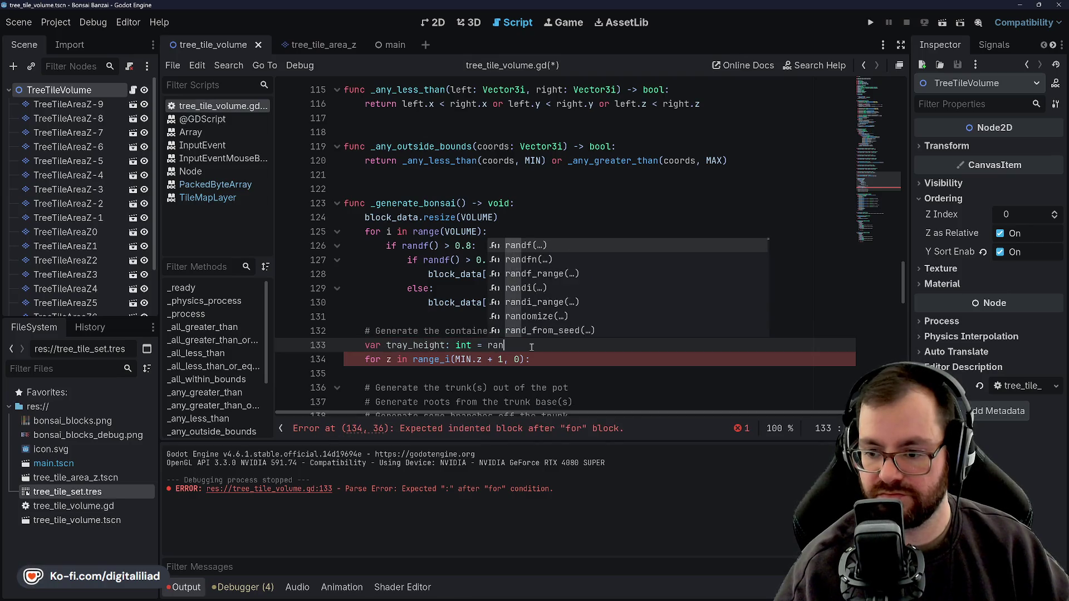
pyautogui.write('ge')
pyautogui.press('BackSpace')
pyautogui.press('BackSpace')
pyautogui.press('BackSpace')
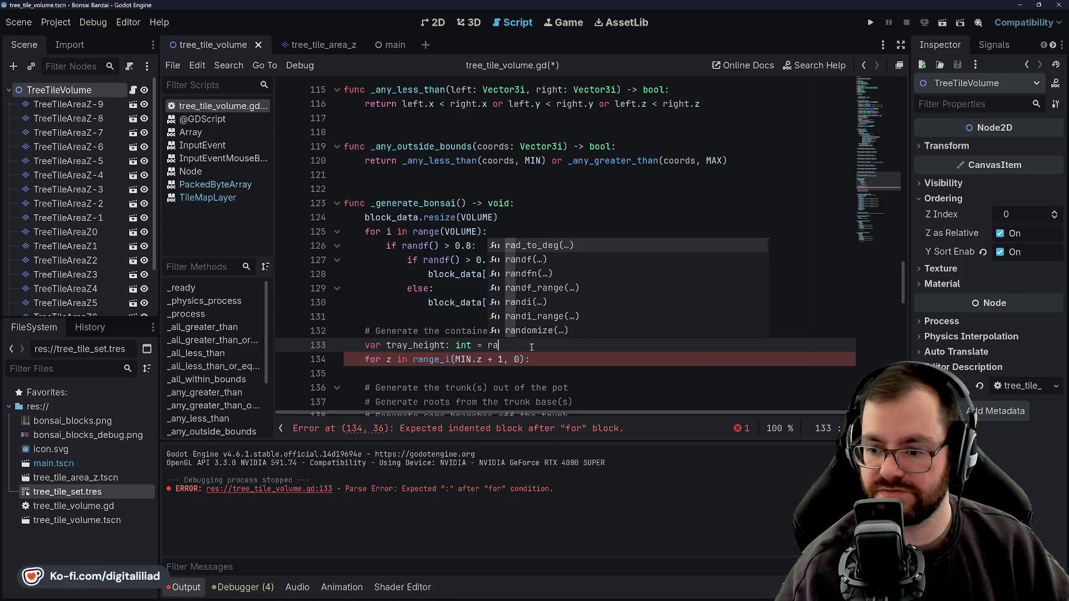
pyautogui.write('nd')
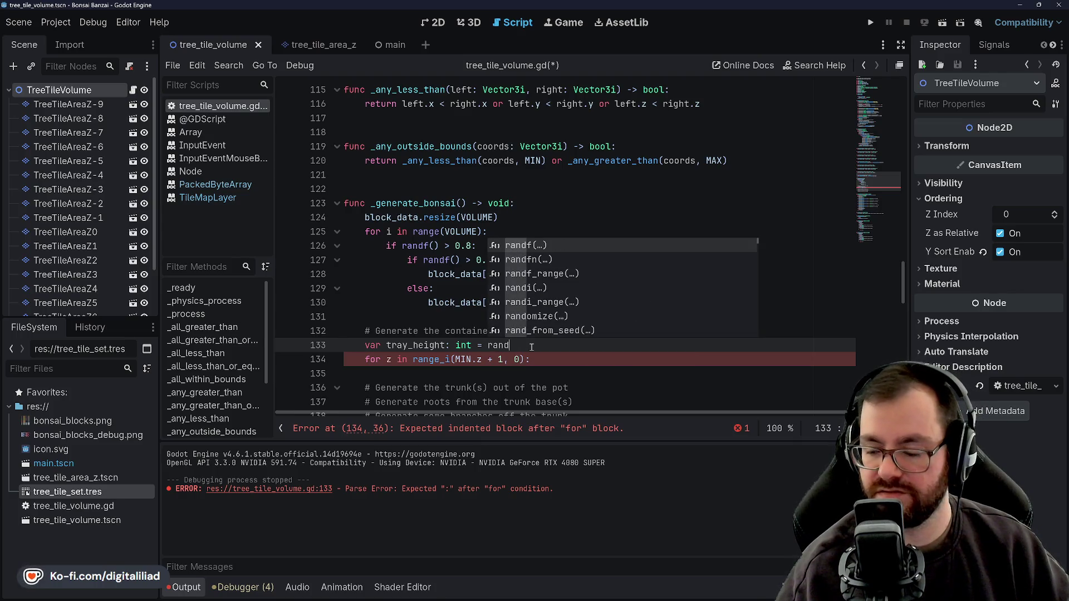
pyautogui.press('Down')
pyautogui.press('Down')
pyautogui.press('Down')
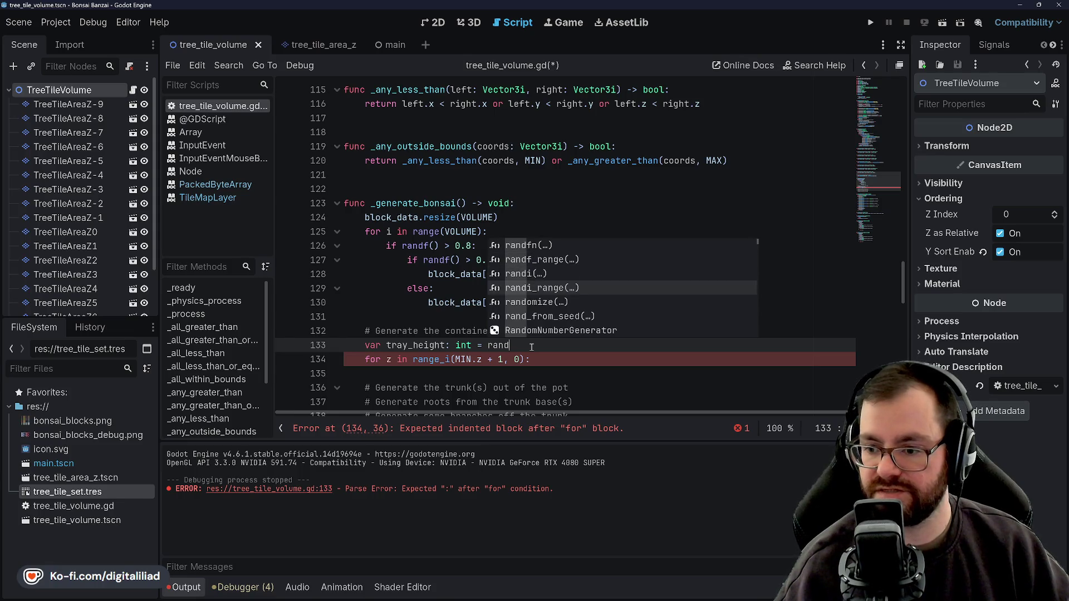
pyautogui.press('Up')
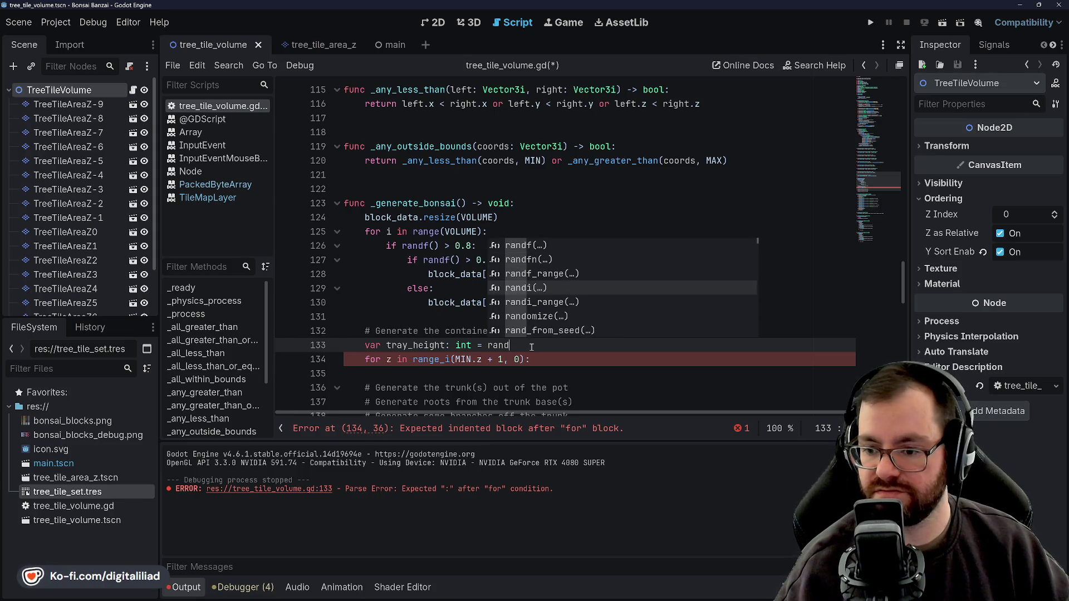
pyautogui.press('Down')
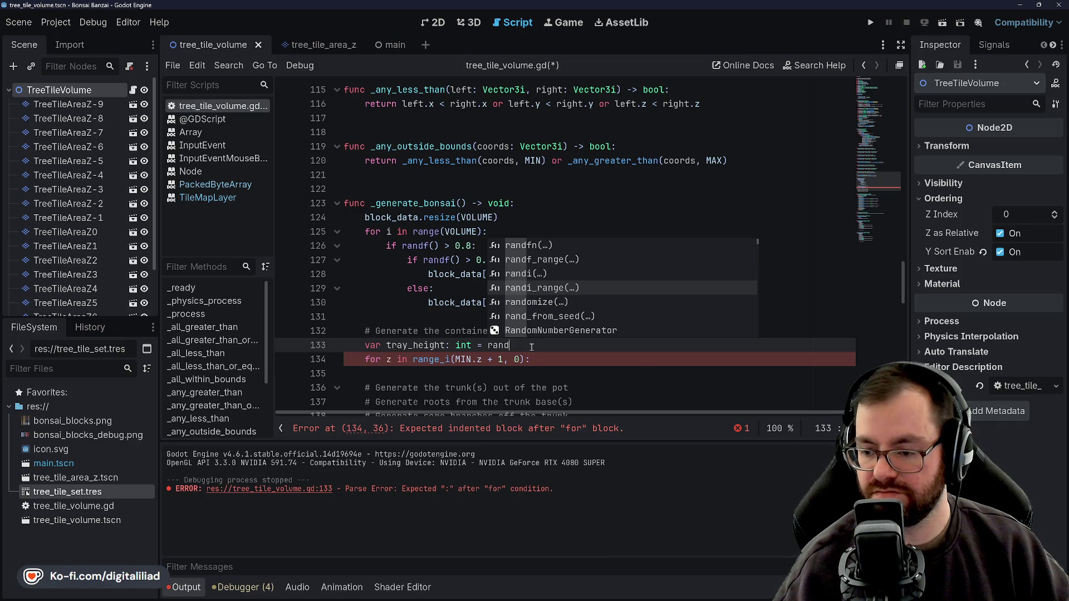
pyautogui.press('Return')
pyautogui.write('MIN')
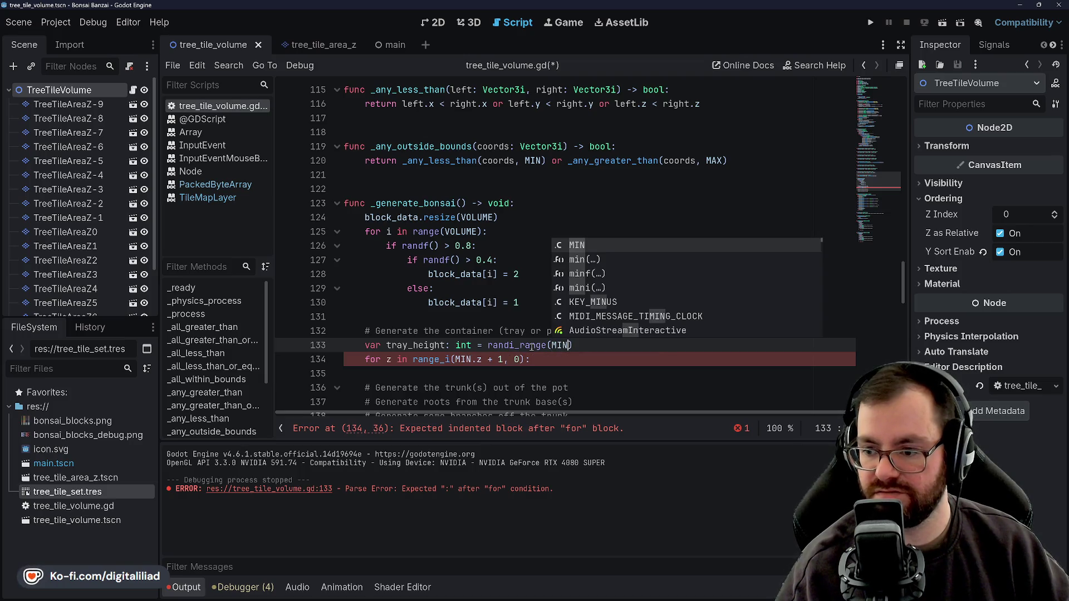
pyautogui.write(' -')
pyautogui.write('1')
# Drop + 1 from the loop start, finish randi_range(MIN.z + 2, 0), and save
pyautogui.doubleClick(494, 359)
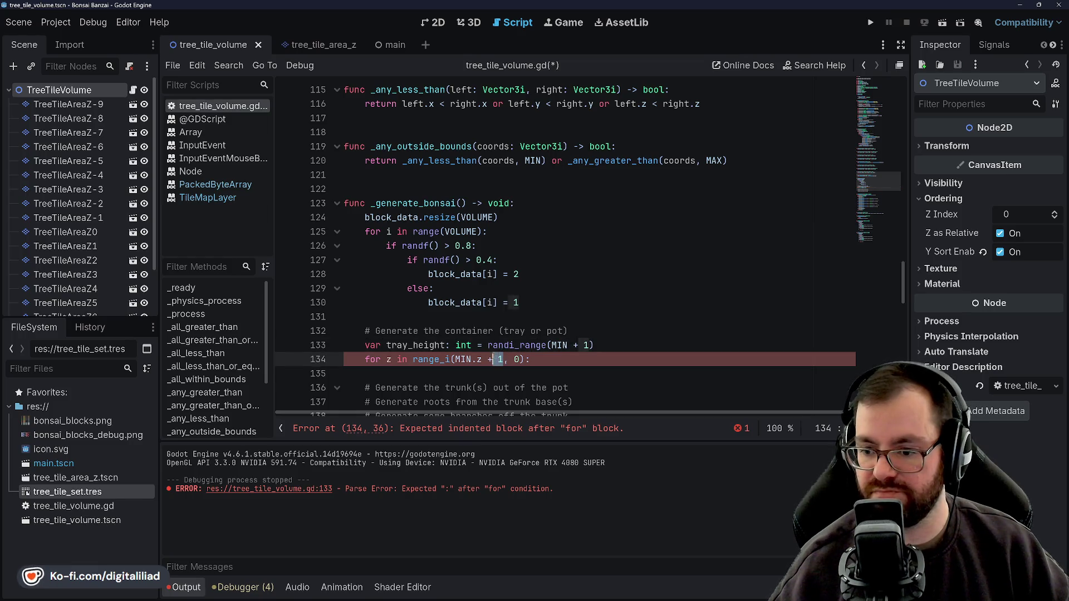
pyautogui.press('BackSpace')
pyautogui.press('BackSpace')
pyautogui.press('BackSpace')
pyautogui.click(515, 331)
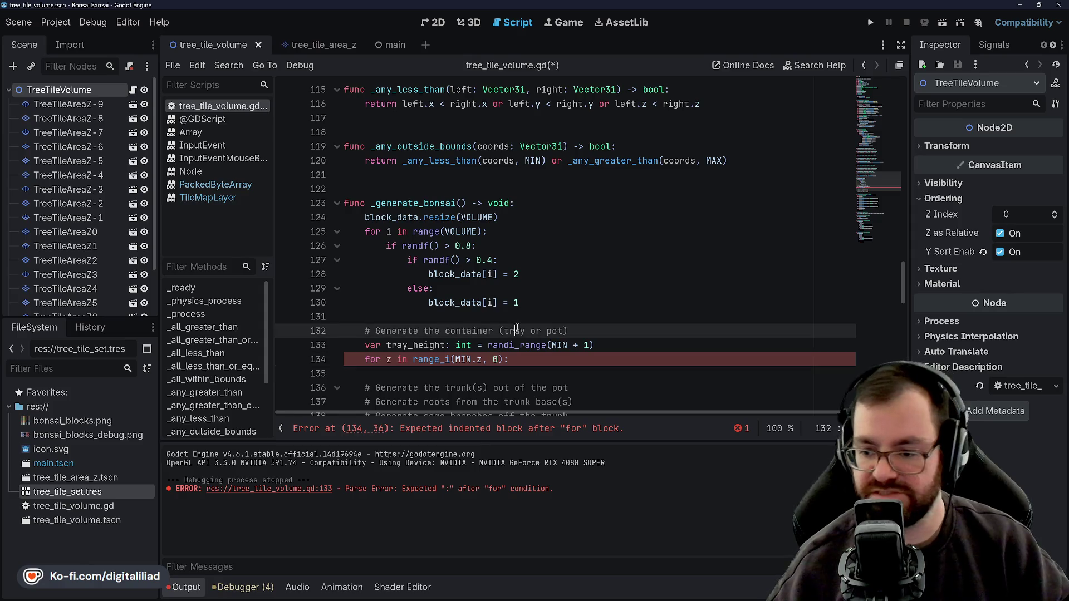
pyautogui.click(565, 345)
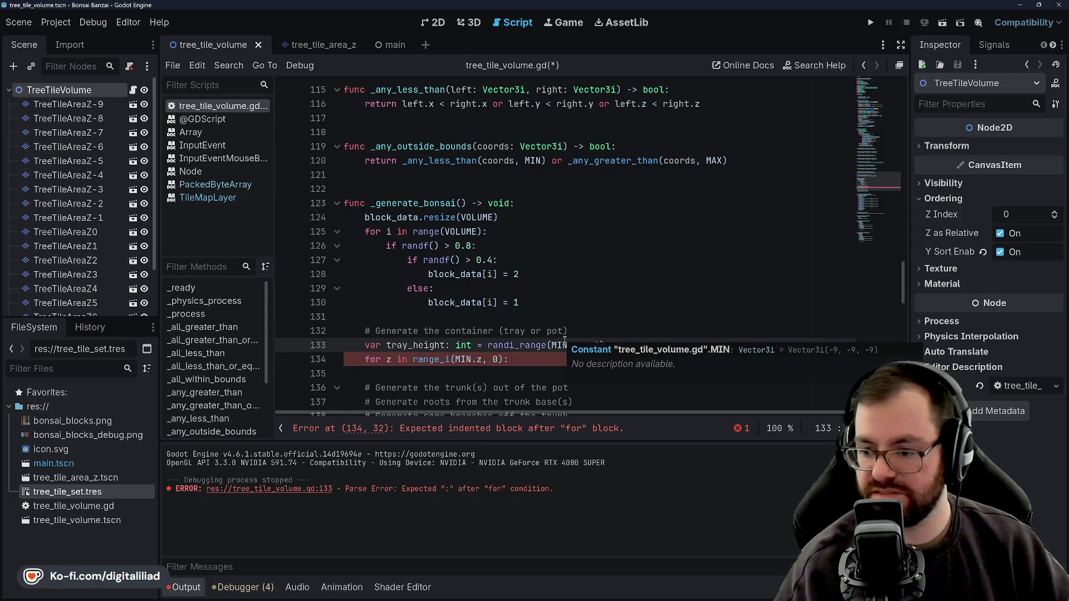
pyautogui.write('.z')
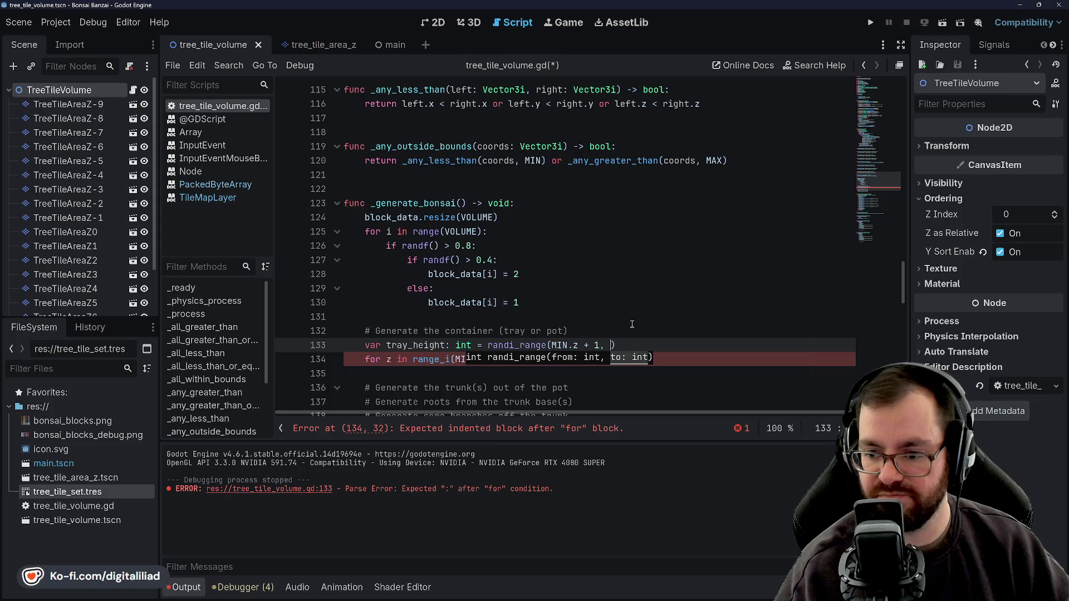
pyautogui.click(612, 322)
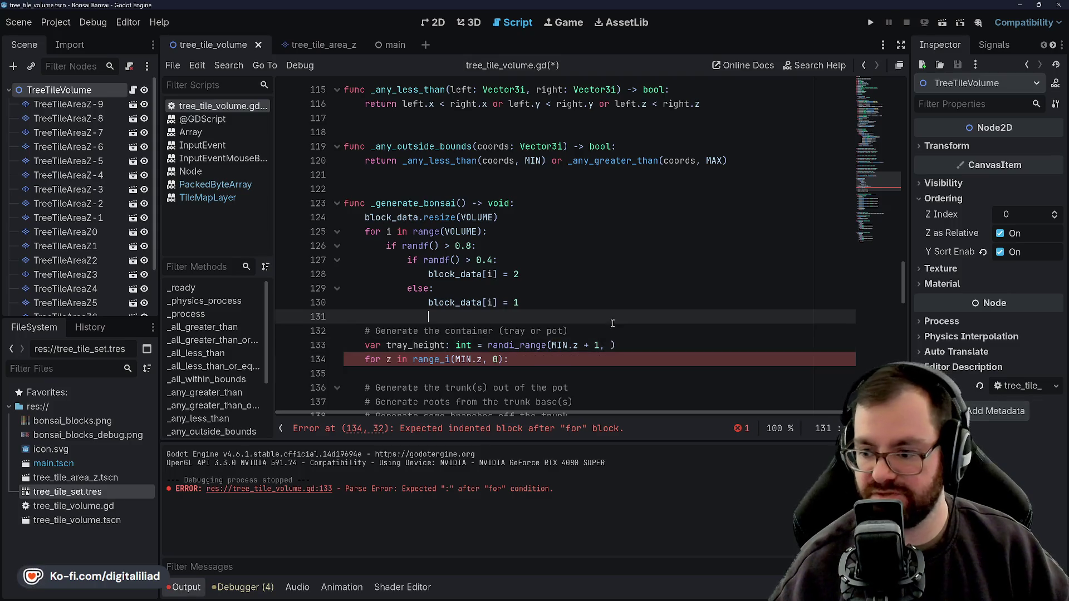
pyautogui.click(601, 346)
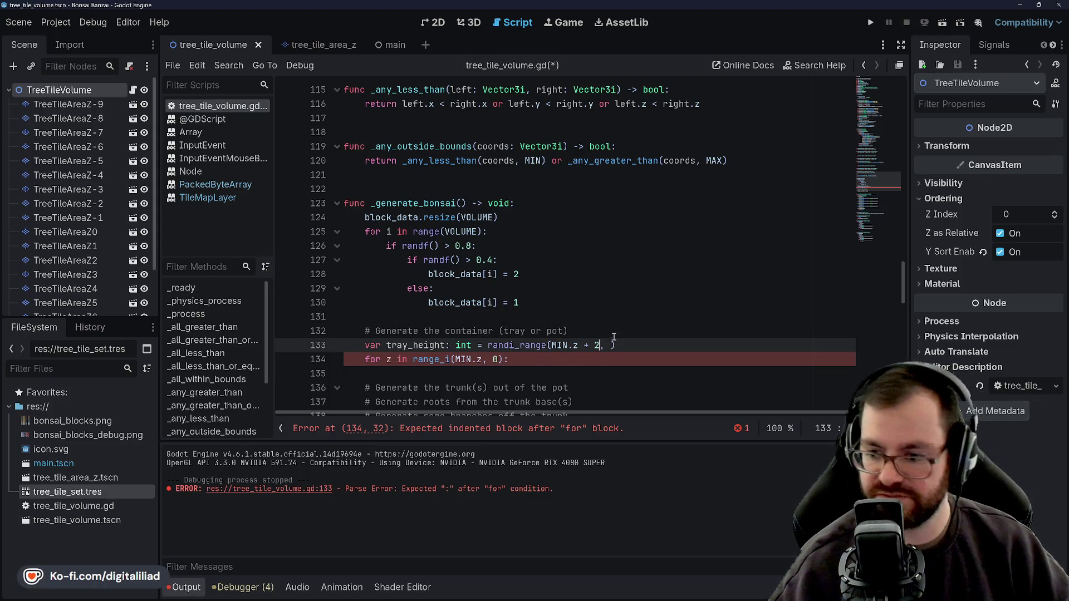
pyautogui.click(640, 290)
pyautogui.click(616, 346)
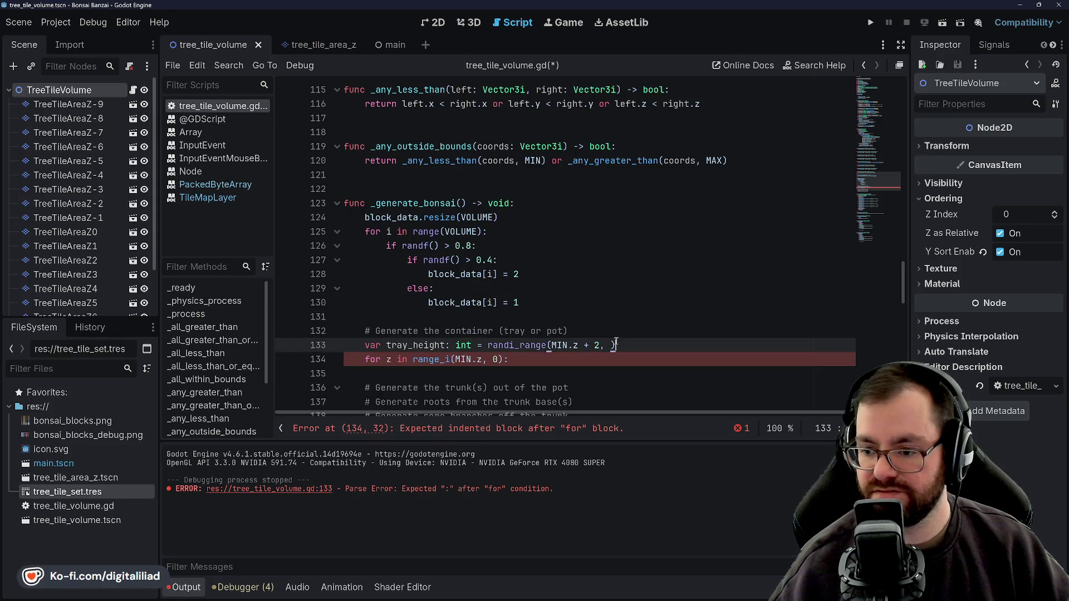
pyautogui.click(596, 329)
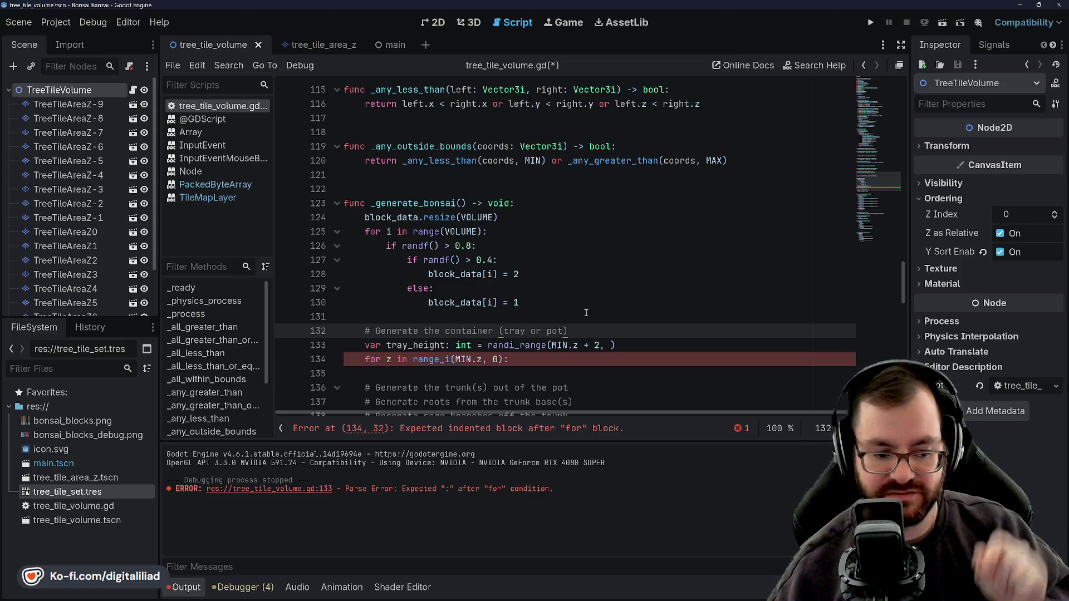
pyautogui.click(579, 345)
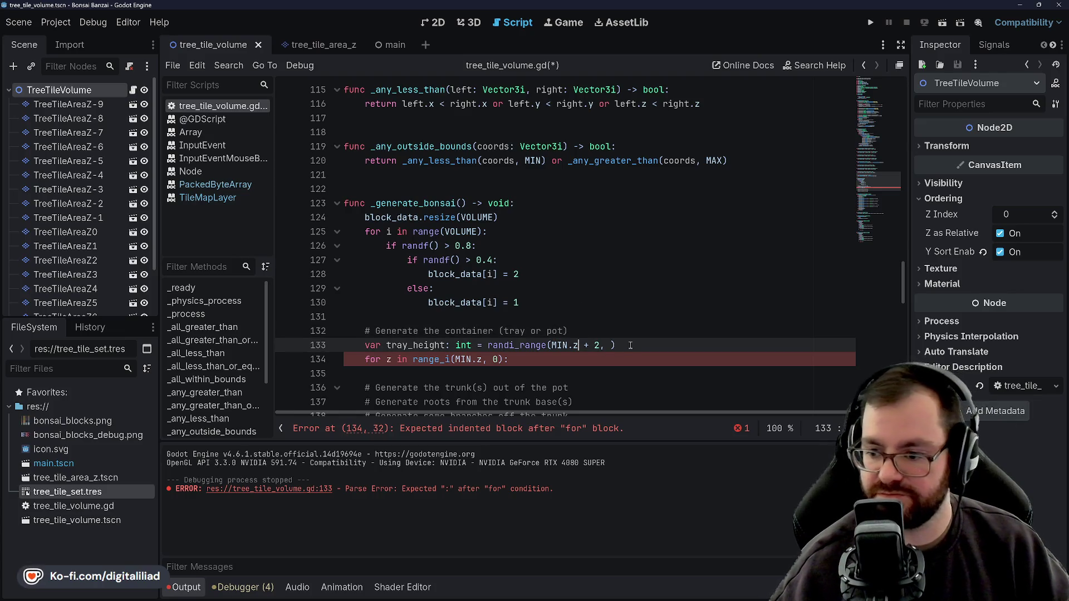
pyautogui.click(609, 345)
pyautogui.press('BackSpace')
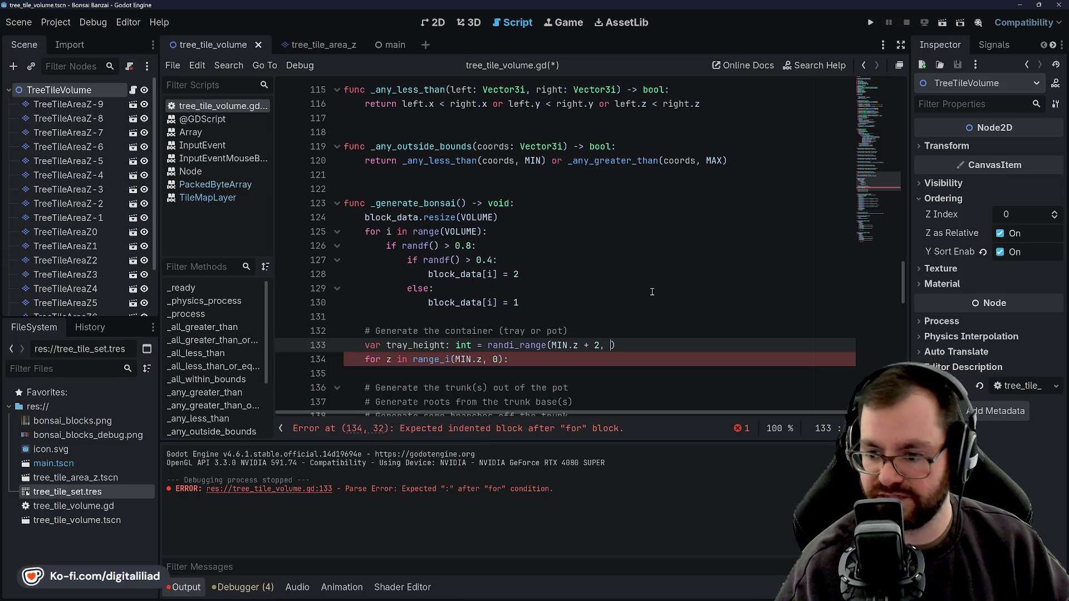
pyautogui.write('0')
pyautogui.click(652, 292)
pyautogui.hotkey('ctrl', 's')
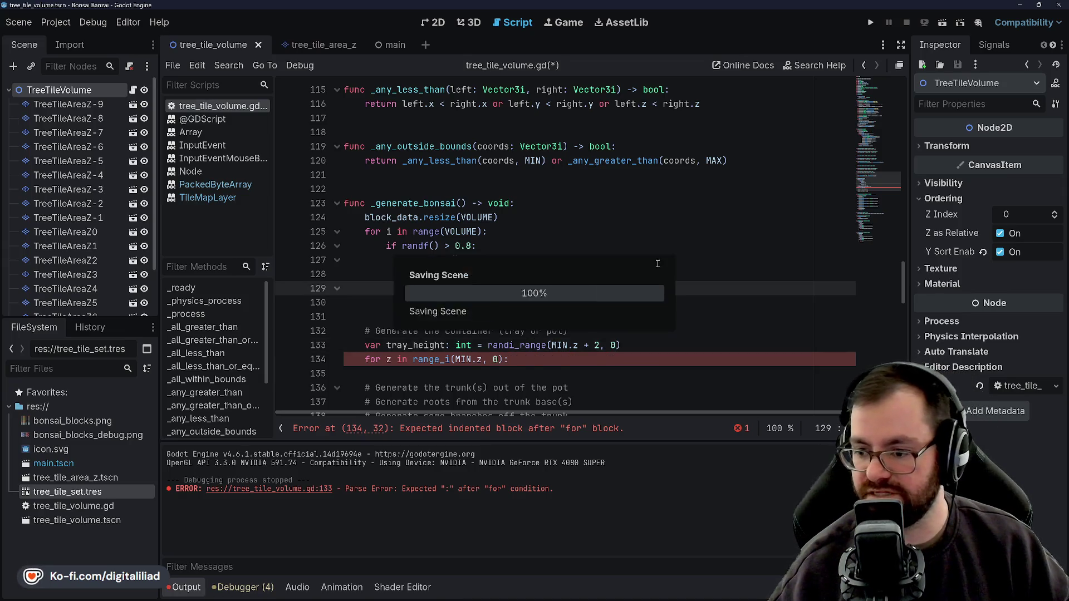
# Make the z loop run range_i(MIN.z, tray_height) and indent a new body line
pyautogui.scroll(-1, 606, 314)
pyautogui.click(569, 318)
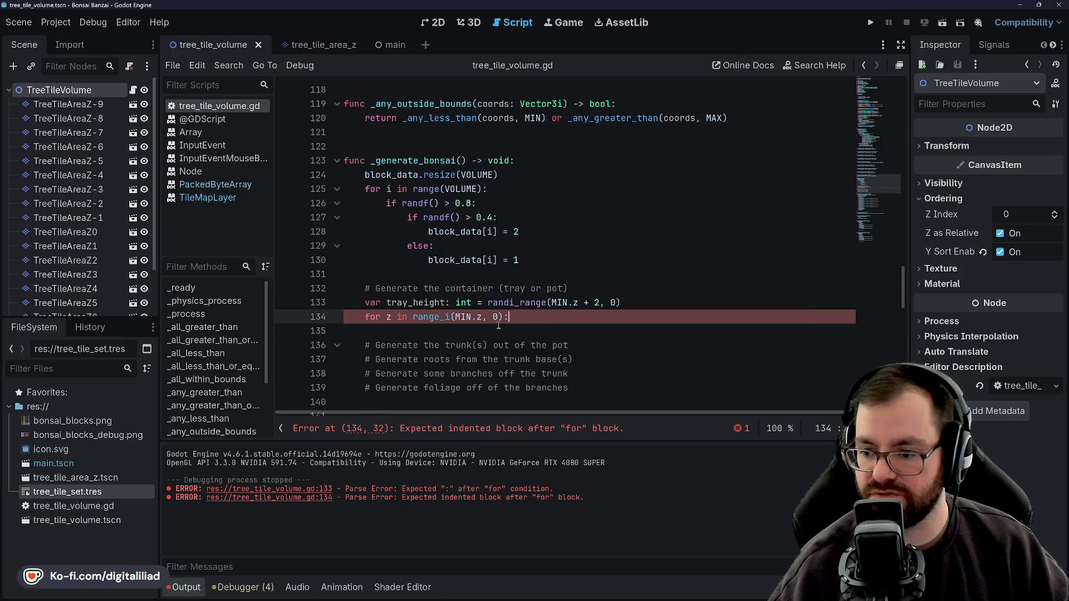
pyautogui.doubleClick(404, 303)
pyautogui.hotkey('ctrl', 'c')
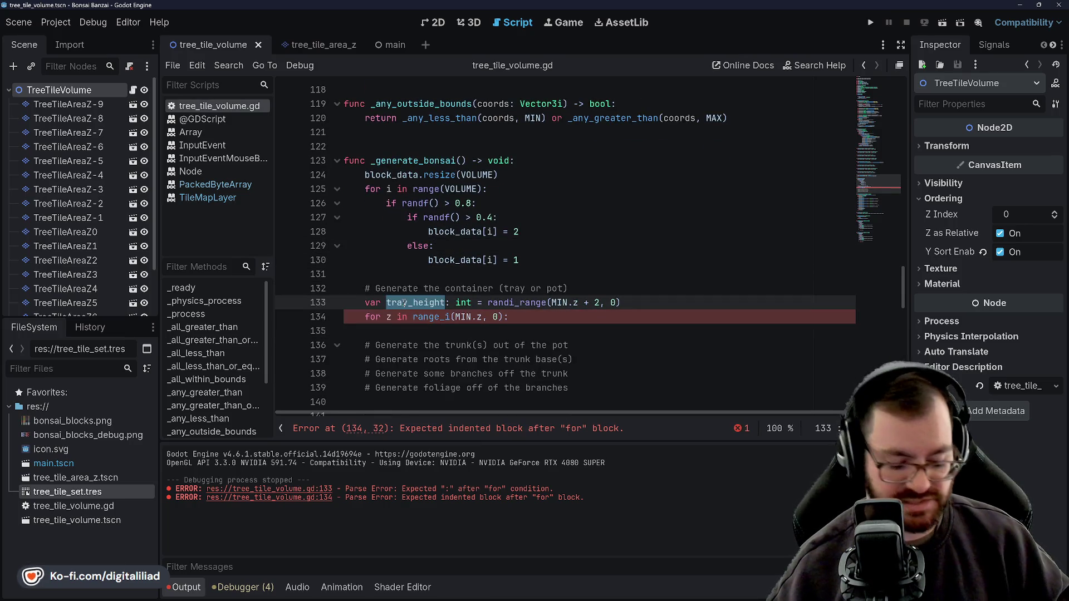
pyautogui.click(508, 289)
pyautogui.doubleClick(495, 317)
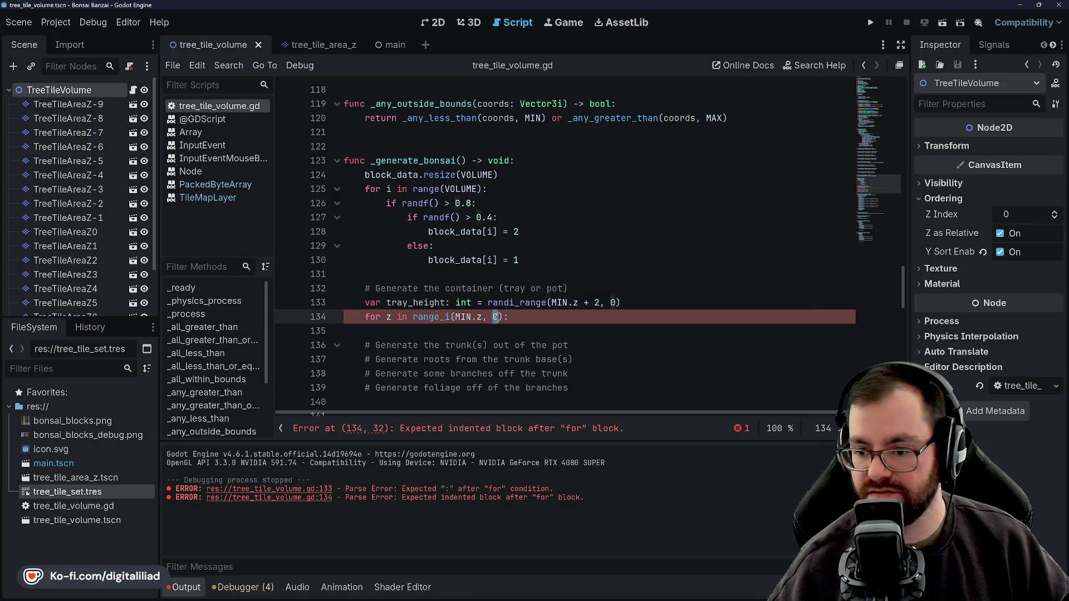
pyautogui.hotkey('ctrl', 'v')
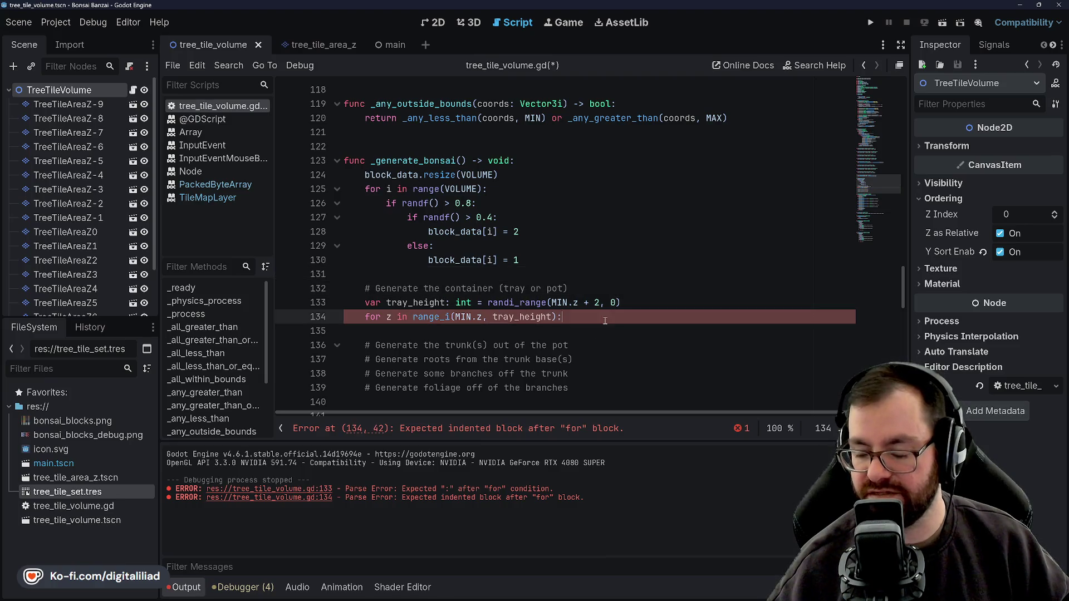
pyautogui.click(581, 333)
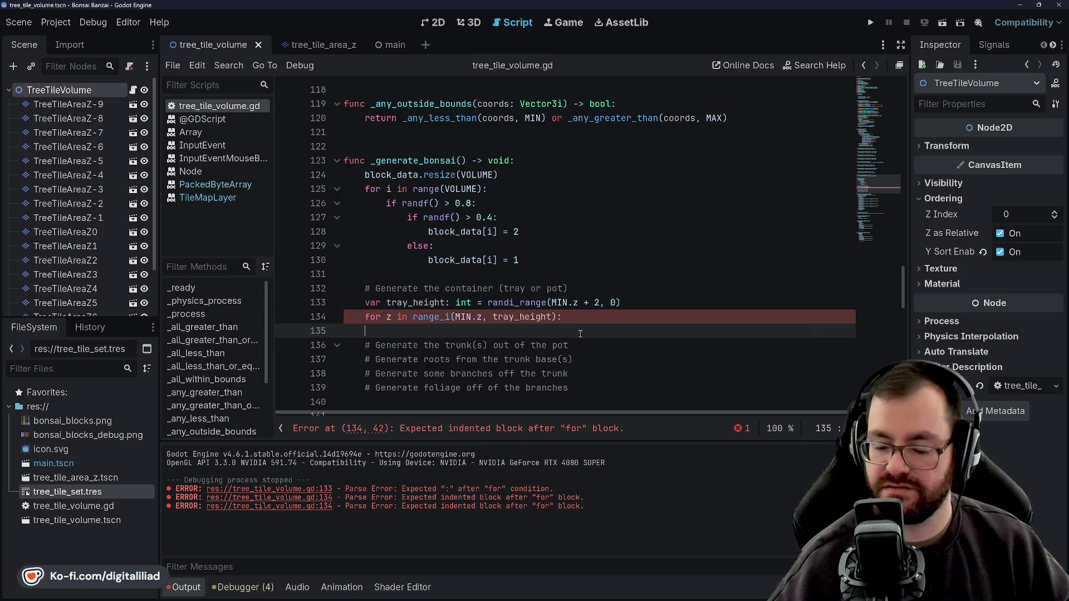
pyautogui.press('Tab')
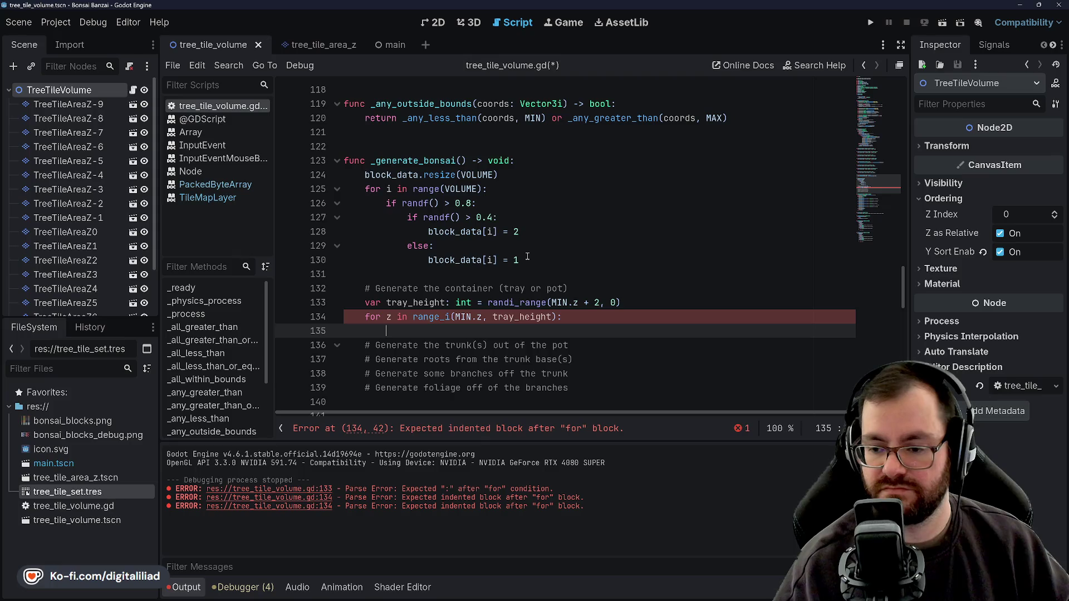
# Type 'var tray_length: int' on indented line 135 inside the z loop
pyautogui.write('r tray_length')
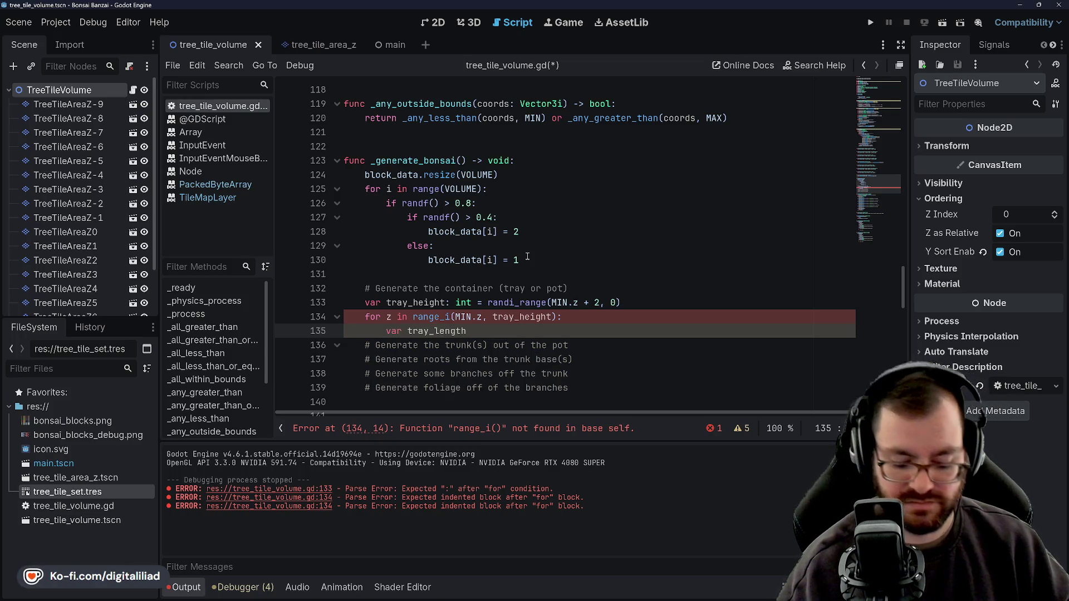
pyautogui.write(': int')
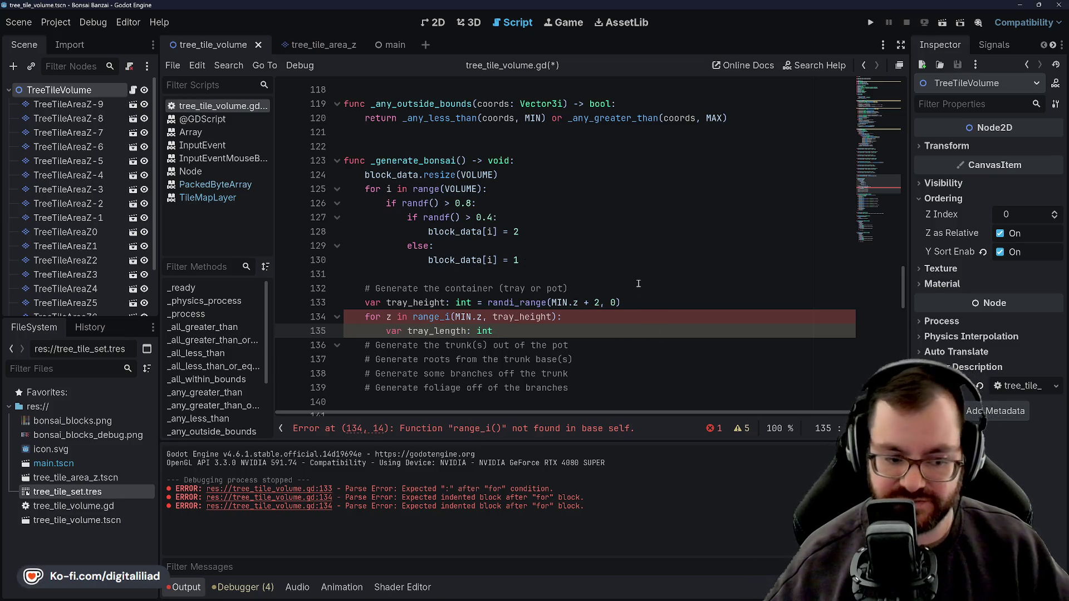
# Add SOIL to the BLOCKS enum right after POT
pyautogui.scroll(20, 568, 261)
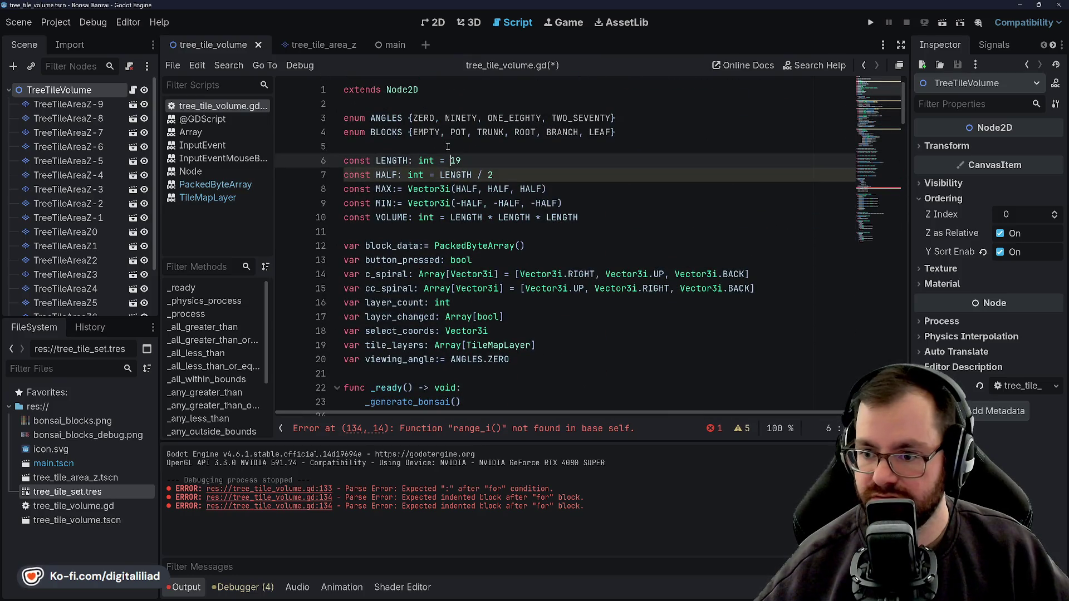
pyautogui.doubleClick(460, 132)
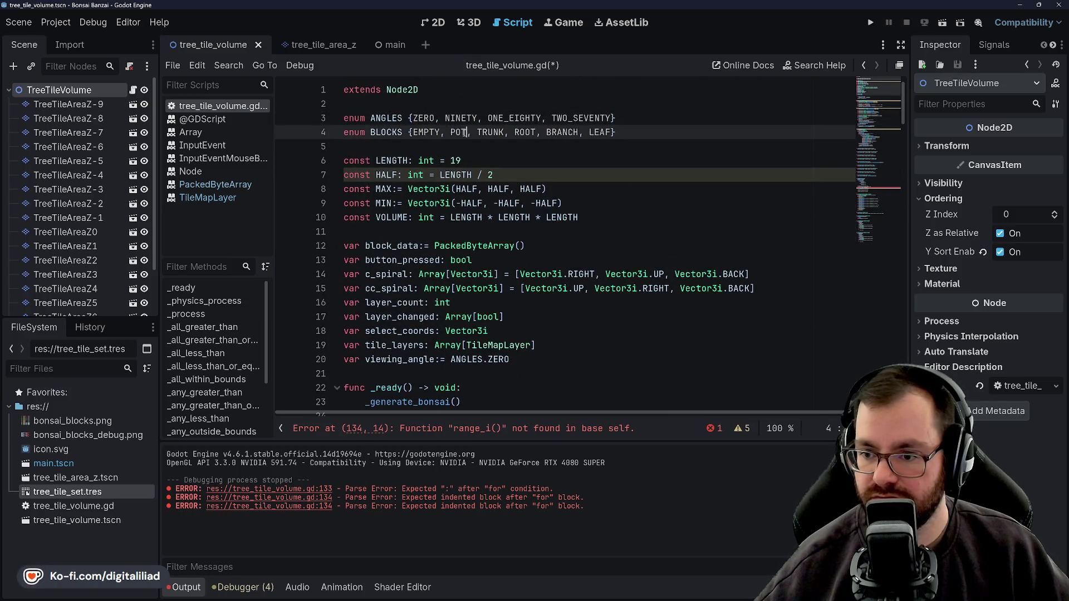
pyautogui.click(468, 133)
pyautogui.write(', SOIL')
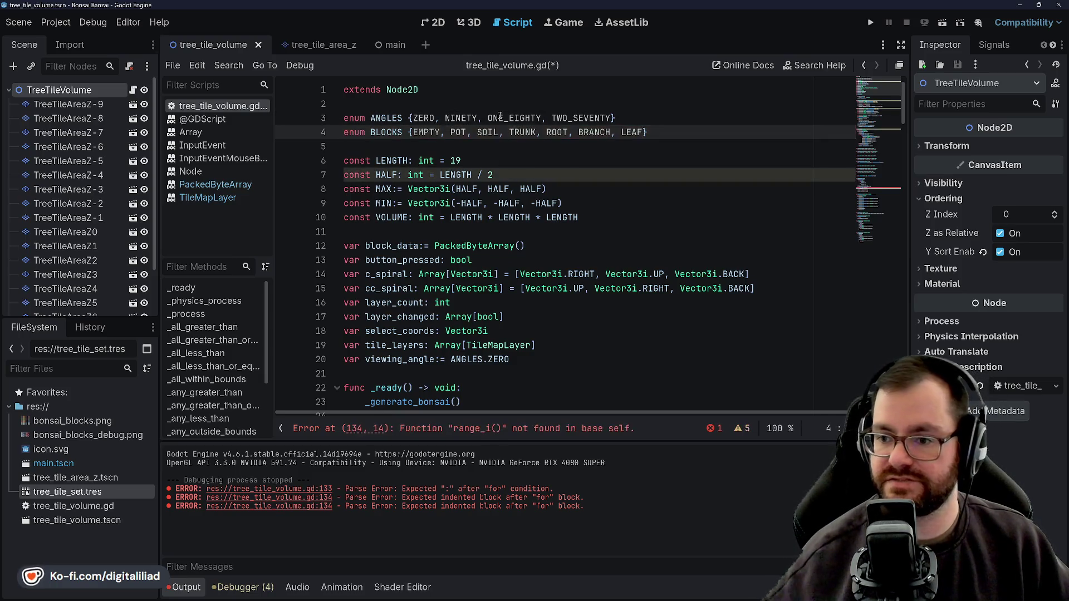
pyautogui.press('Down')
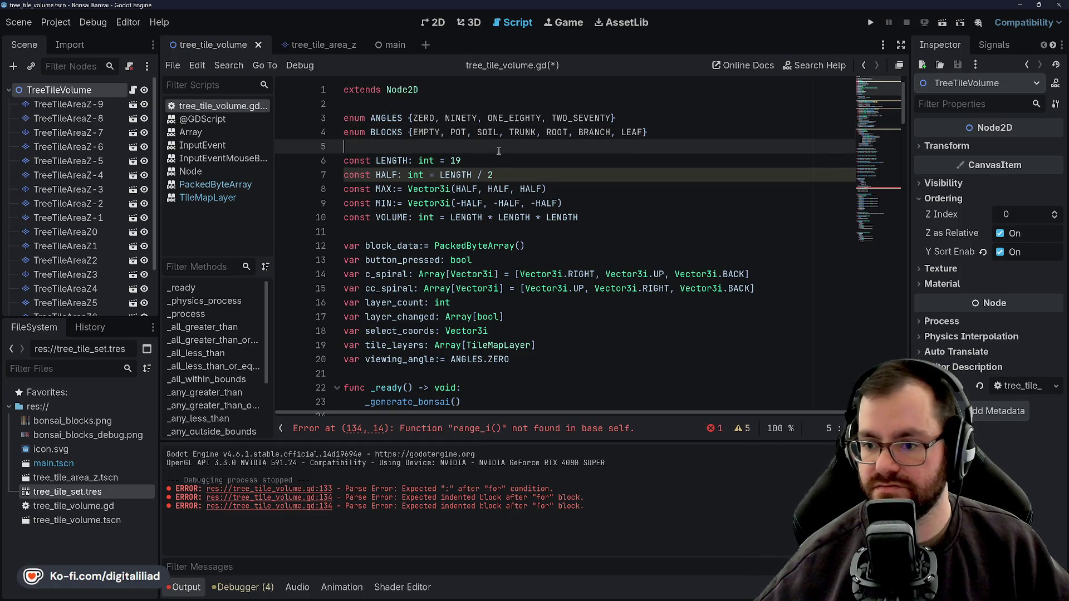
# Save the scene and the tree_tile_volume.gd script
pyautogui.click(496, 133)
pyautogui.click(494, 121)
pyautogui.click(492, 133)
pyautogui.click(492, 147)
pyautogui.click(491, 163)
pyautogui.click(534, 189)
pyautogui.click(594, 232)
pyautogui.hotkey('ctrl', 's')
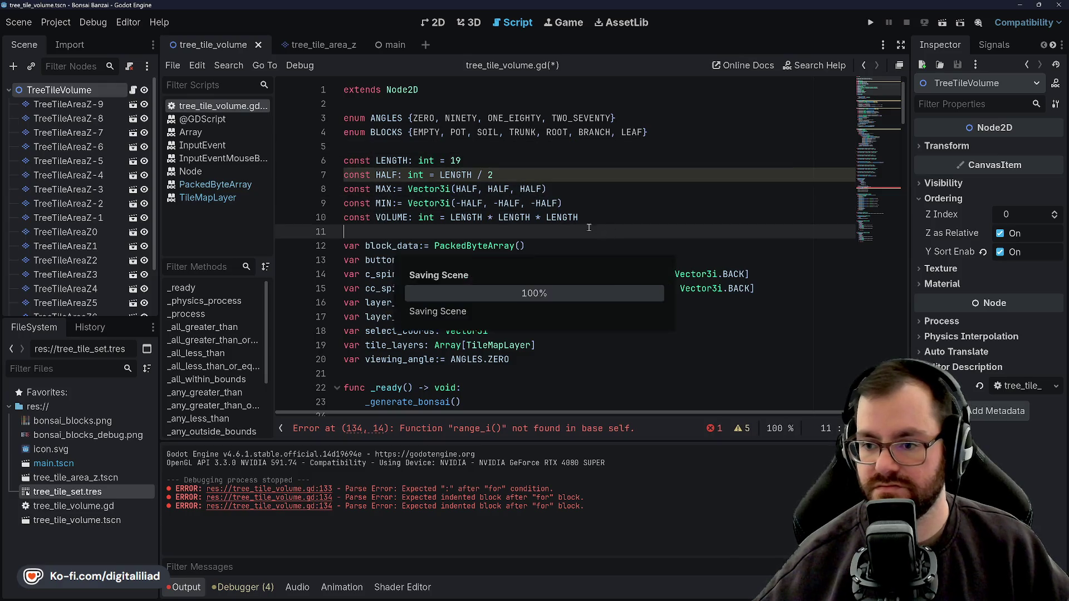
# Inspect the MAX constant and the BLOCKS enum values at the top of the script
pyautogui.click(592, 161)
pyautogui.click(590, 146)
pyautogui.click(589, 161)
pyautogui.click(587, 175)
pyautogui.click(585, 189)
pyautogui.click(586, 203)
pyautogui.click(588, 217)
pyautogui.click(589, 232)
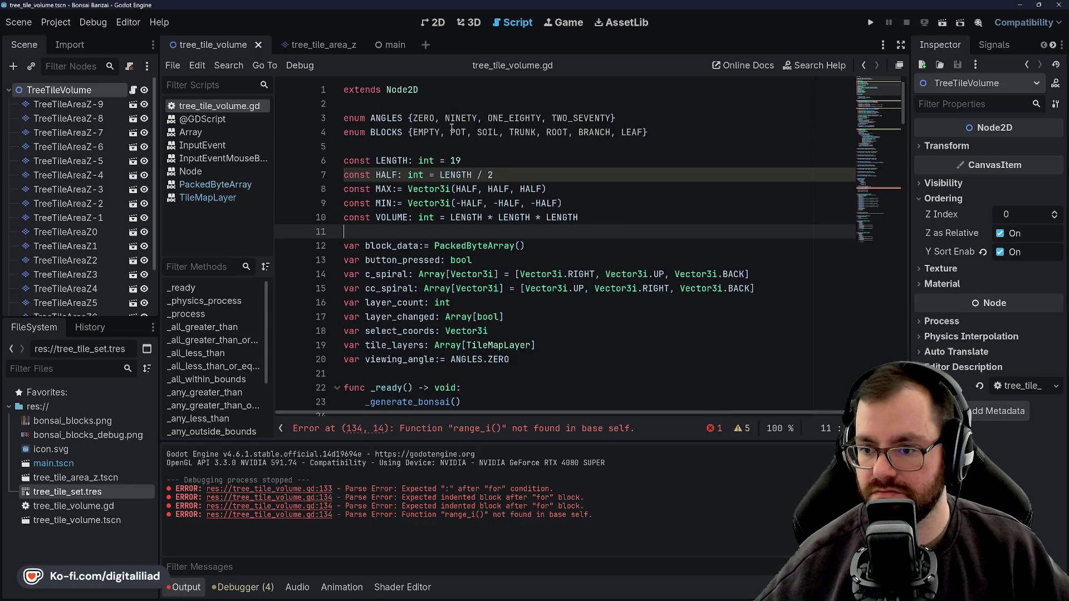
pyautogui.doubleClick(465, 134)
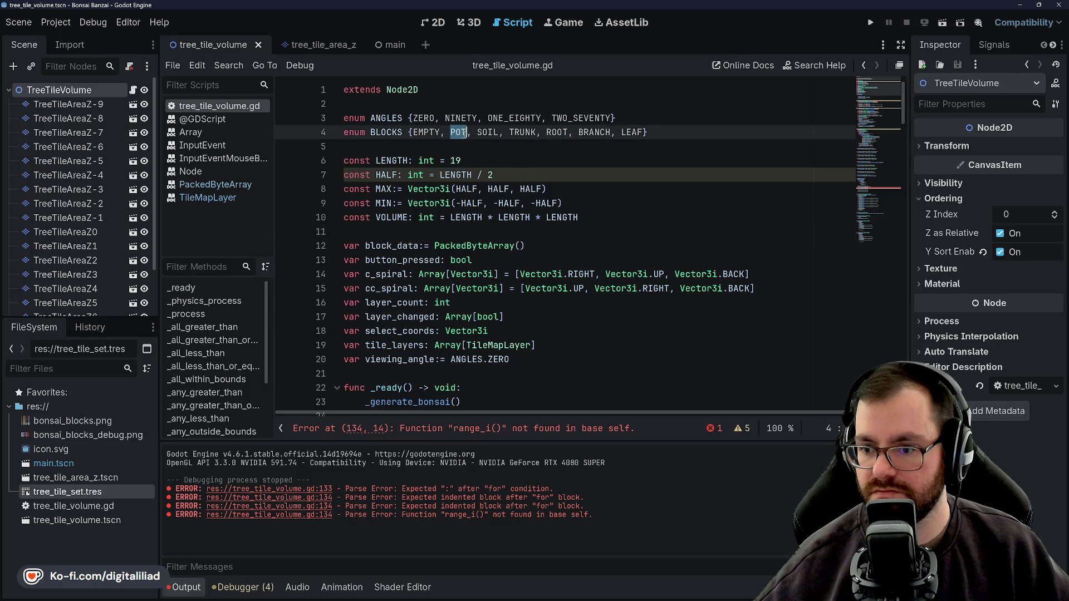
pyautogui.doubleClick(488, 133)
pyautogui.doubleClick(522, 134)
pyautogui.doubleClick(559, 134)
pyautogui.doubleClick(594, 133)
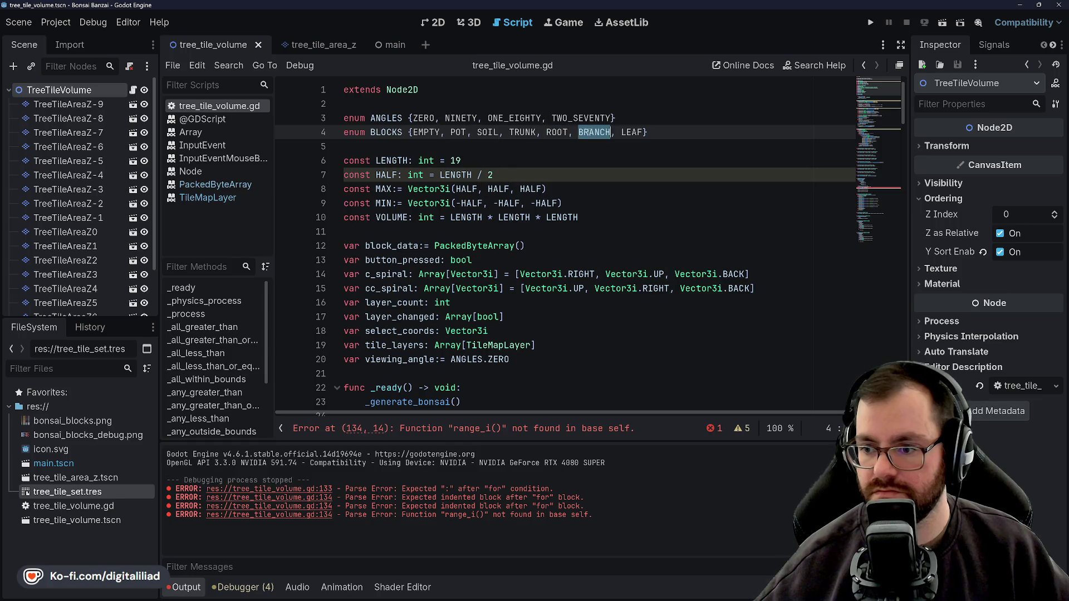
pyautogui.doubleClick(631, 134)
# Review the VOLUME, HALF, LENGTH and MAX constants, then scroll down to _generate_bonsai
pyautogui.click(628, 147)
pyautogui.click(626, 159)
pyautogui.click(616, 174)
pyautogui.click(617, 188)
pyautogui.click(621, 203)
pyautogui.click(624, 218)
pyautogui.click(618, 204)
pyautogui.click(608, 190)
pyautogui.click(600, 174)
pyautogui.click(589, 160)
pyautogui.click(587, 173)
pyautogui.click(596, 192)
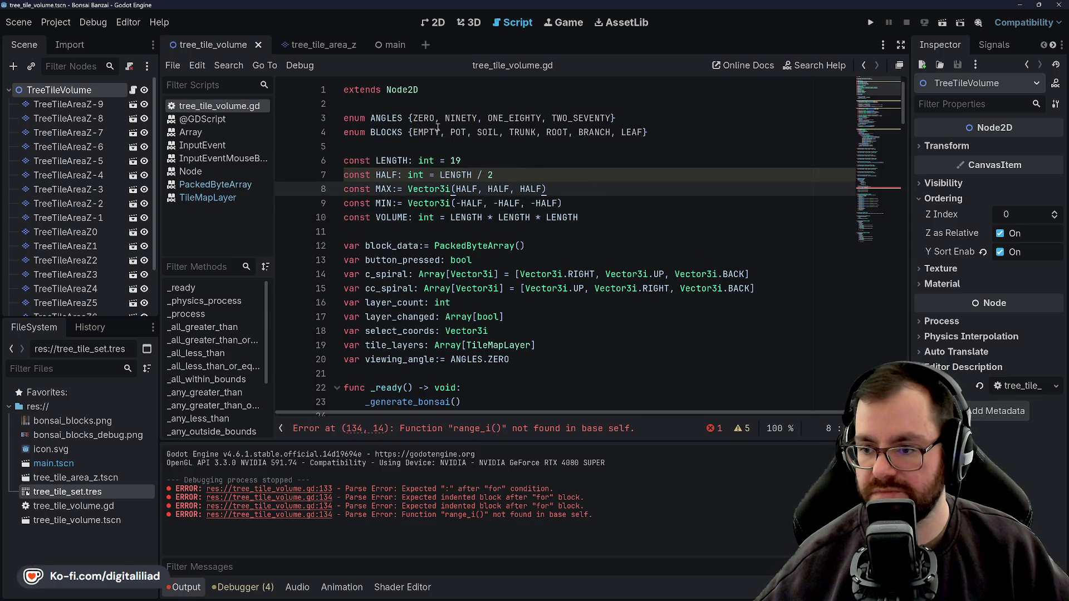
pyautogui.click(411, 132)
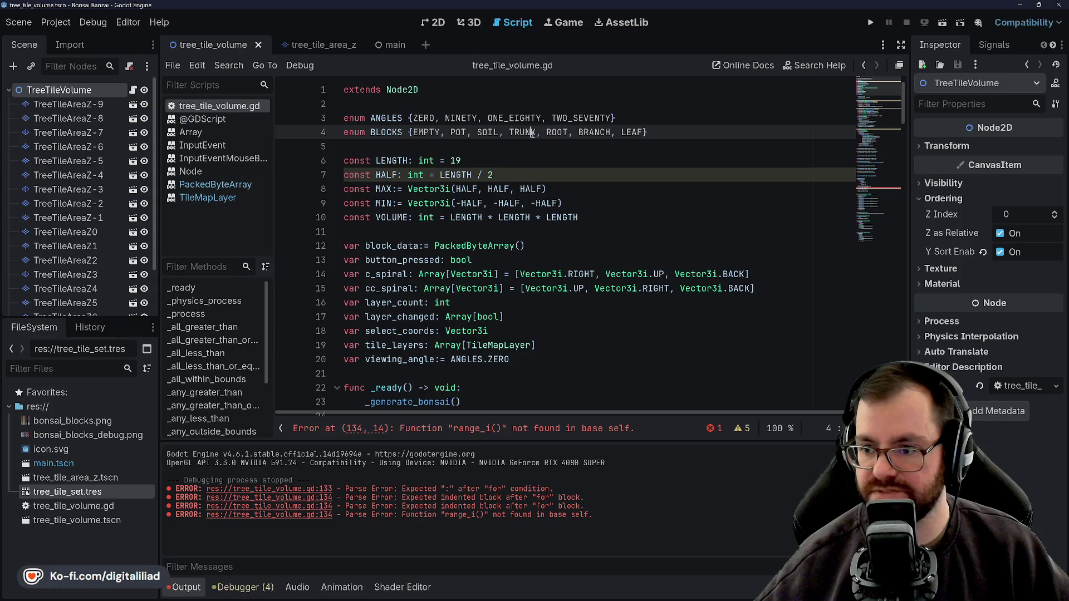
pyautogui.click(527, 160)
pyautogui.click(671, 132)
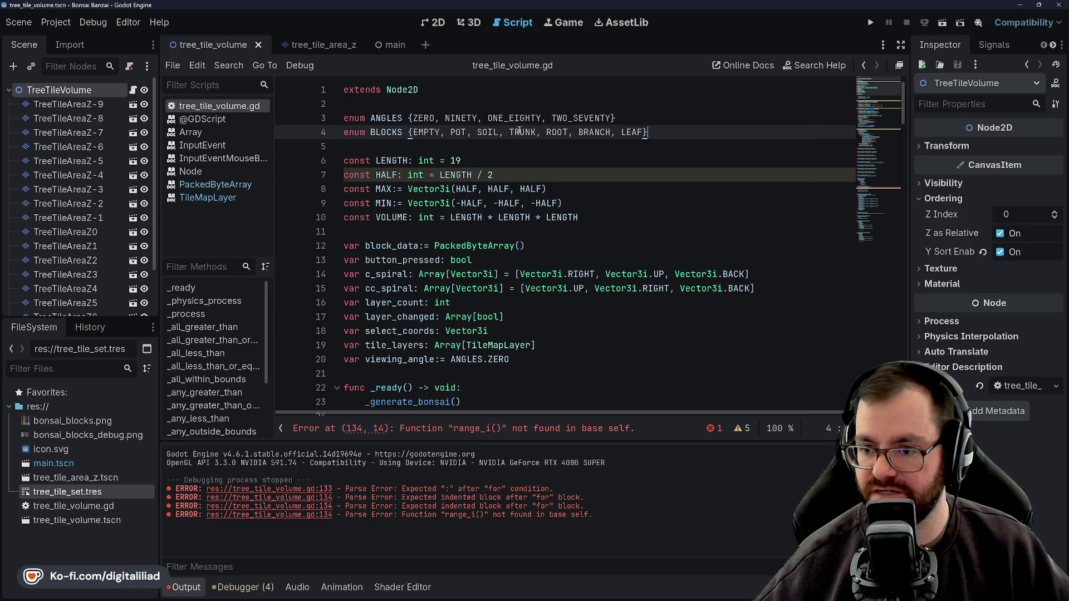
pyautogui.click(549, 190)
pyautogui.scroll(-7, 493, 223)
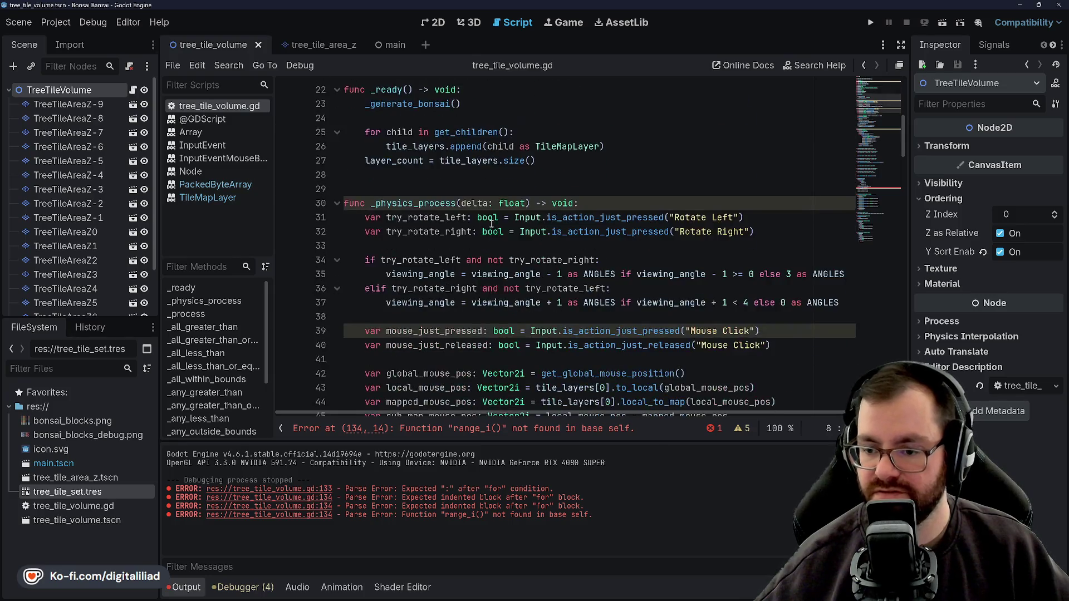
pyautogui.scroll(6, 492, 229)
pyautogui.scroll(-15, 493, 228)
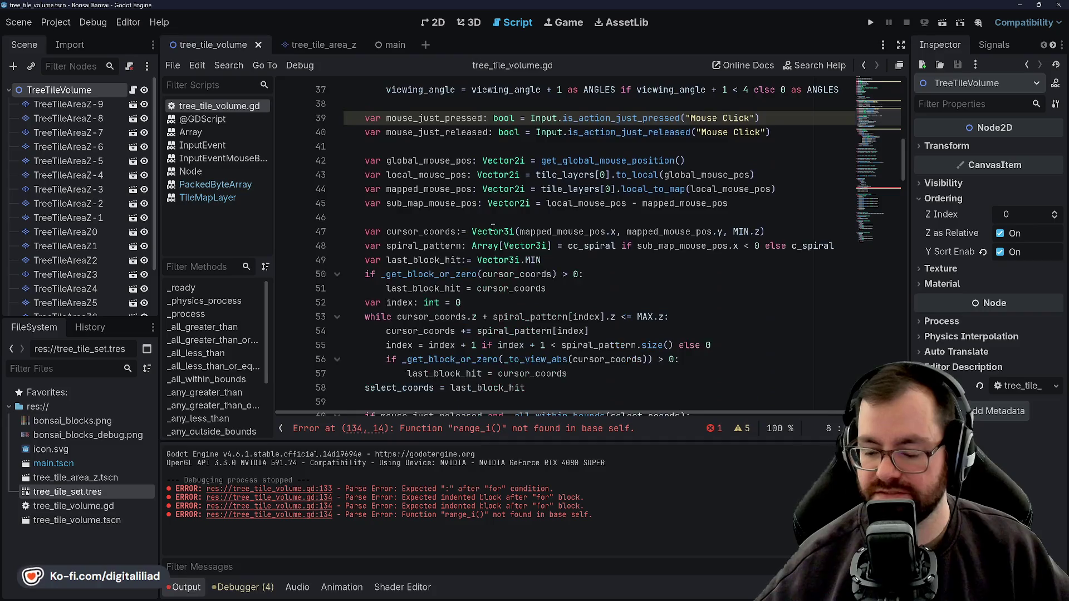
pyautogui.scroll(-20, 494, 228)
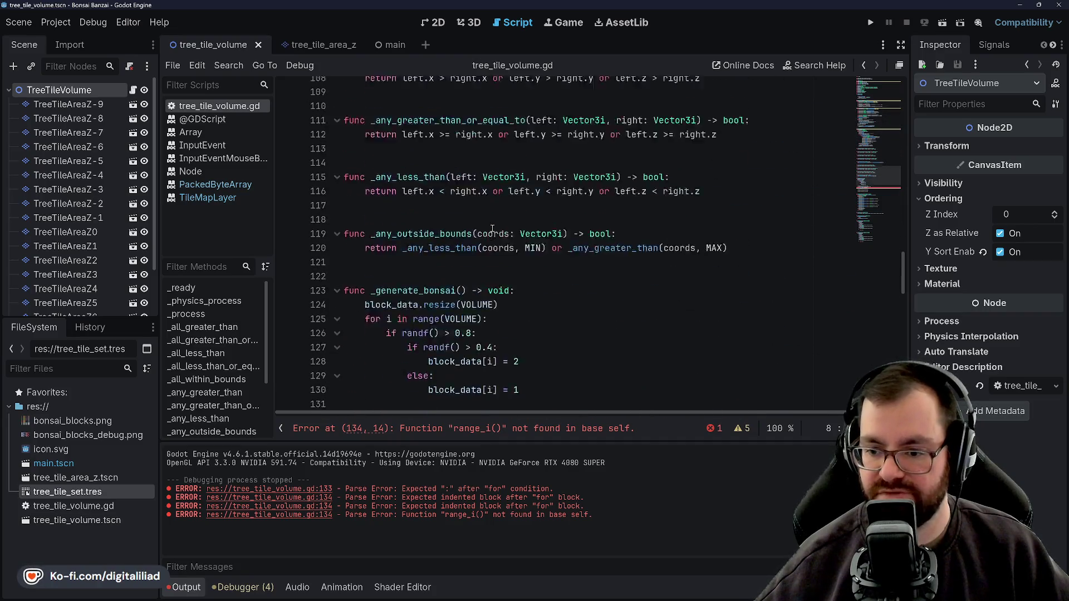
# Assign randi() to tray_length on line 135, making it 'var tray_length: int = randi()'
pyautogui.scroll(-1, 477, 226)
pyautogui.click(493, 204)
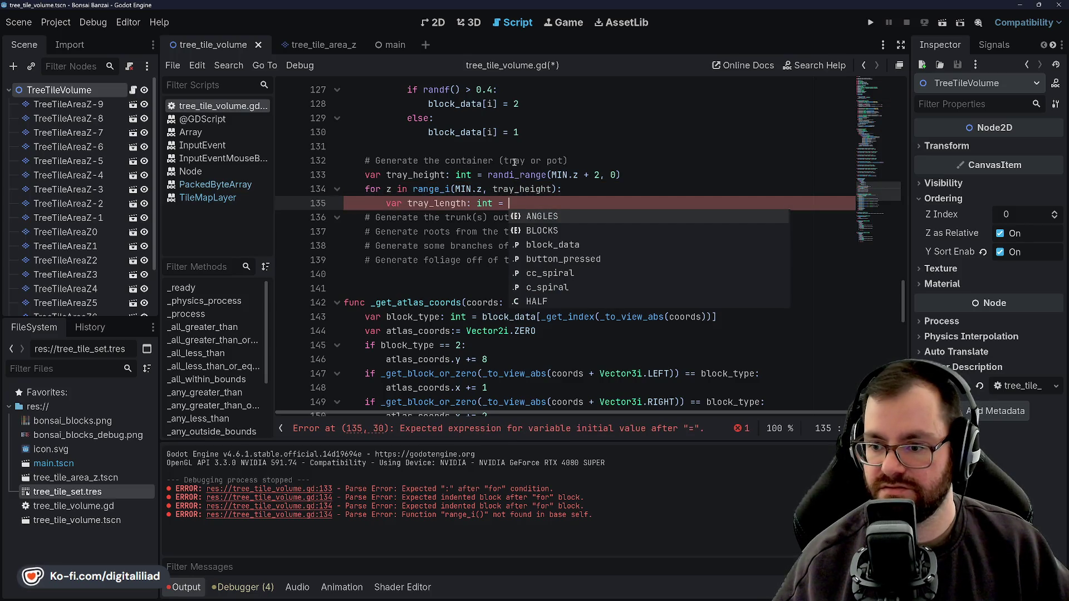
pyautogui.write('randi(')
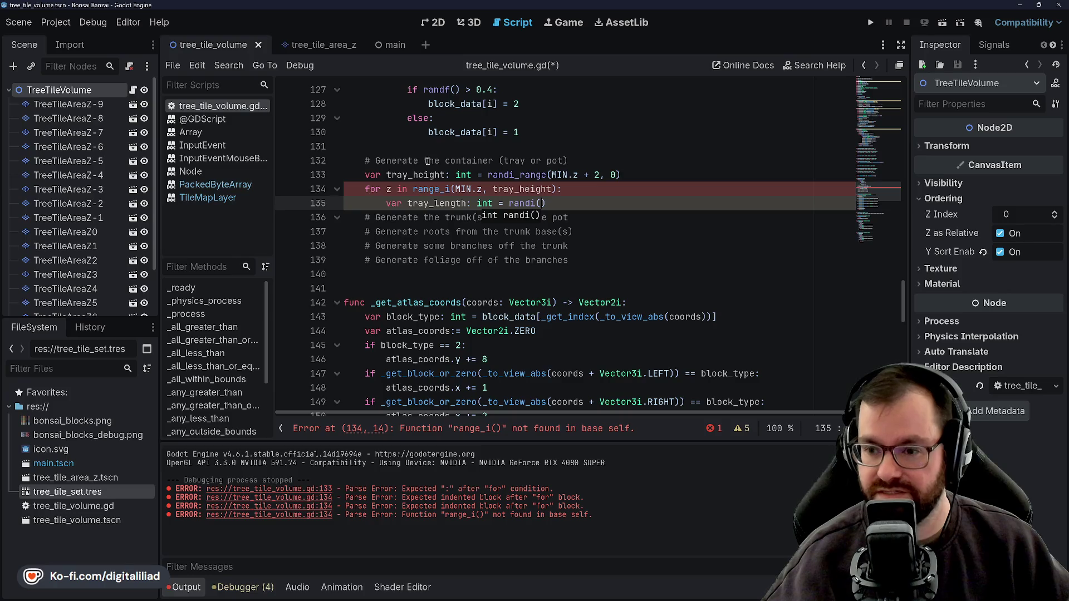
pyautogui.moveTo(434, 204); pyautogui.dragTo(468, 203)
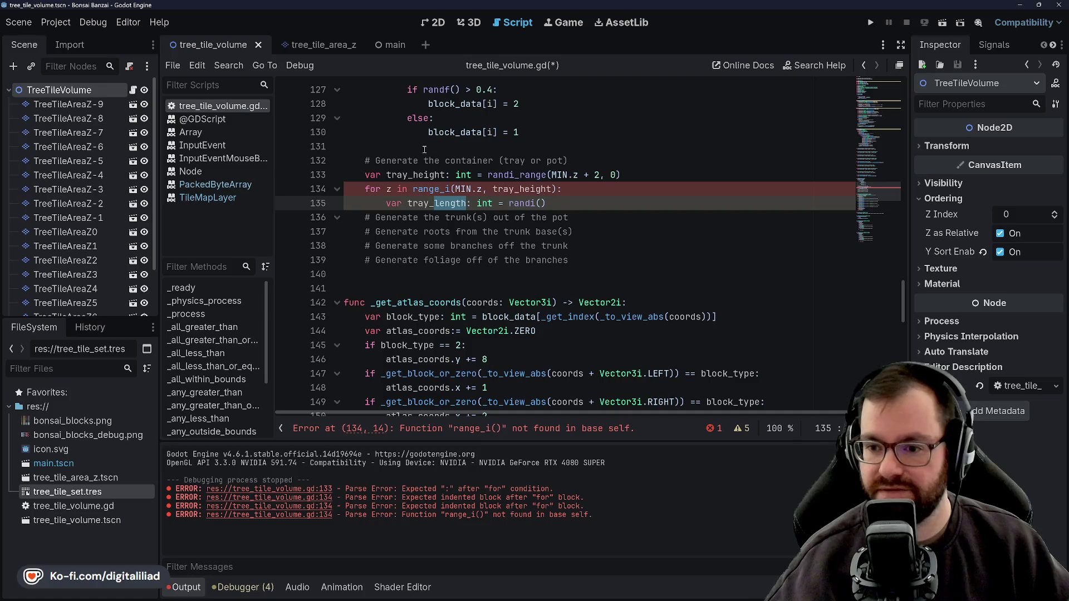
pyautogui.doubleClick(413, 175)
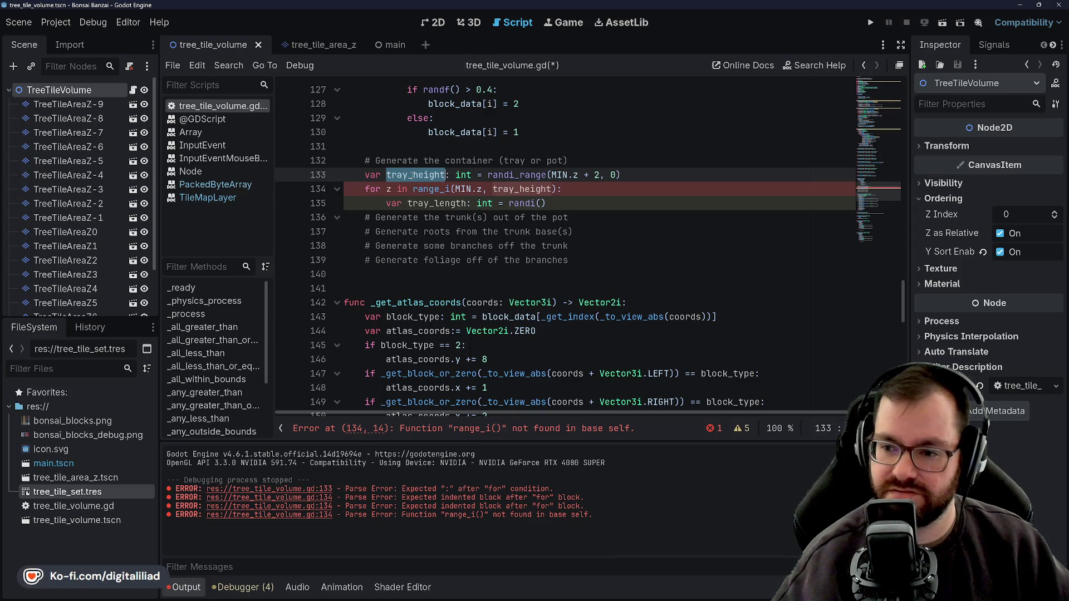
pyautogui.click(460, 177)
pyautogui.hotkey('shift', 'Up')
pyautogui.click(460, 177)
pyautogui.press('Down')
pyautogui.click(498, 174)
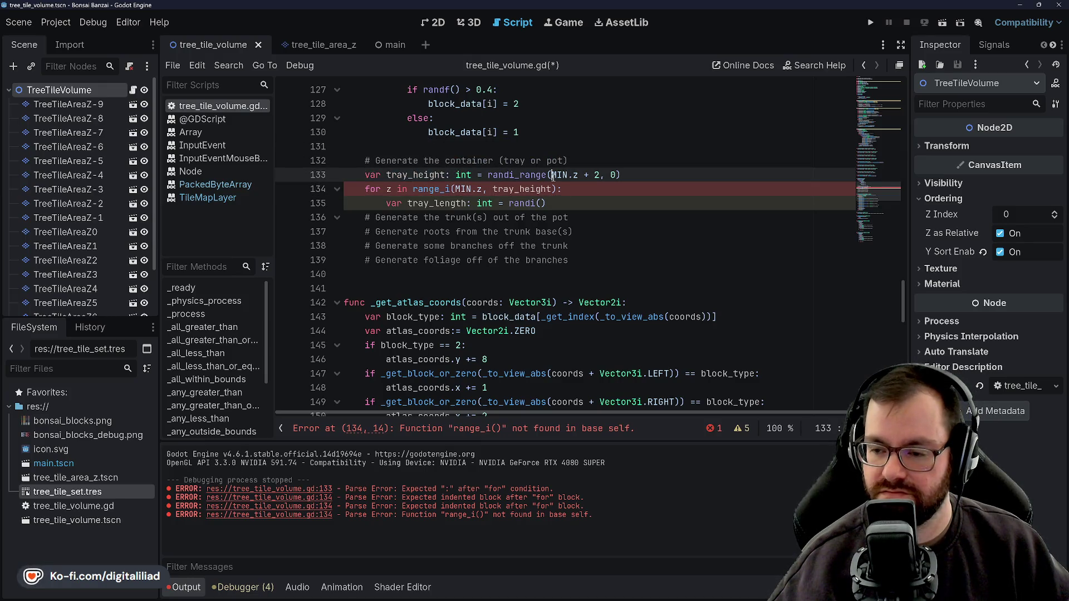
pyautogui.click(519, 189)
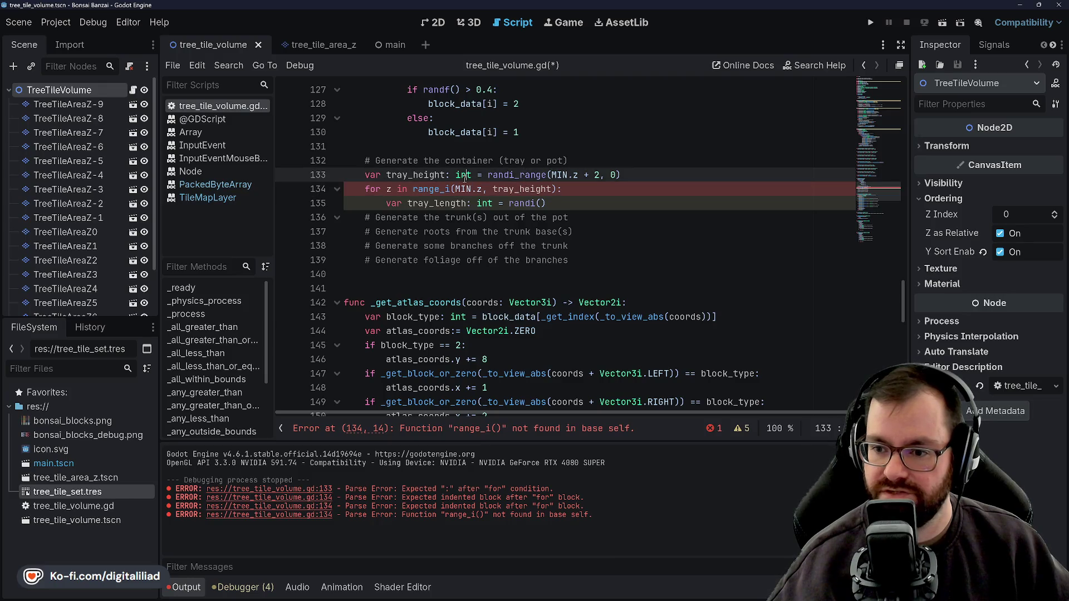
pyautogui.hotkey('ctrl', 'd')
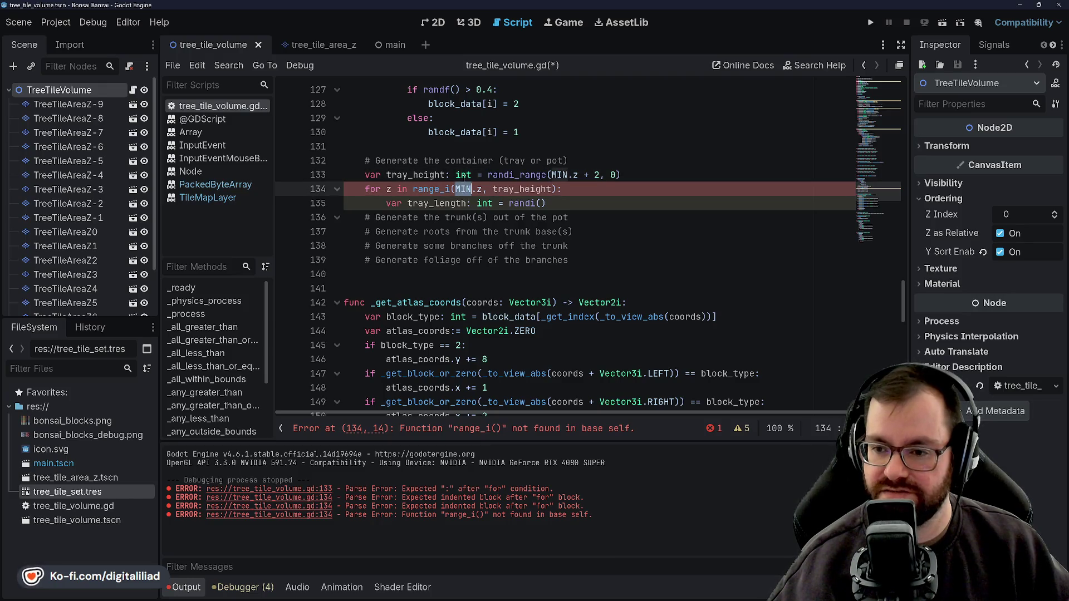
pyautogui.scroll(10, 496, 160)
pyautogui.scroll(20, 495, 159)
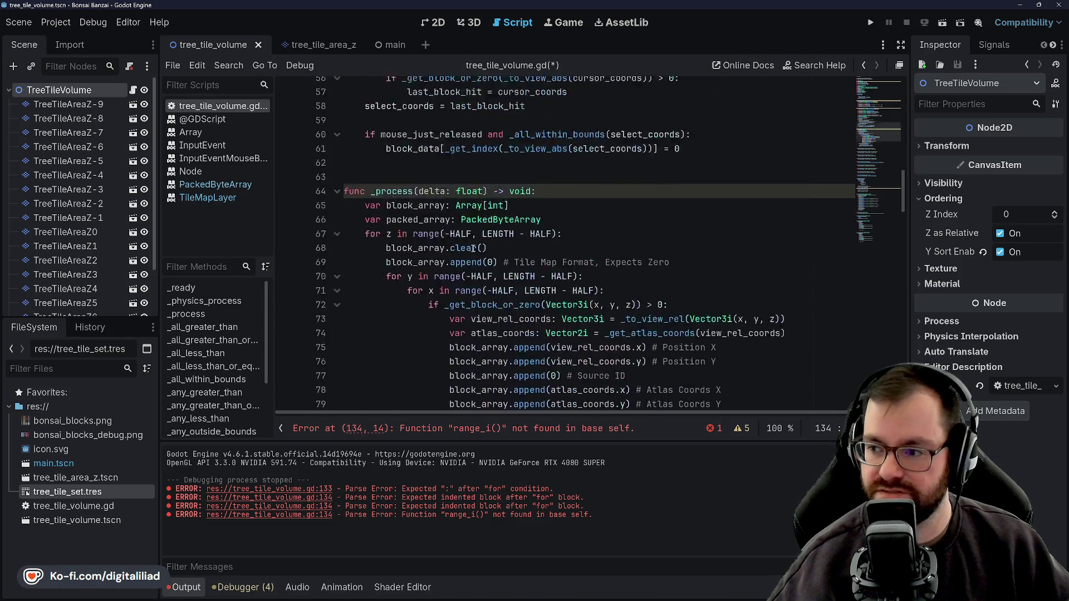
pyautogui.click(494, 160)
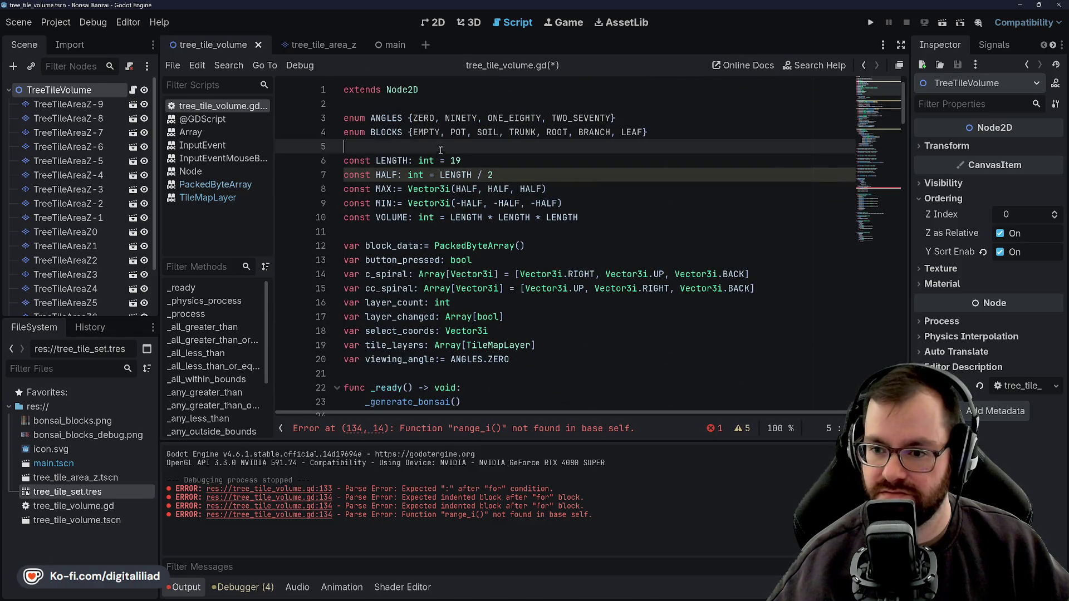
pyautogui.press('Down')
pyautogui.press('End')
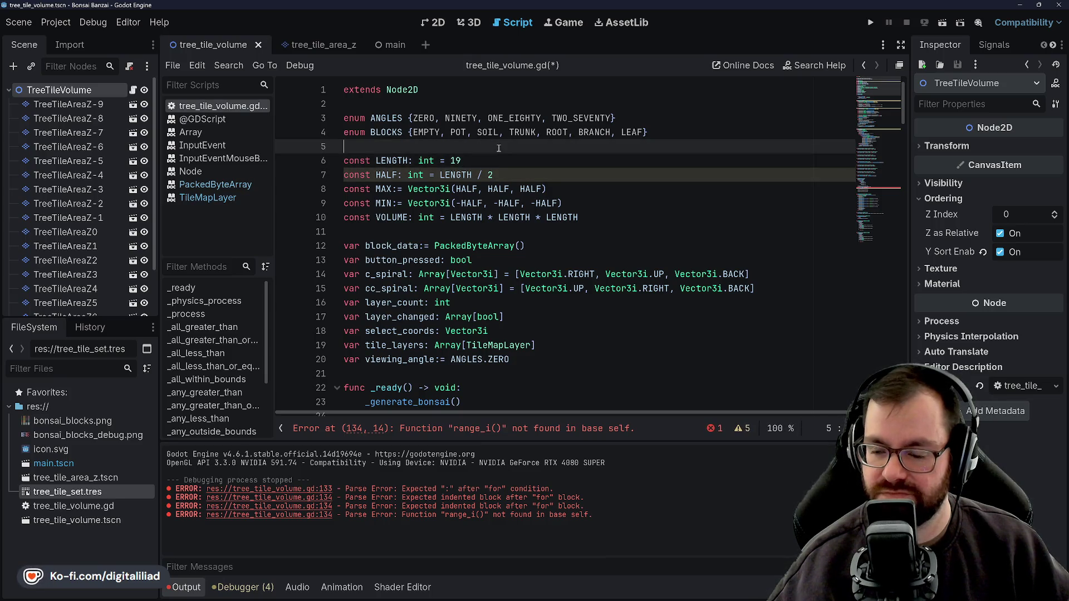
pyautogui.click(485, 160)
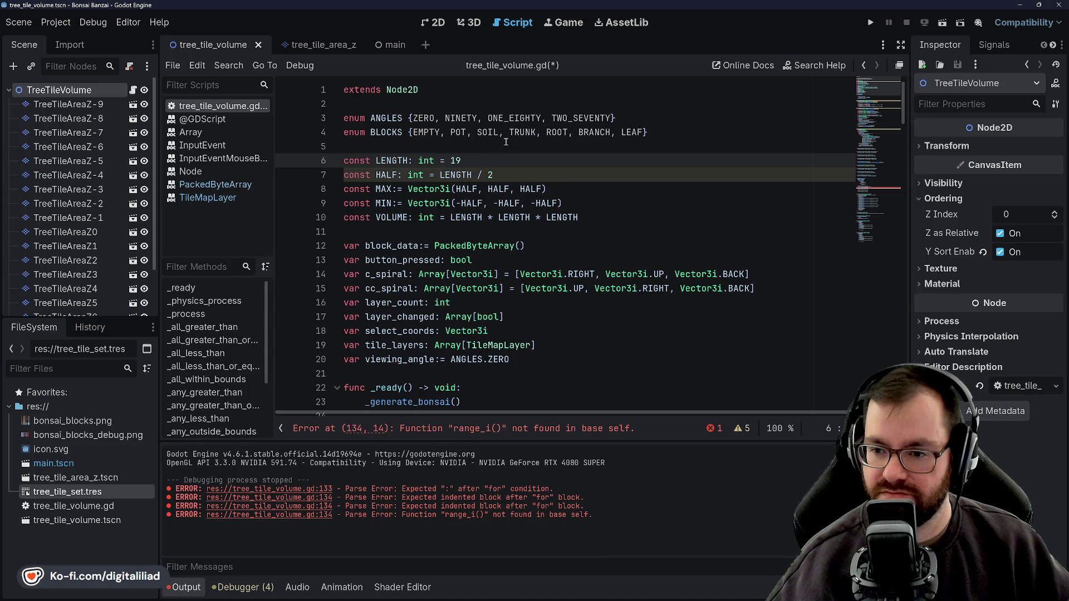
pyautogui.scroll(-15, 506, 142)
pyautogui.scroll(-18, 483, 205)
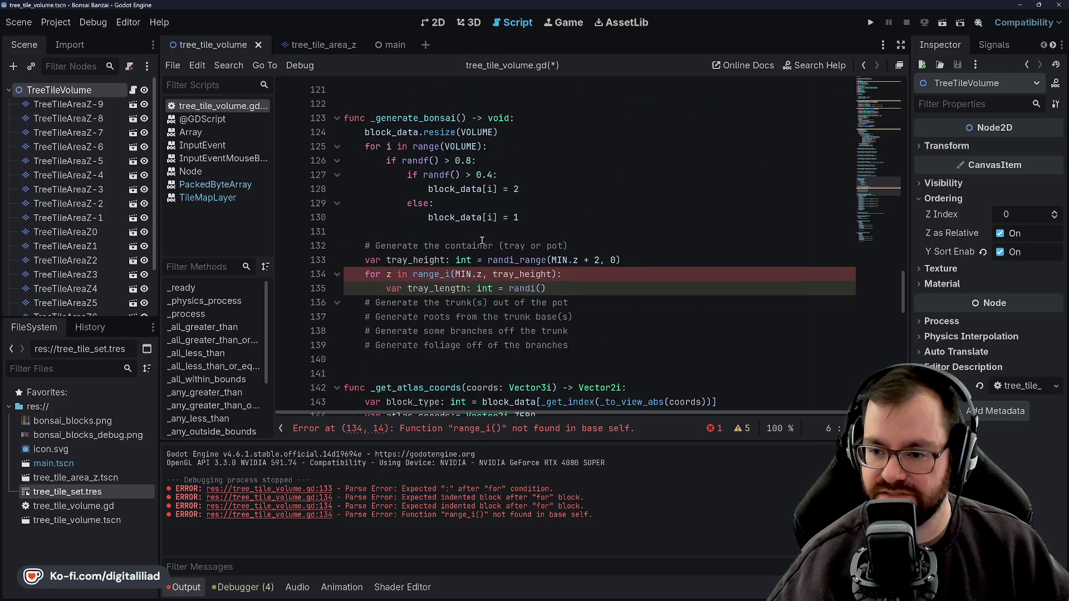
pyautogui.click(474, 233)
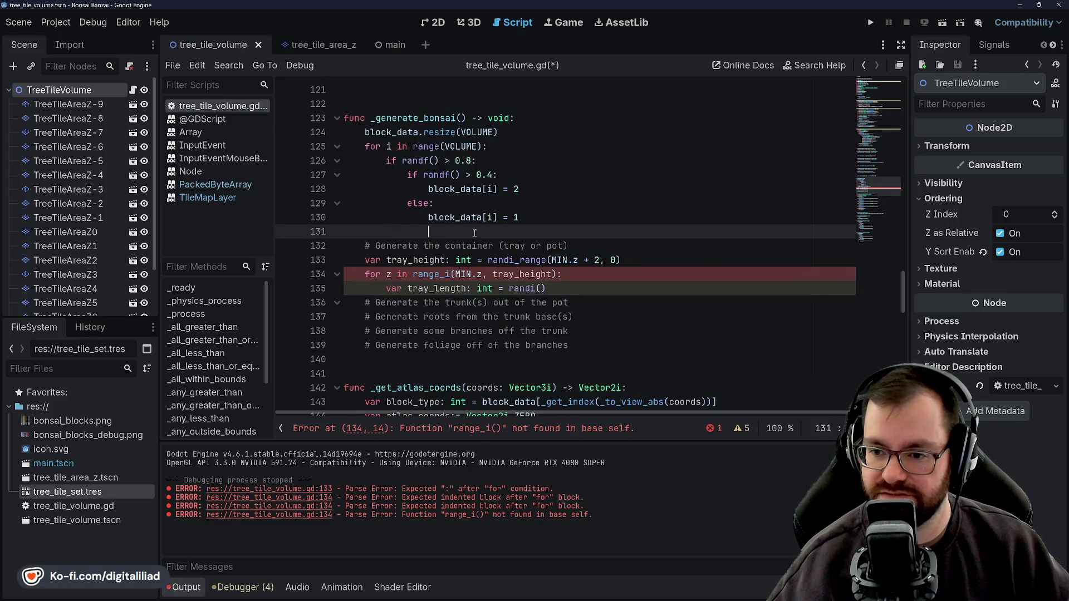
pyautogui.click(497, 260)
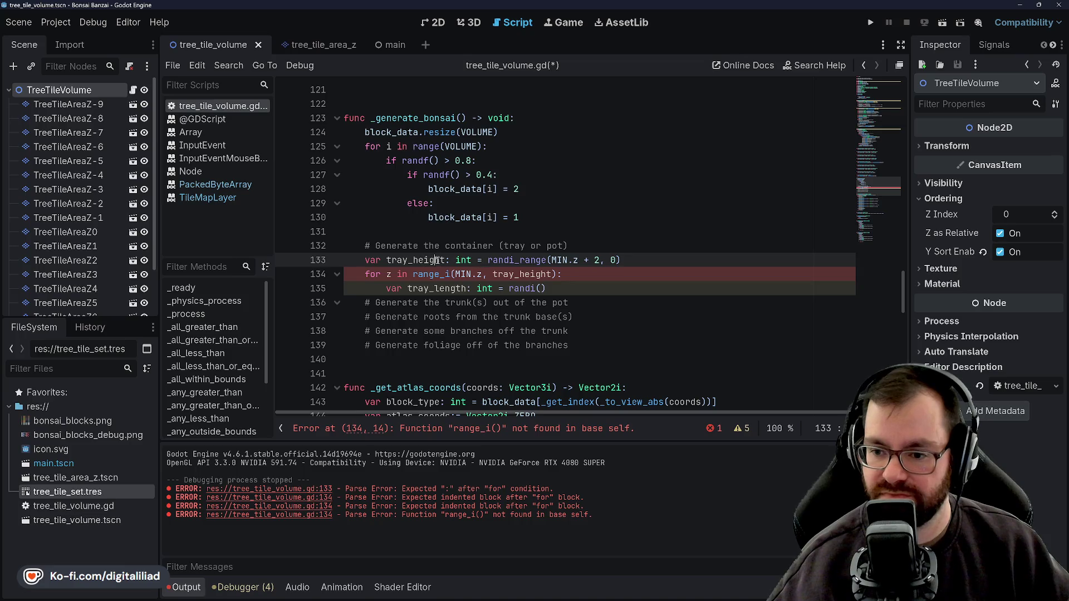
pyautogui.click(479, 274)
pyautogui.click(525, 260)
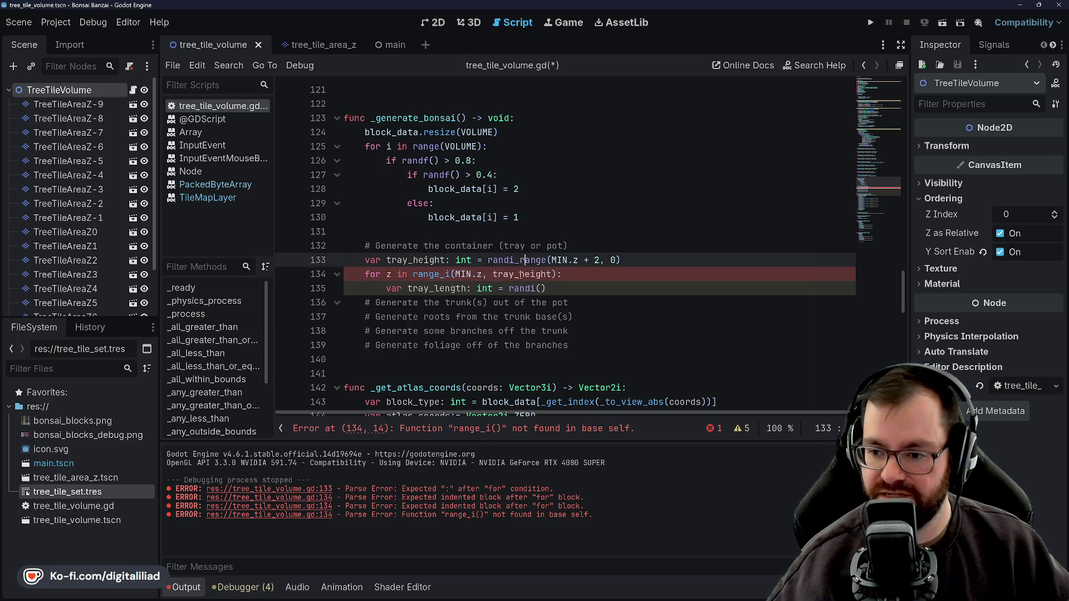
pyautogui.click(518, 270)
pyautogui.click(516, 267)
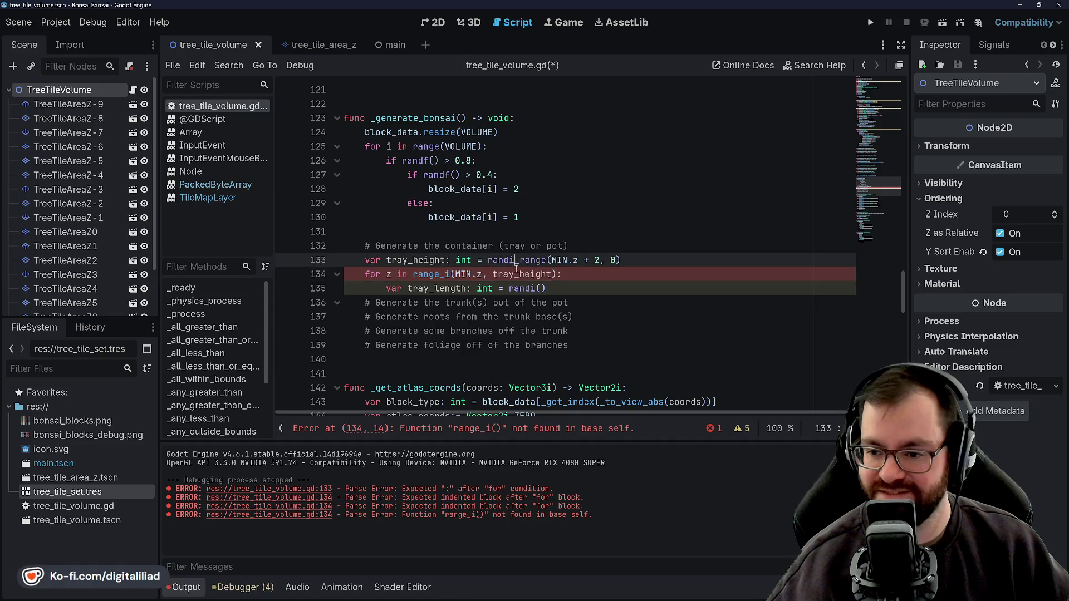
pyautogui.click(512, 274)
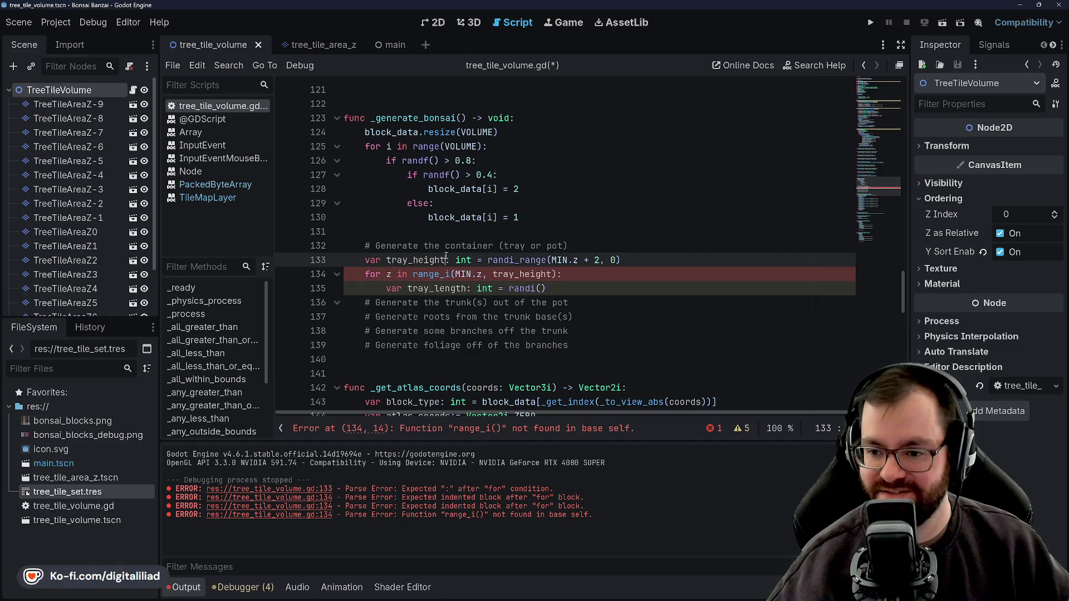
# Try renaming tray_height to tray_extent_neg_z, save, then undo back to tray_height
pyautogui.moveTo(411, 258)
pyautogui.mouseDown()
pyautogui.moveTo(441, 261)
pyautogui.moveTo(402, 261)
pyautogui.mouseUp()
pyautogui.doubleClick(402, 260)
pyautogui.write('ex')
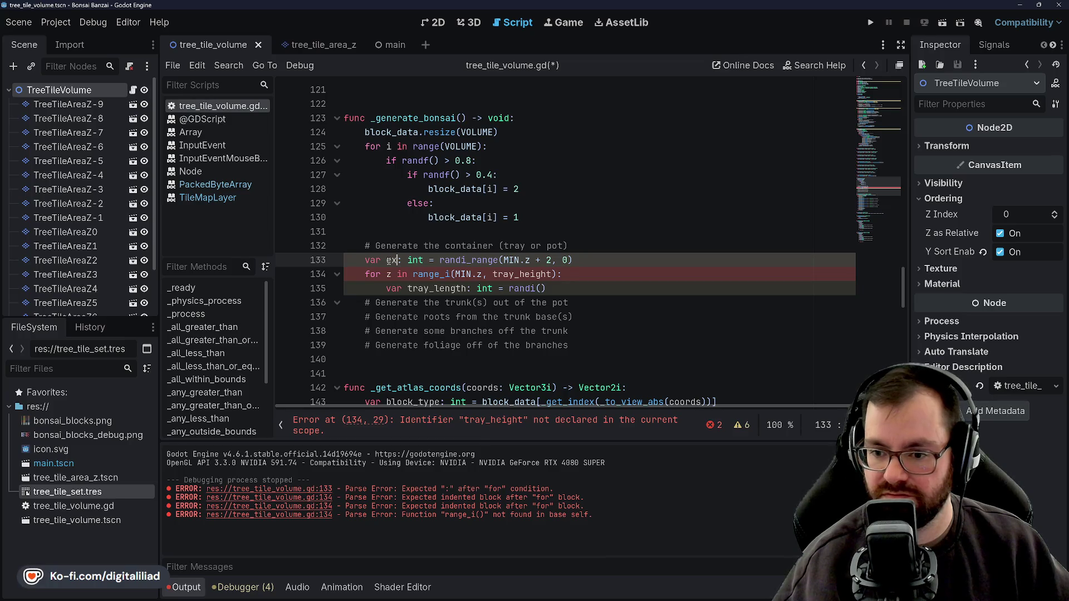
pyautogui.write('tent')
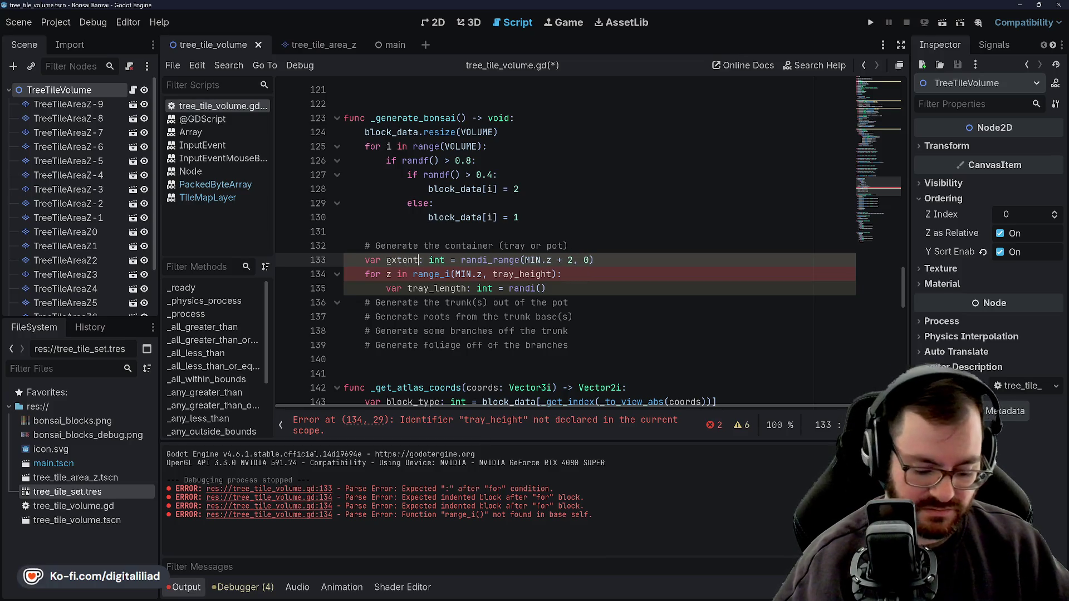
pyautogui.write('_neg')
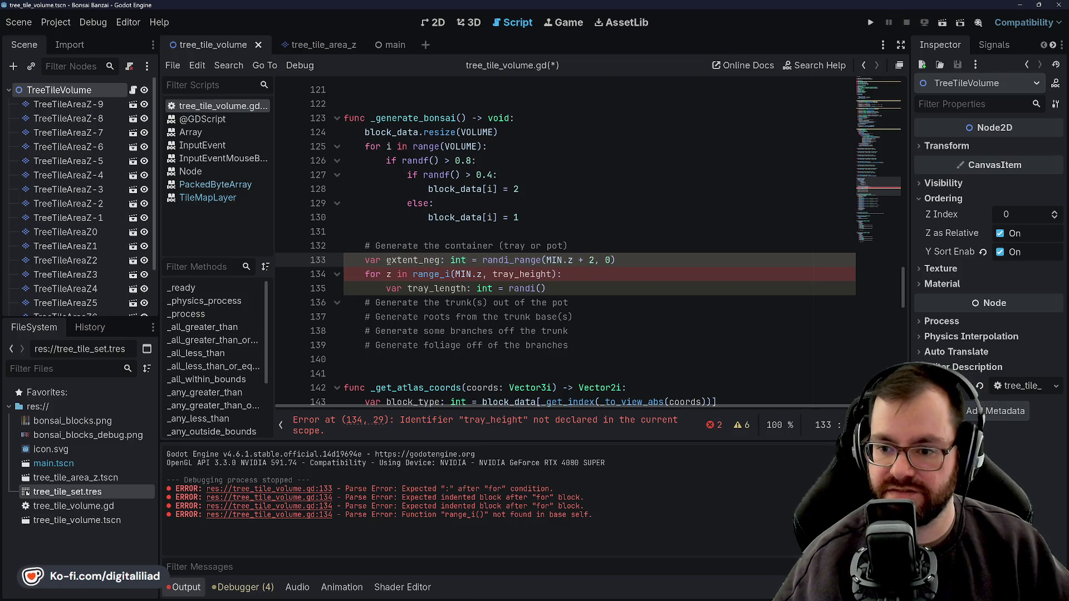
pyautogui.write('_z')
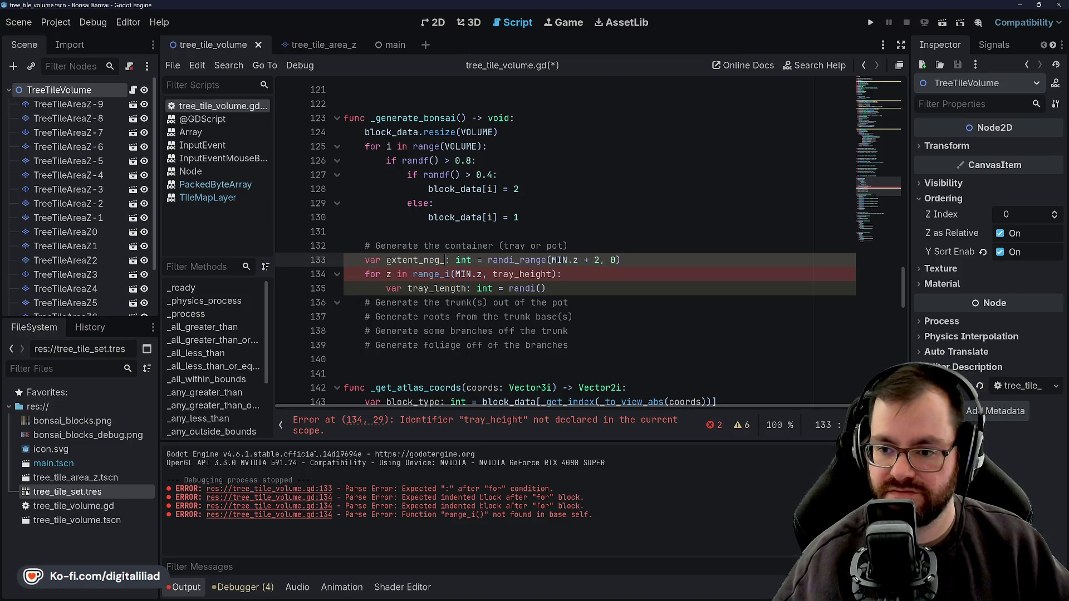
pyautogui.click(431, 230)
pyautogui.hotkey('ctrl', 's')
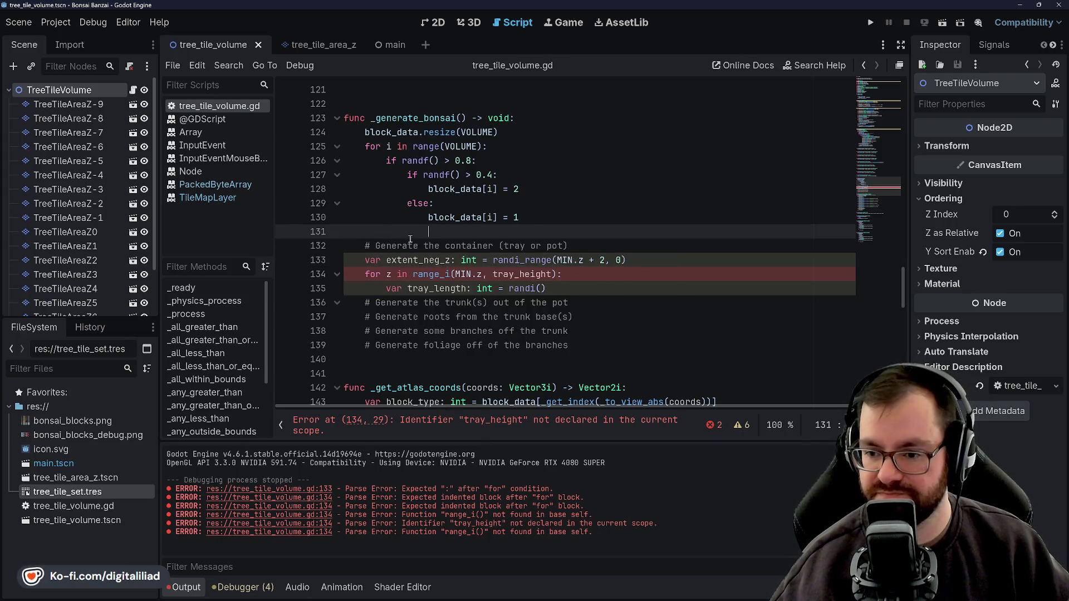
pyautogui.hotkey('ctrl', 'z')
pyautogui.hotkey('ctrl', 'z')
pyautogui.hotkey('ctrl', 'z')
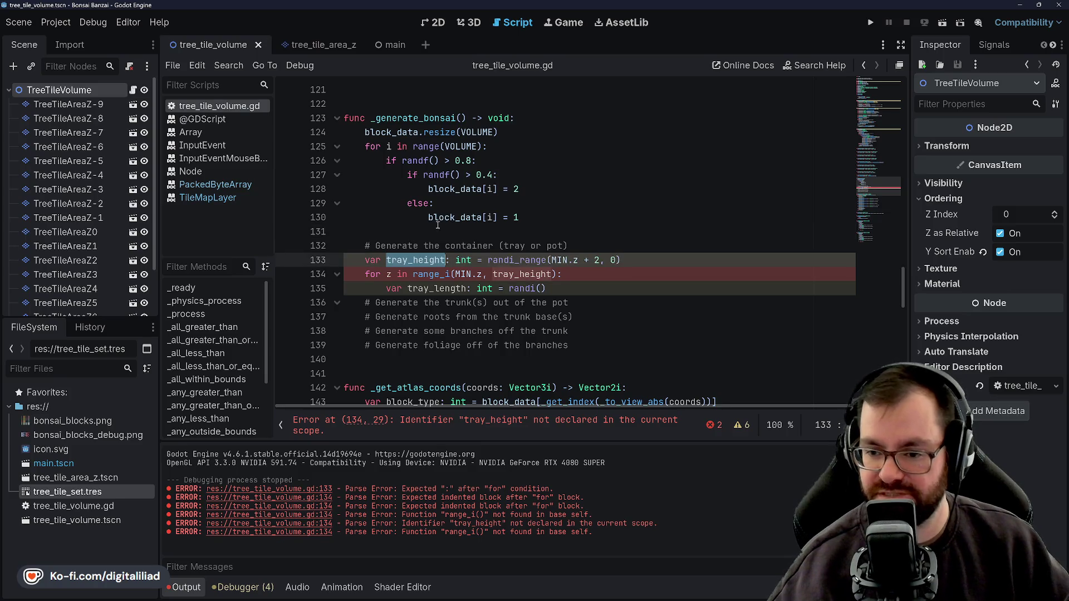
# Change range_i to range so the loop is range(MIN.z, tray_height), and save
pyautogui.click(450, 288)
pyautogui.doubleClick(524, 274)
pyautogui.click(551, 289)
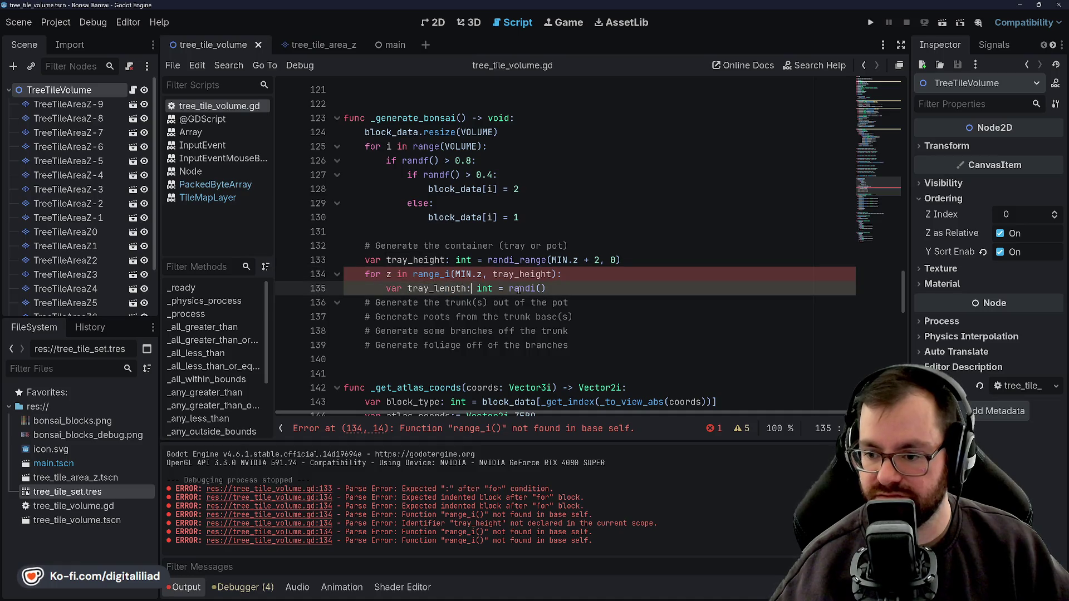
pyautogui.click(537, 274)
pyautogui.doubleClick(446, 260)
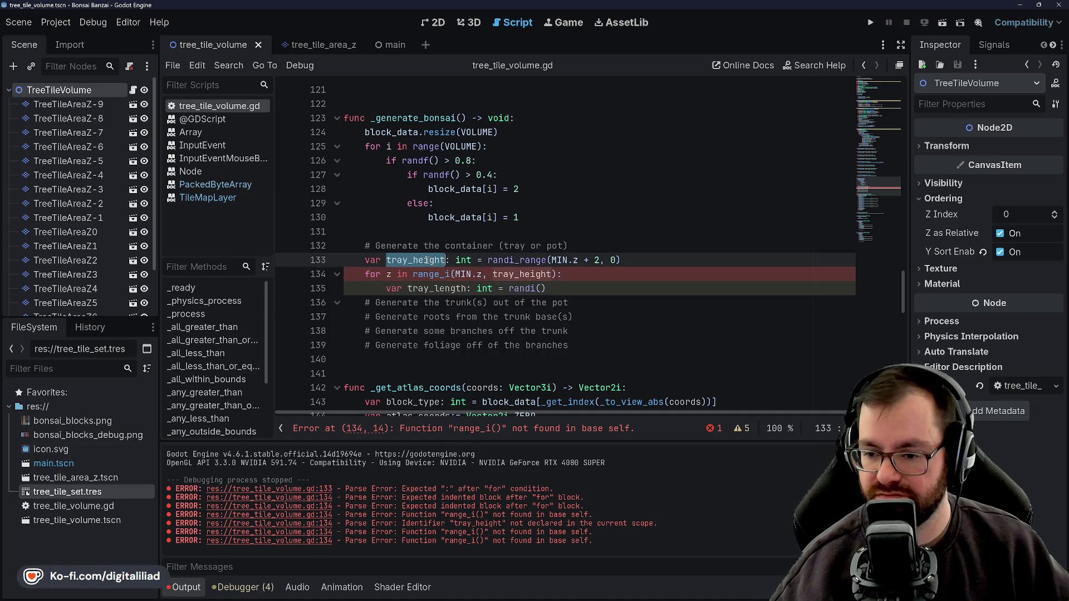
pyautogui.click(500, 246)
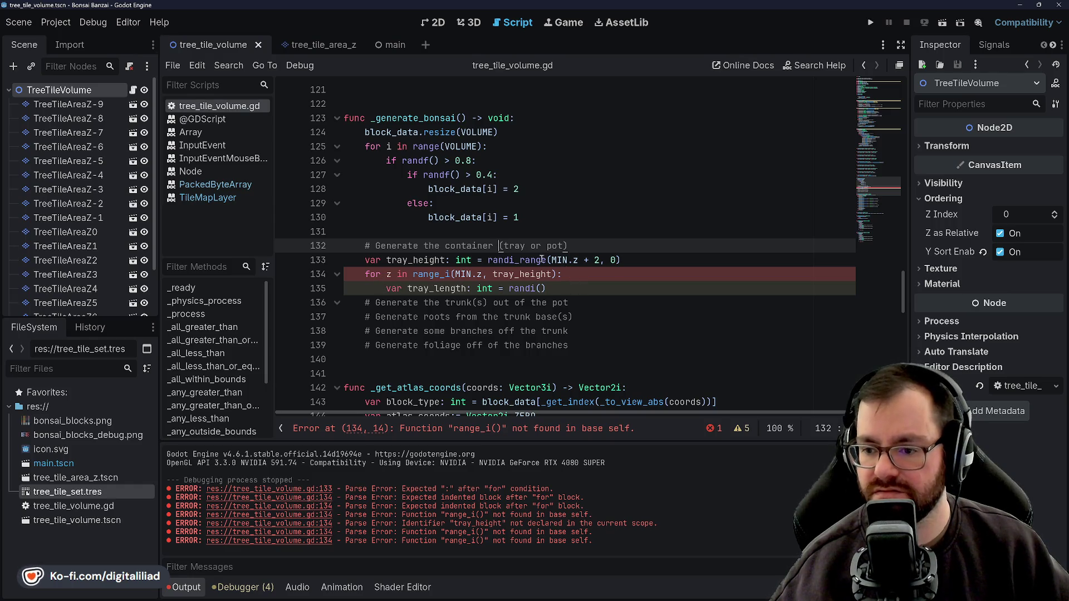
pyautogui.click(534, 288)
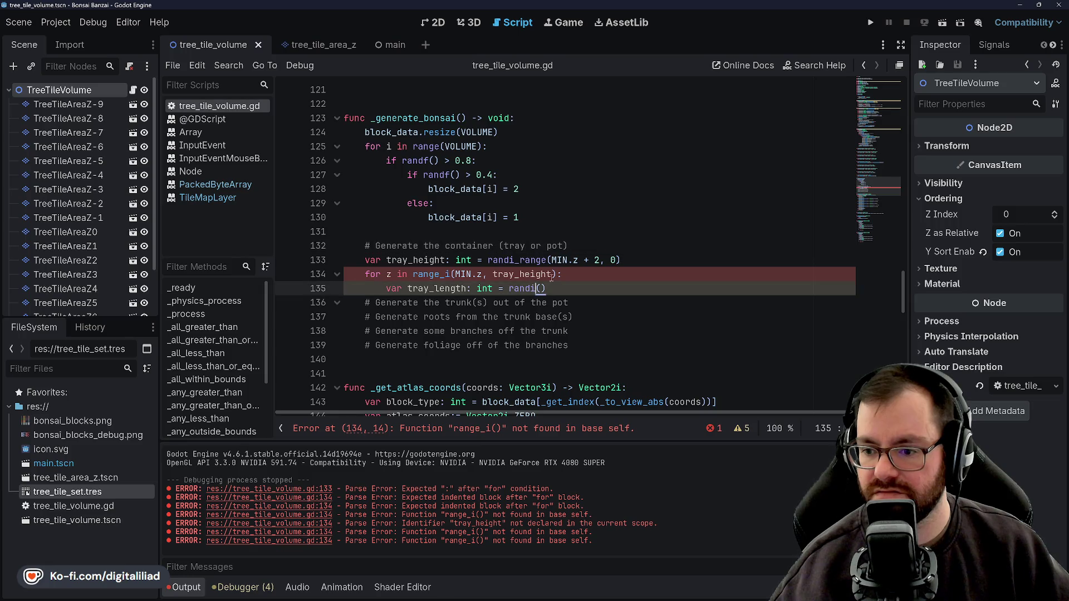
pyautogui.click(452, 274)
pyautogui.press('BackSpace')
pyautogui.press('BackSpace')
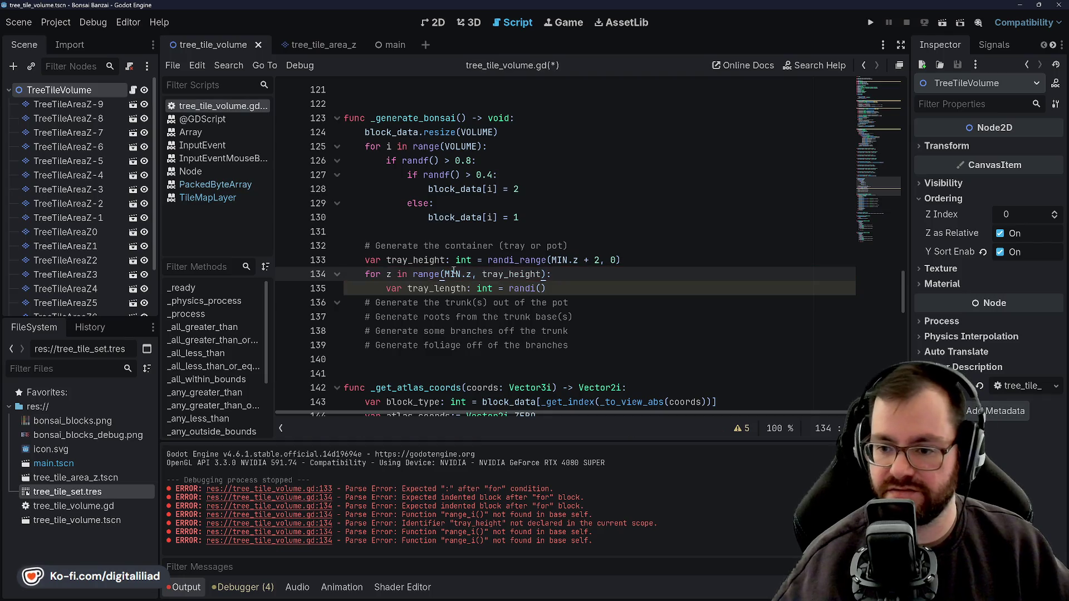
pyautogui.hotkey('ctrl', 's')
pyautogui.click(533, 288)
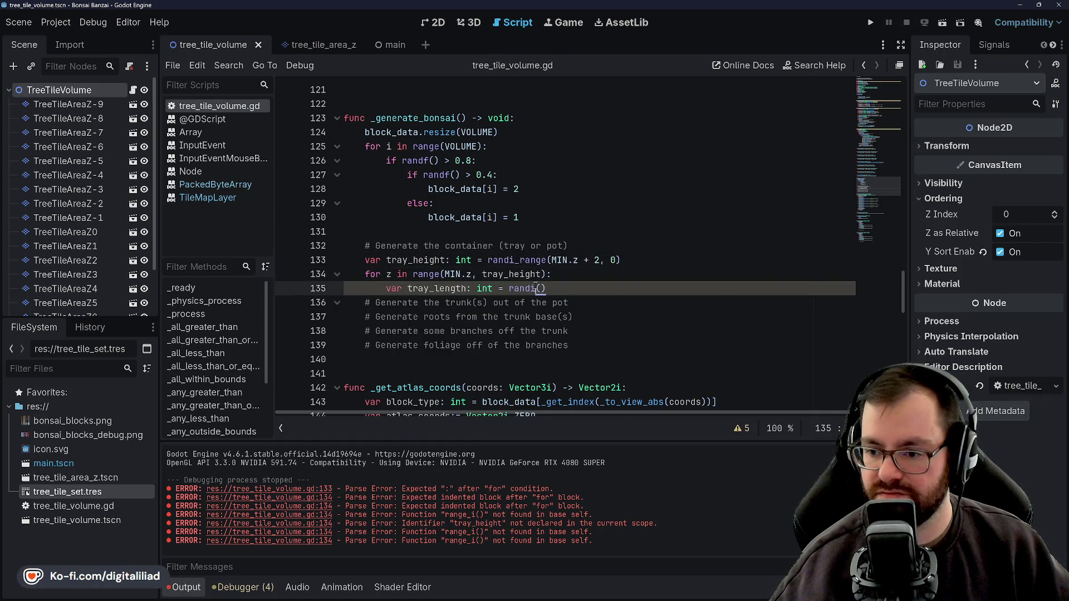
# Change line 135 to declare tray_extent_neg_y as an int from randi_range()
pyautogui.write('_range')
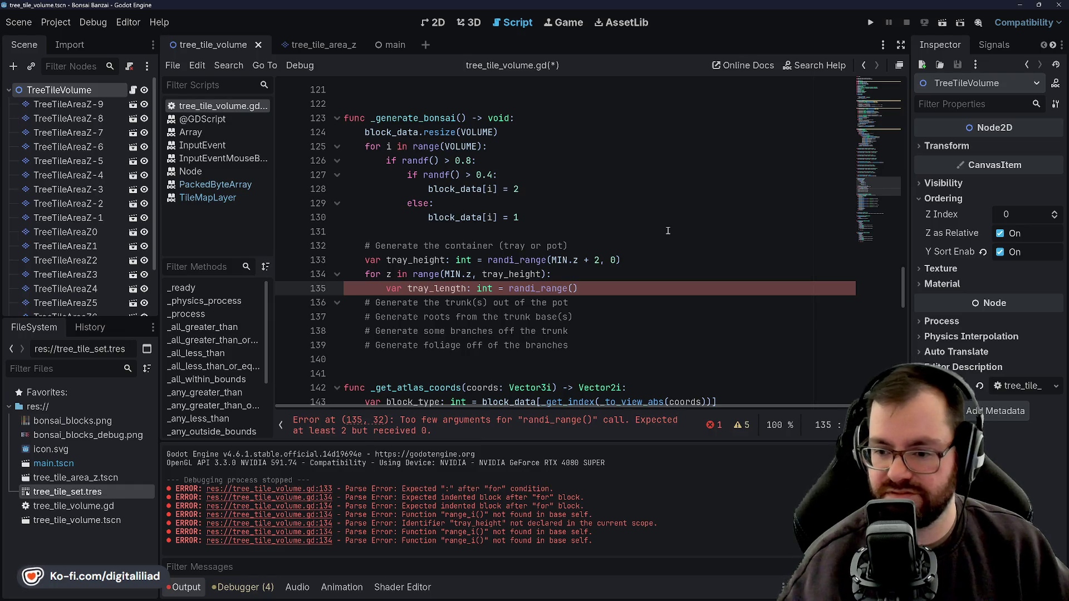
pyautogui.doubleClick(440, 288)
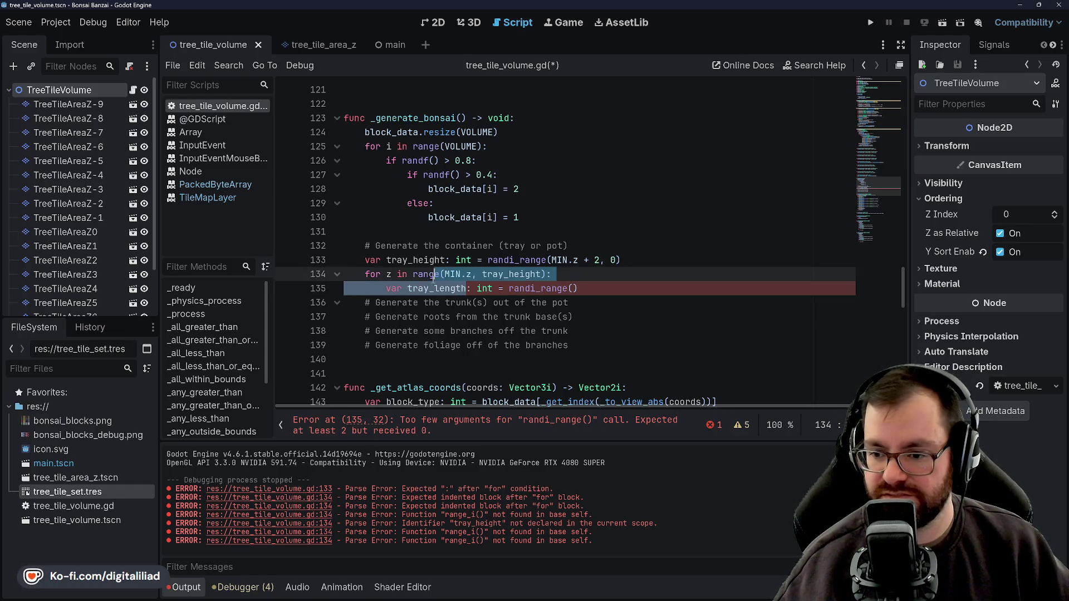
pyautogui.write('extent')
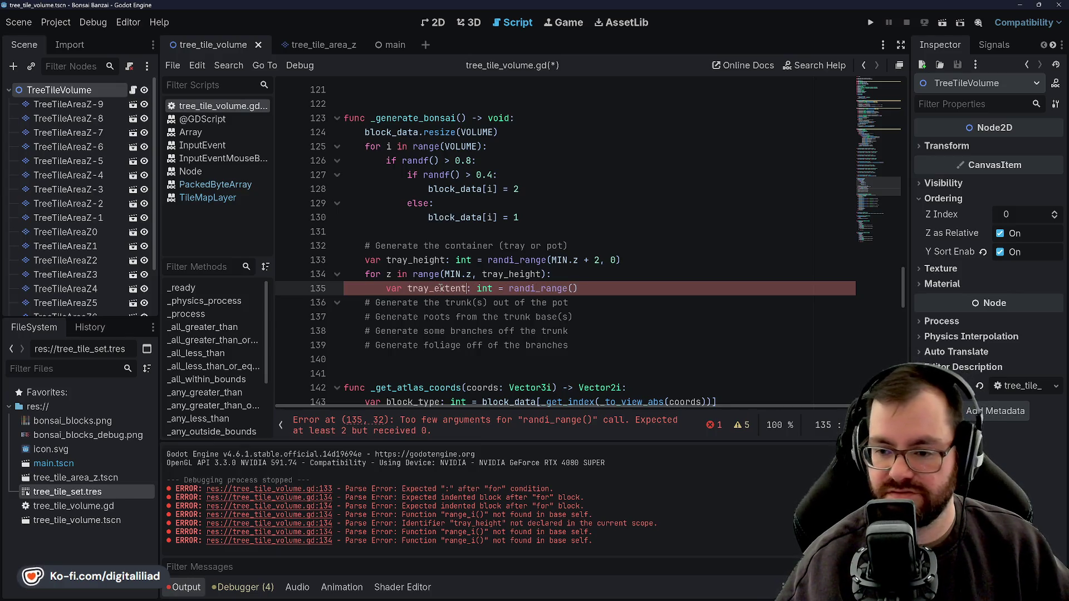
pyautogui.write('_neg_y')
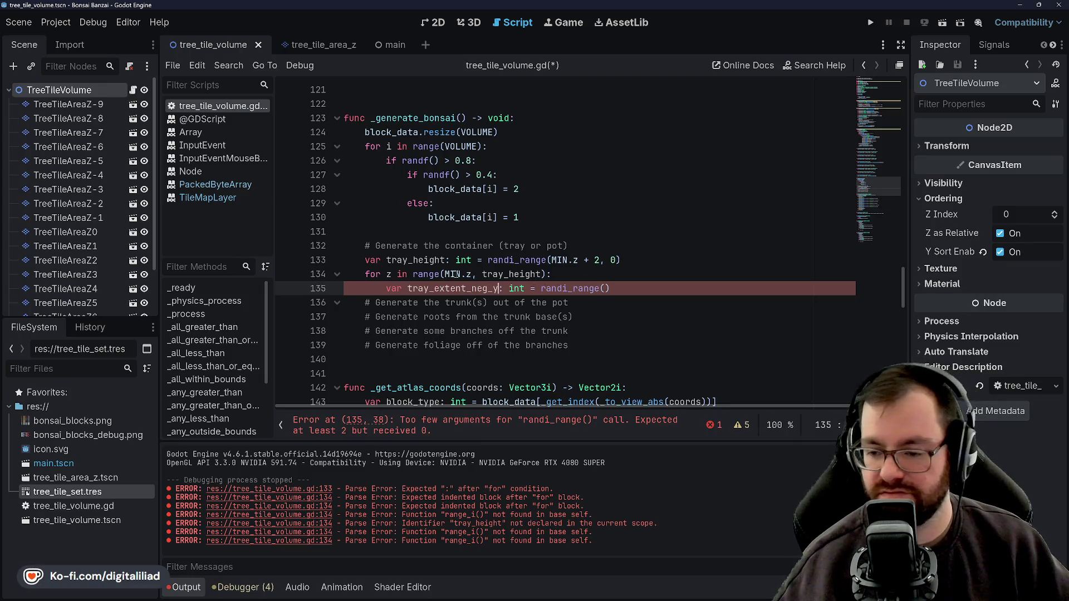
# Move the caret inside the empty randi_range() parentheses on line 135
pyautogui.press('End')
pyautogui.press('Up')
pyautogui.press('Down')
pyautogui.press('Up')
pyautogui.press('Down')
pyautogui.press('Up')
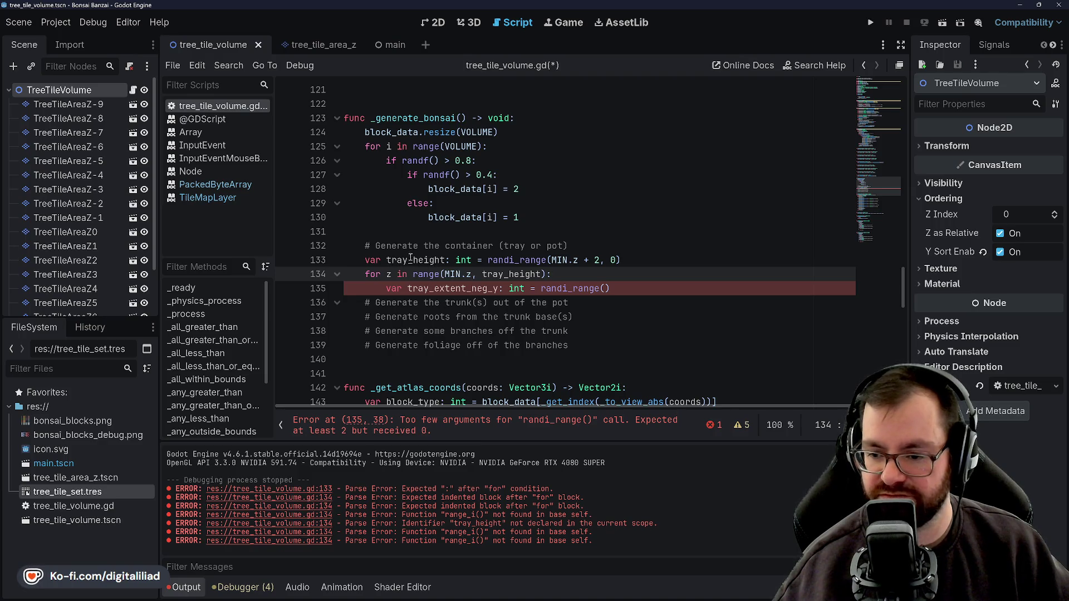
pyautogui.click(630, 294)
pyautogui.press('Left')
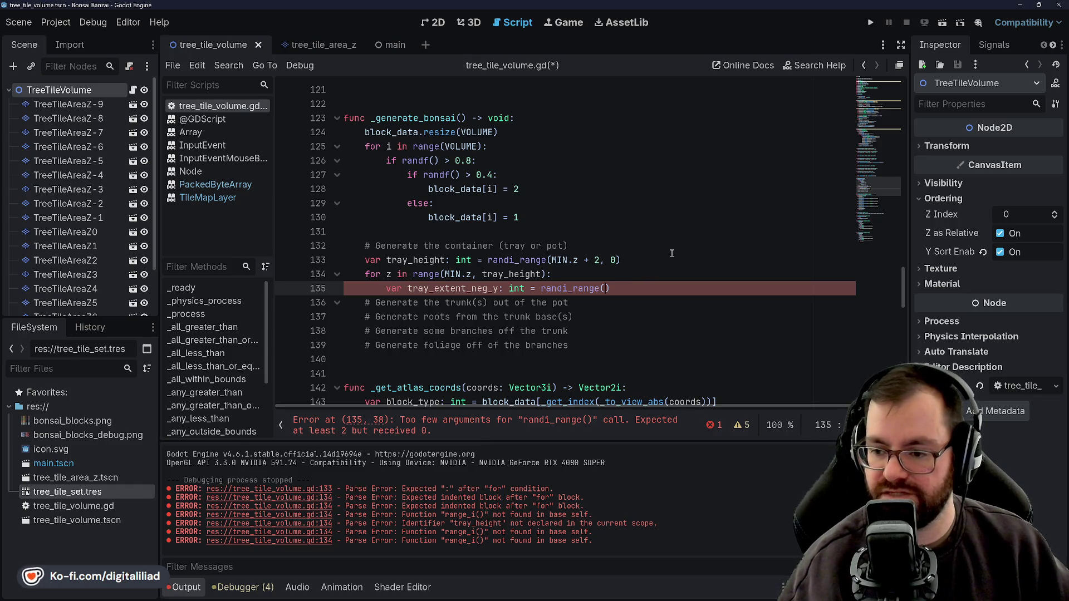
pyautogui.moveTo(578, 289)
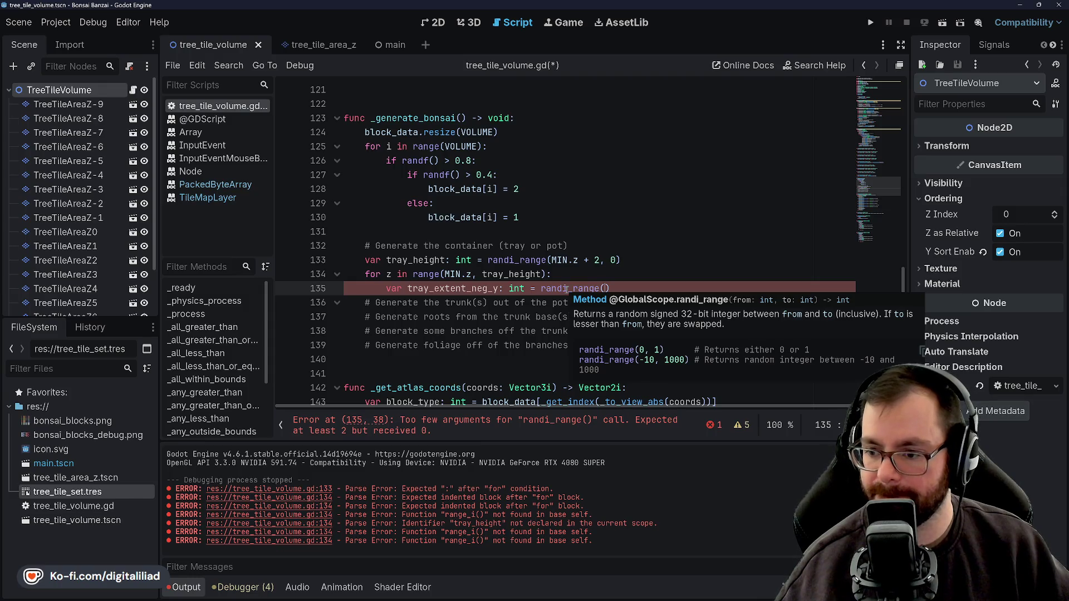
pyautogui.press('Right')
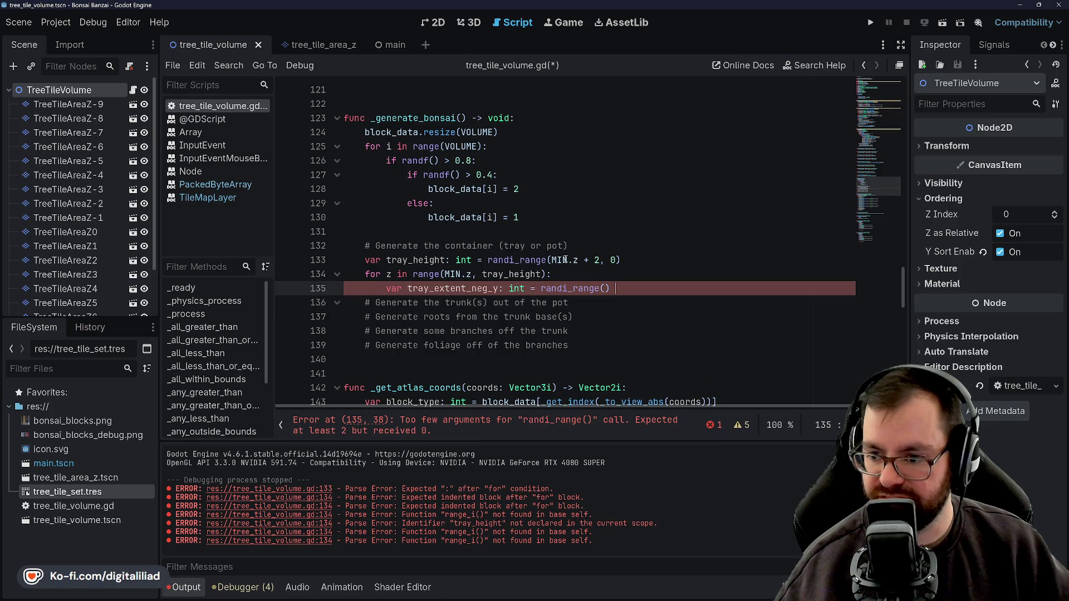
pyautogui.press('BackSpace')
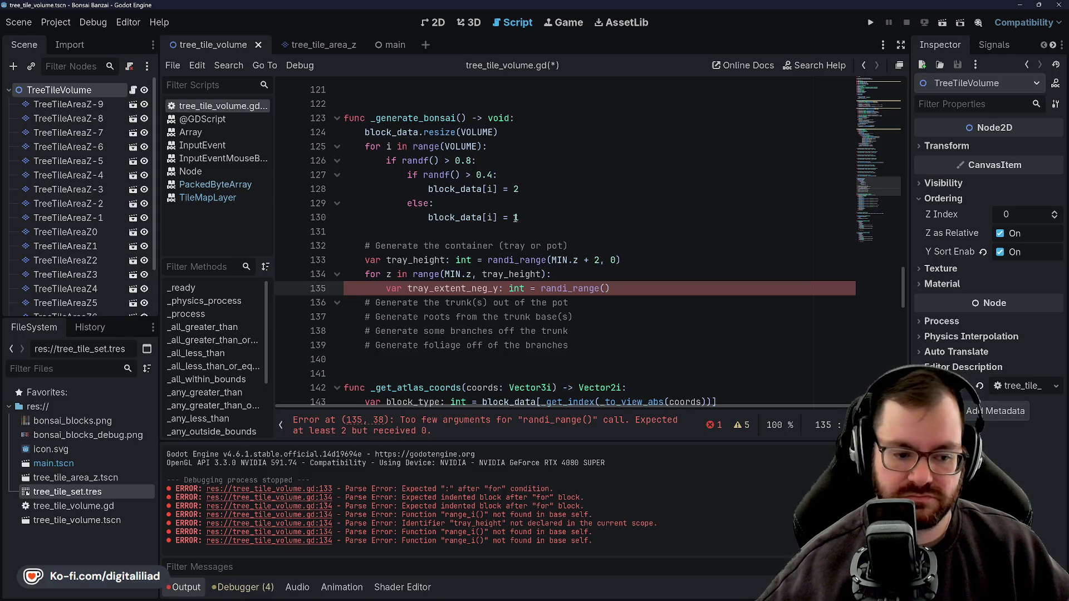
pyautogui.click(595, 278)
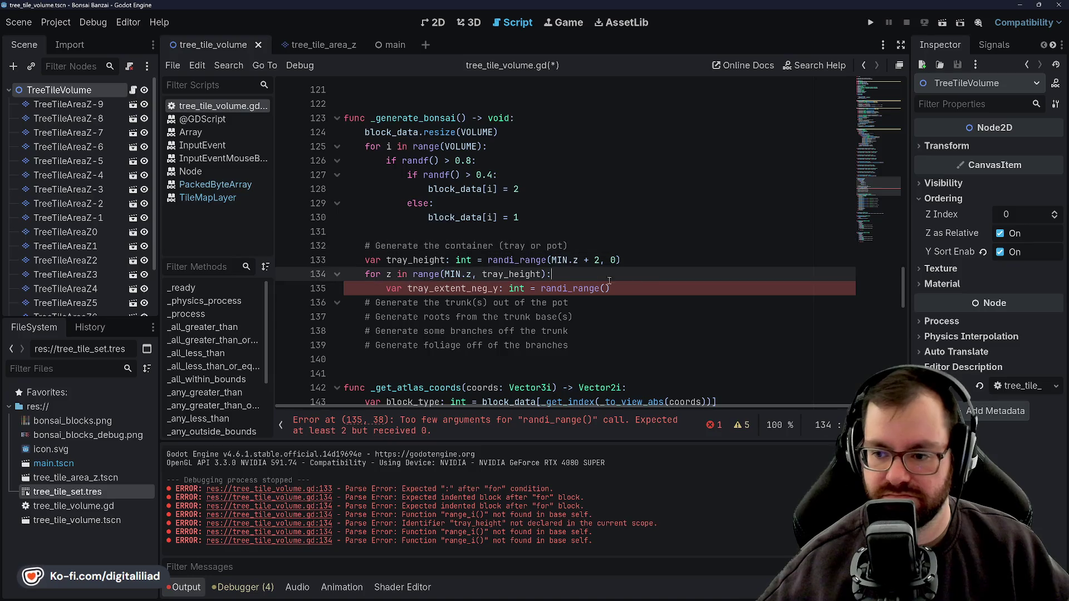
pyautogui.click(657, 281)
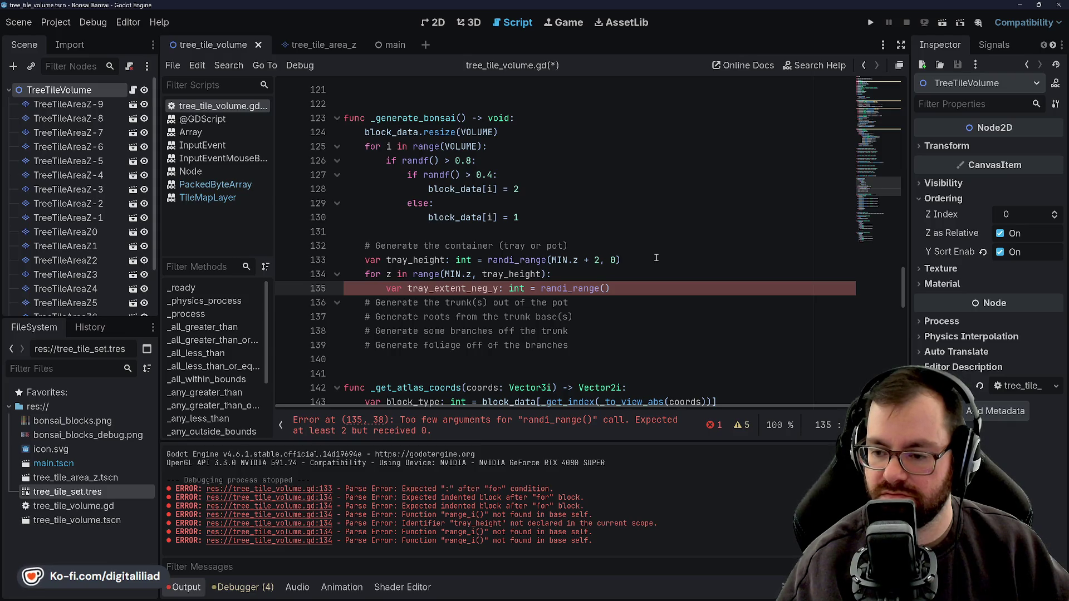
# Give randi_range the arguments MIN.y + tray_height and 0, then save the script
pyautogui.write('Mi_range(MI')
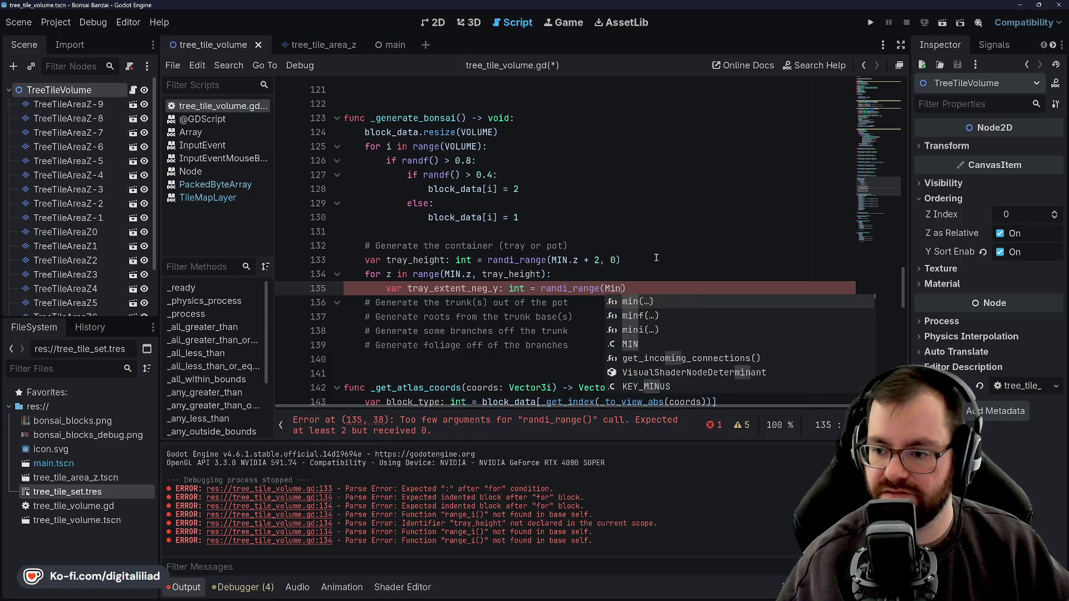
pyautogui.write('N.')
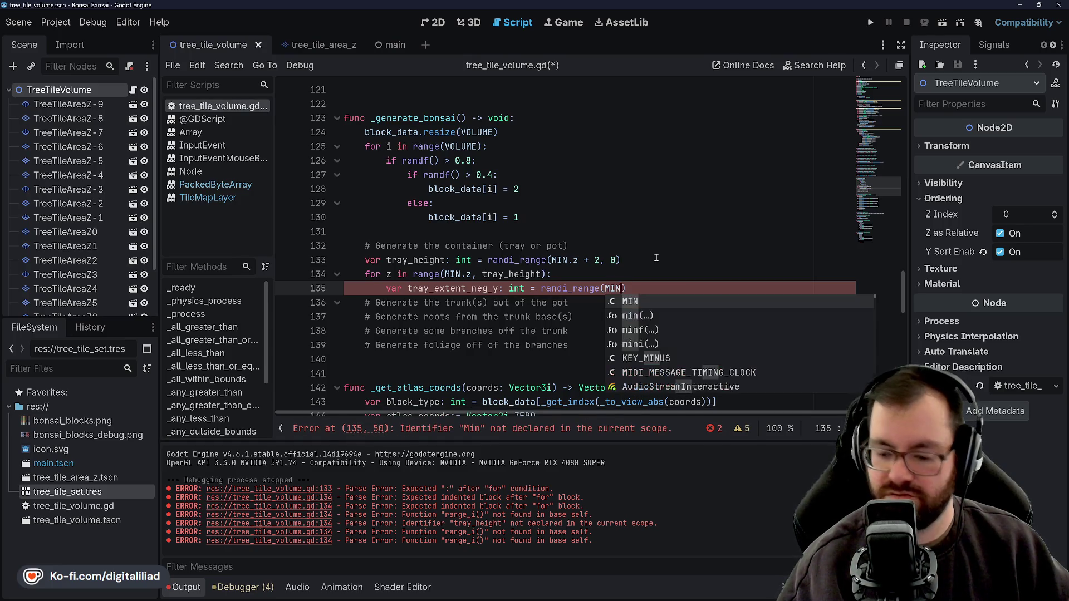
pyautogui.write('y +')
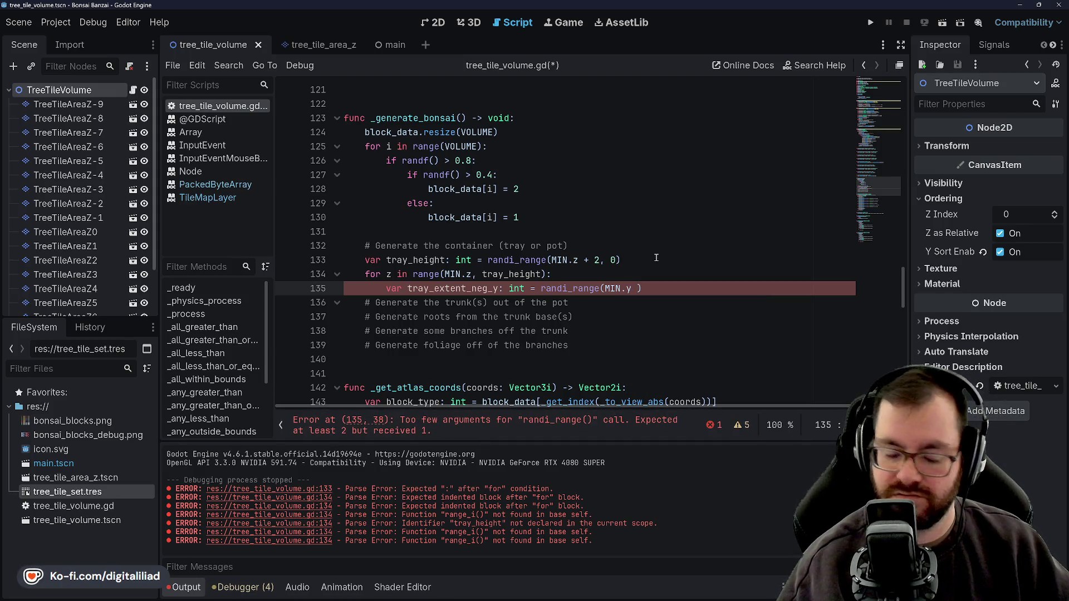
pyautogui.write(' t')
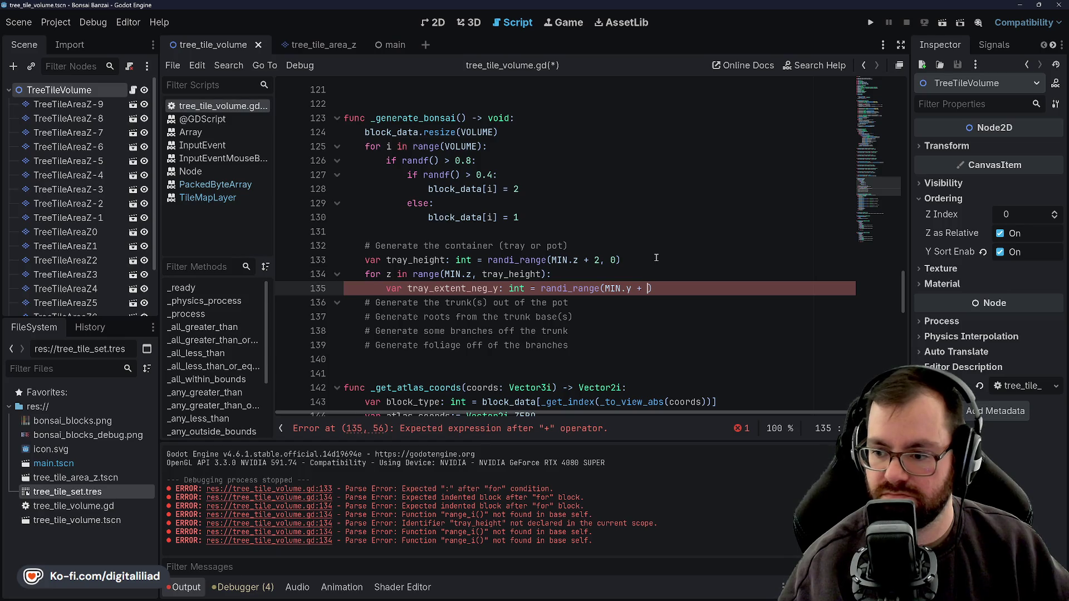
pyautogui.write('ra')
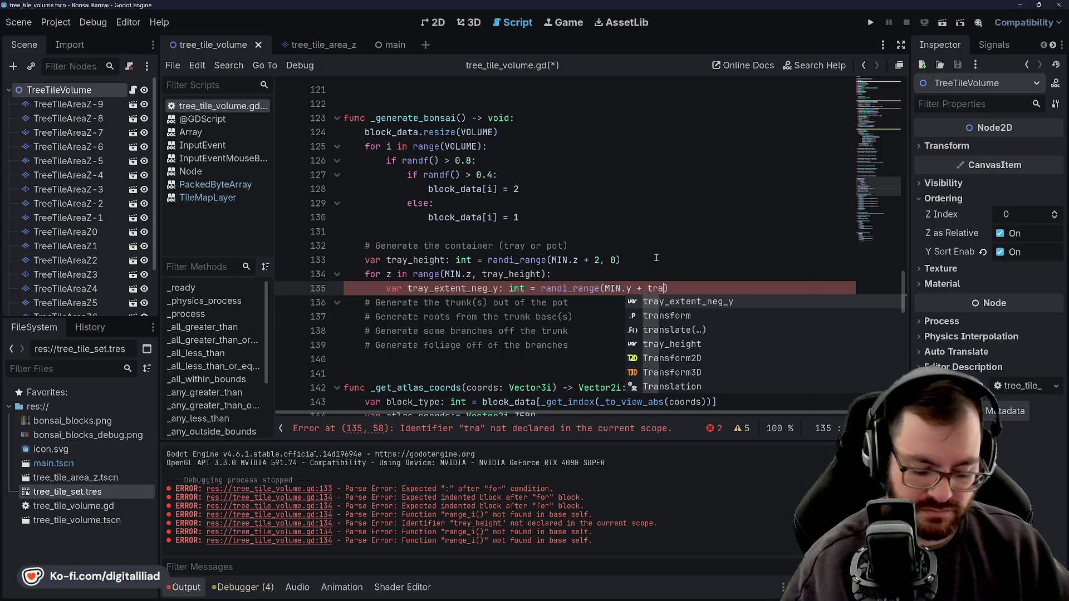
pyautogui.write('y_height')
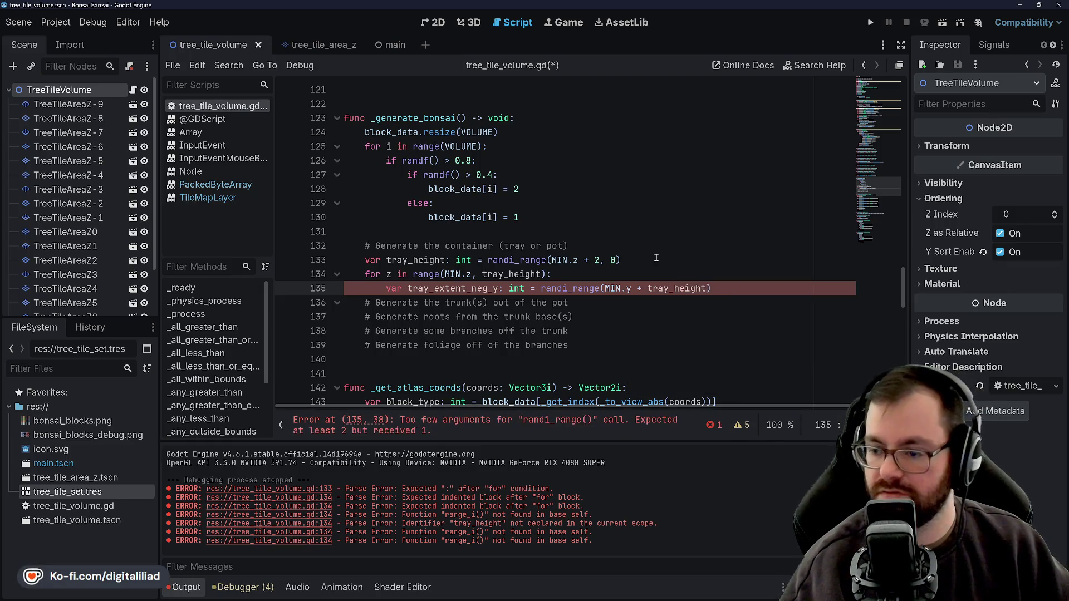
pyautogui.click(656, 257)
pyautogui.click(688, 278)
pyautogui.click(711, 288)
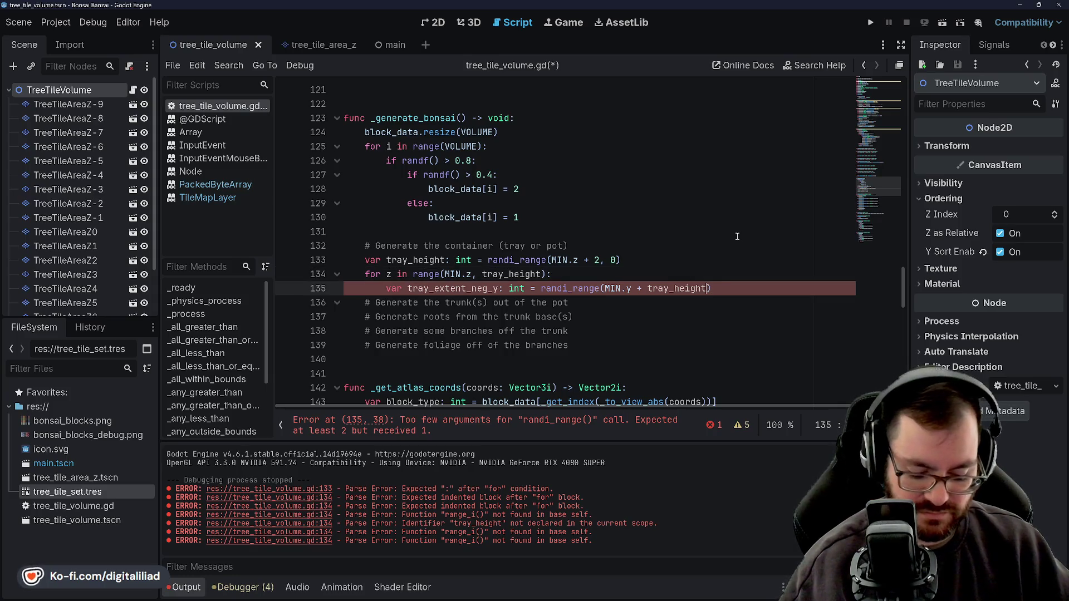
pyautogui.press('Left')
pyautogui.write(', ')
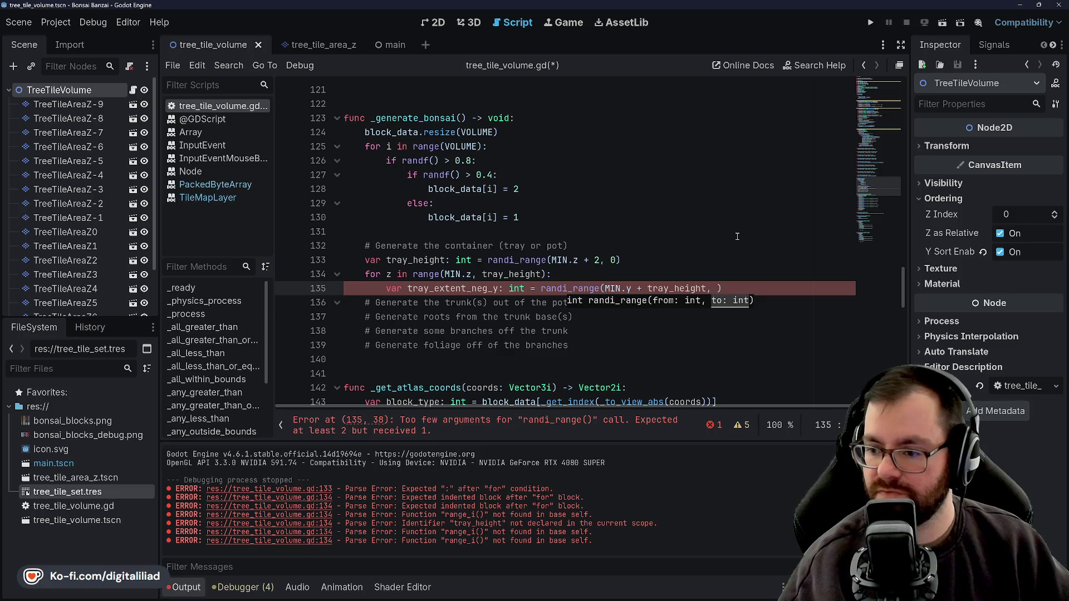
pyautogui.write('0')
pyautogui.hotkey('ctrl', 's')
# Start a new 'var tray' line below the tray_extent_neg_y declaration
pyautogui.press('Return')
pyautogui.hotkey('ctrl', 'z')
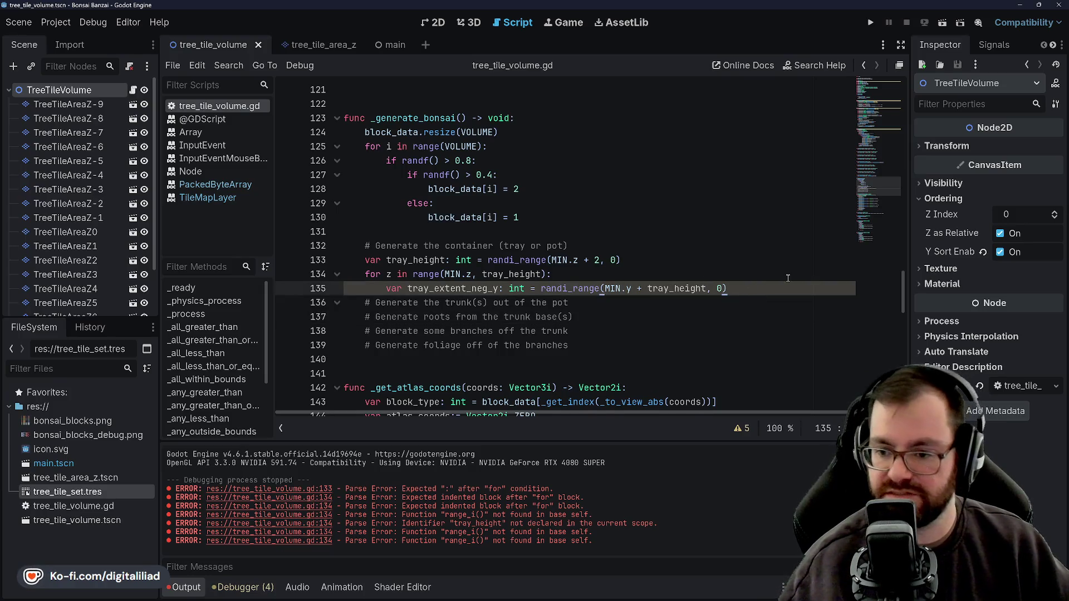
pyautogui.press('Return')
pyautogui.write('var tray')
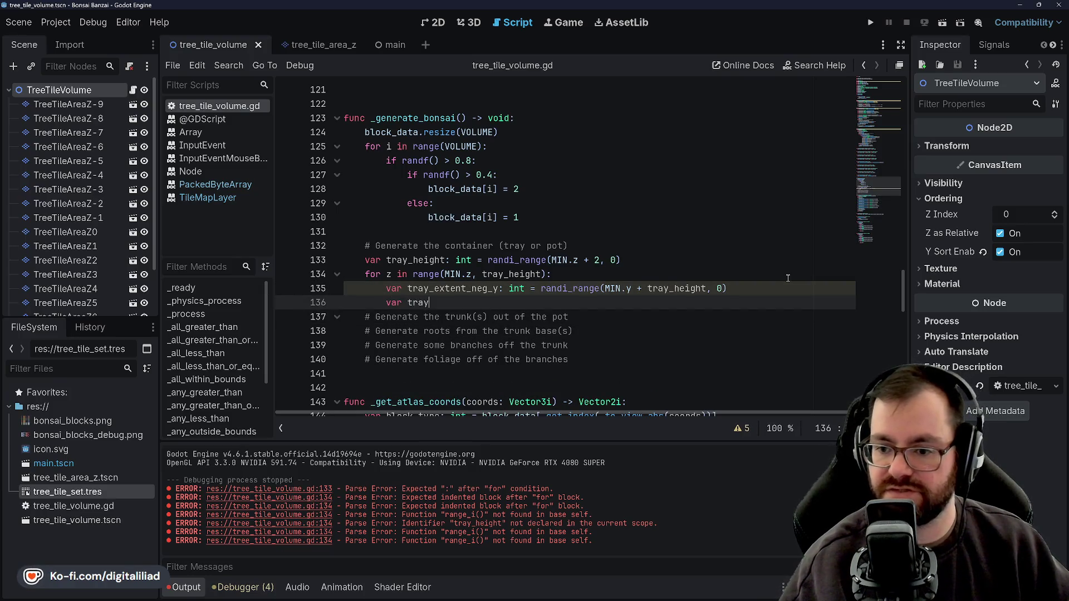
# Try renaming tray_extent_neg_y to tray_extent_xy on line 135
pyautogui.press('BackSpace')
pyautogui.press('BackSpace')
pyautogui.press('BackSpace')
pyautogui.press('BackSpace')
pyautogui.press('BackSpace')
pyautogui.press('BackSpace')
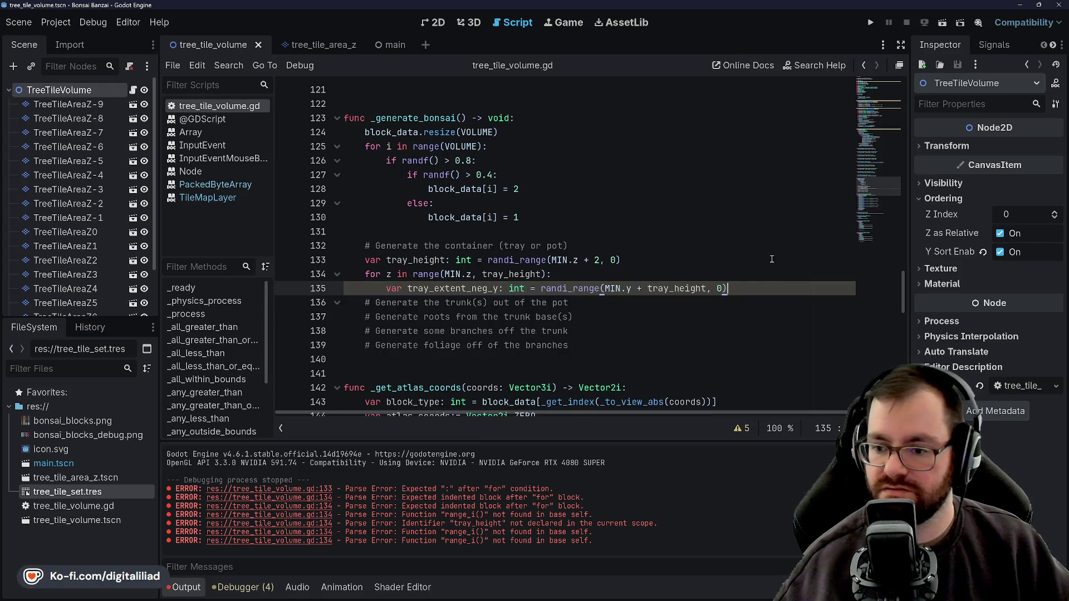
pyautogui.click(513, 260)
pyautogui.click(477, 287)
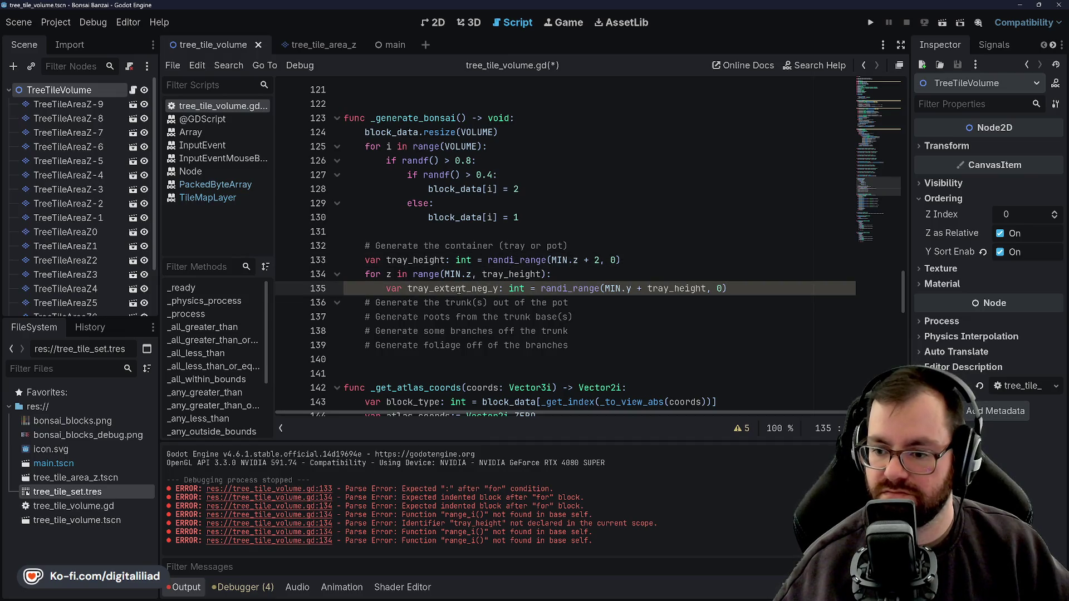
pyautogui.click(463, 274)
pyautogui.moveTo(472, 288); pyautogui.dragTo(488, 289)
pyautogui.moveTo(497, 262)
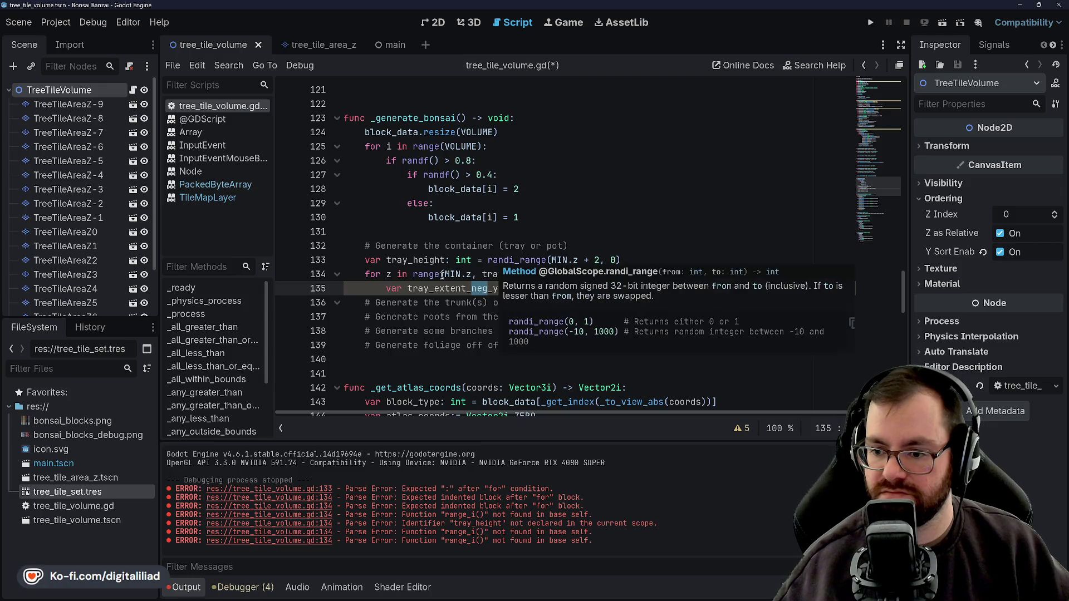
pyautogui.click(436, 281)
pyautogui.click(436, 278)
pyautogui.moveTo(471, 289); pyautogui.dragTo(492, 289)
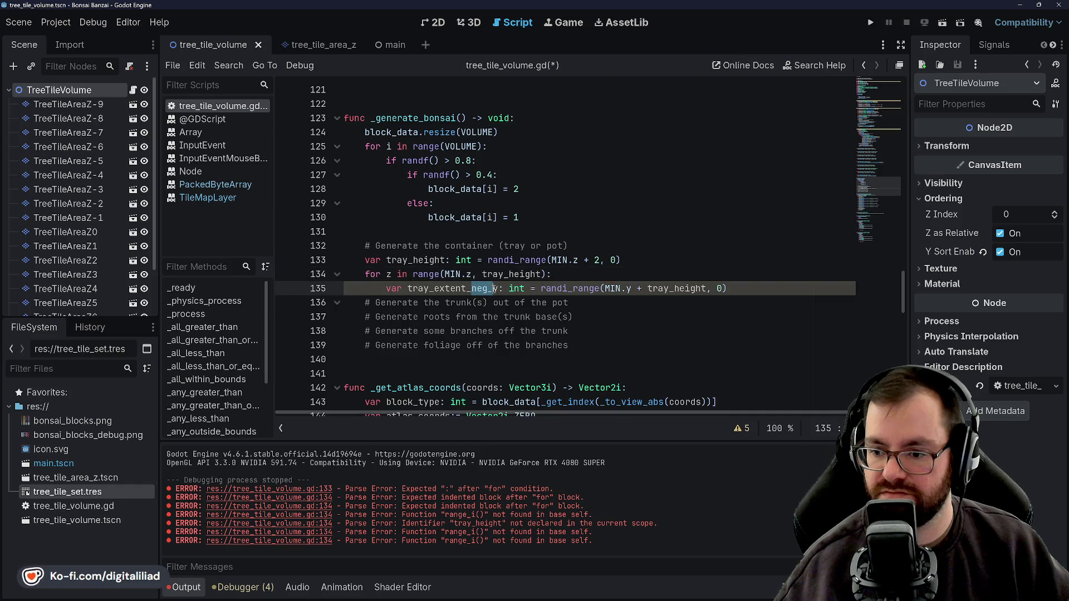
pyautogui.write('xy')
# Undo the rename, restoring tray_extent_neg_y and the new var line below it
pyautogui.press('Up')
pyautogui.press('Up')
pyautogui.click(494, 288)
pyautogui.press('BackSpace')
pyautogui.doubleClick(499, 288)
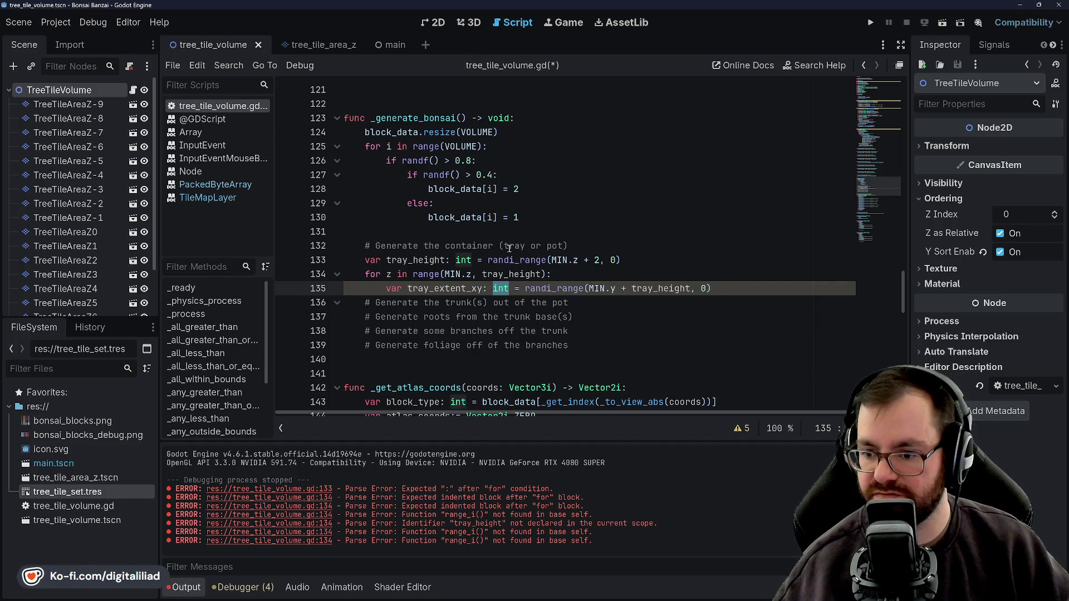
pyautogui.hotkey('ctrl', 'z')
pyautogui.hotkey('ctrl', 'z')
pyautogui.press('End')
pyautogui.press('Return')
# Start line 136 as 'var tray_extent_pos_y: int = randi_range()' using autocomplete
pyautogui.write('var tray')
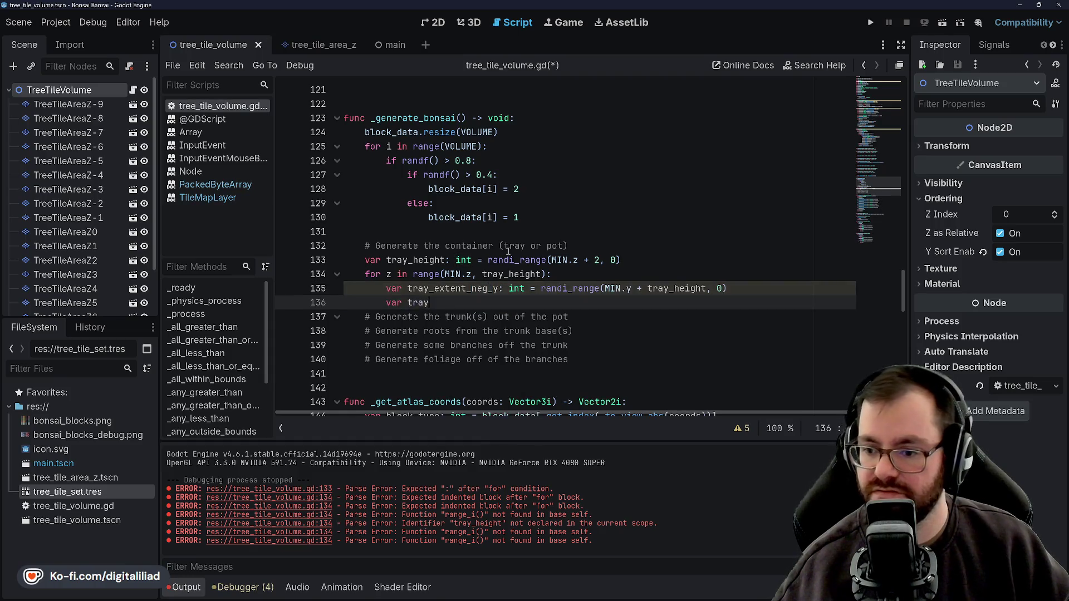
pyautogui.write('_ex')
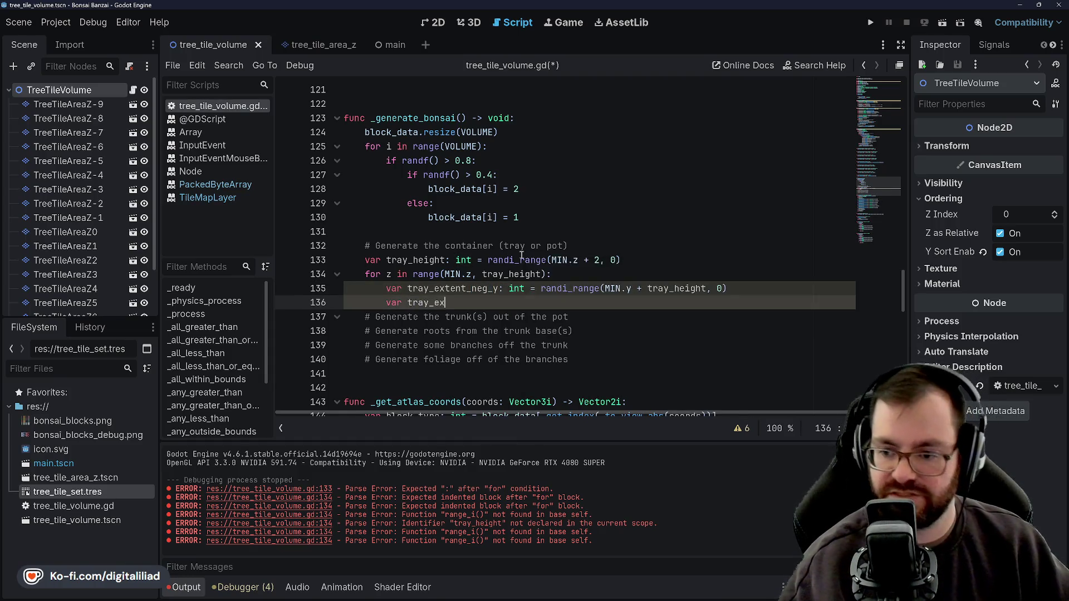
pyautogui.write('tent_')
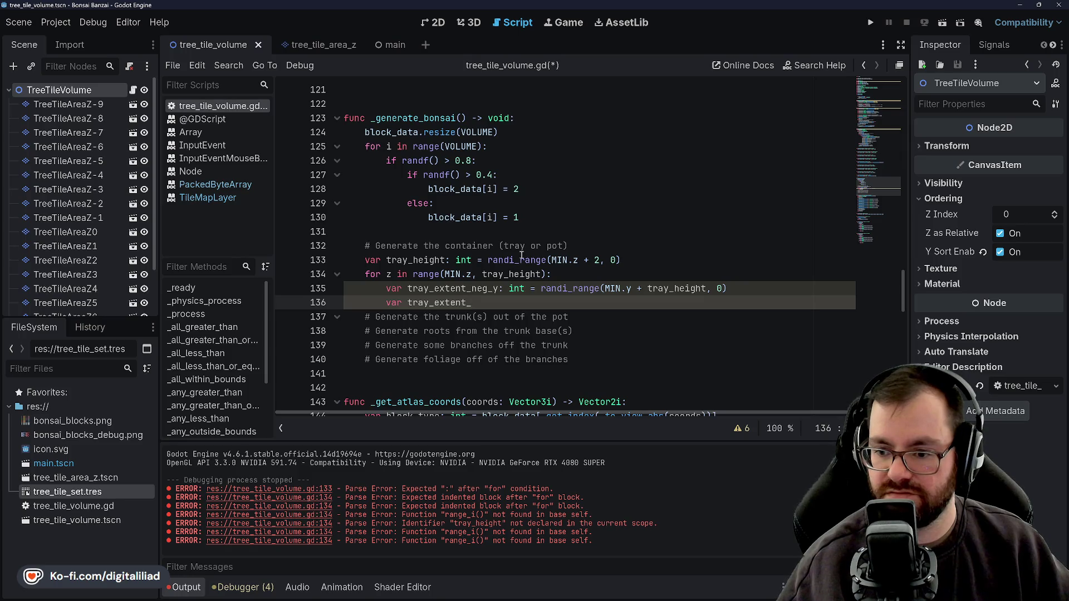
pyautogui.write('pos_y')
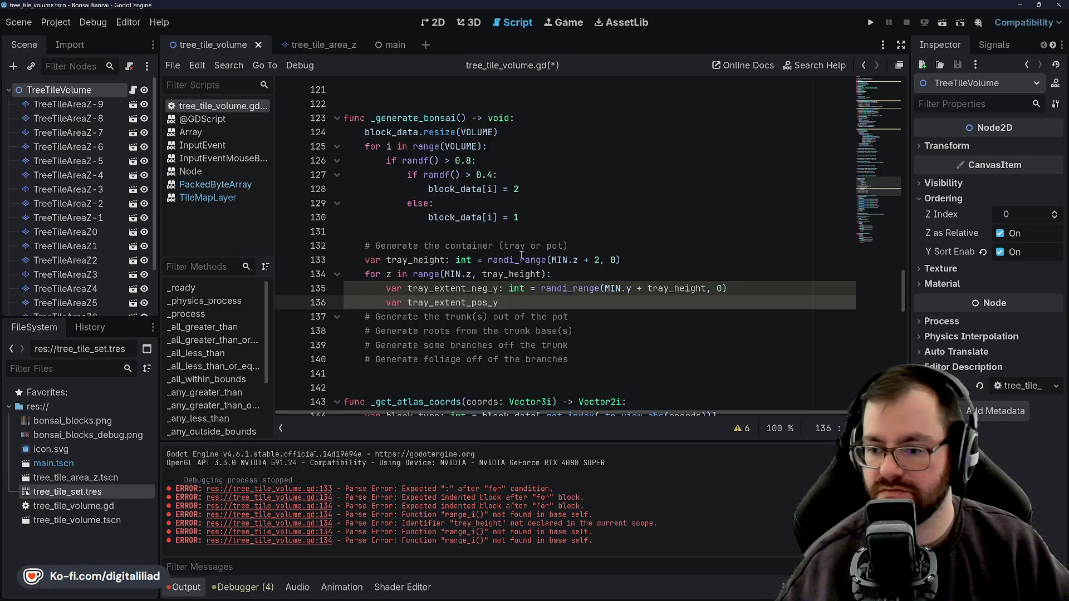
pyautogui.click(479, 289)
pyautogui.moveTo(477, 288); pyautogui.dragTo(471, 288)
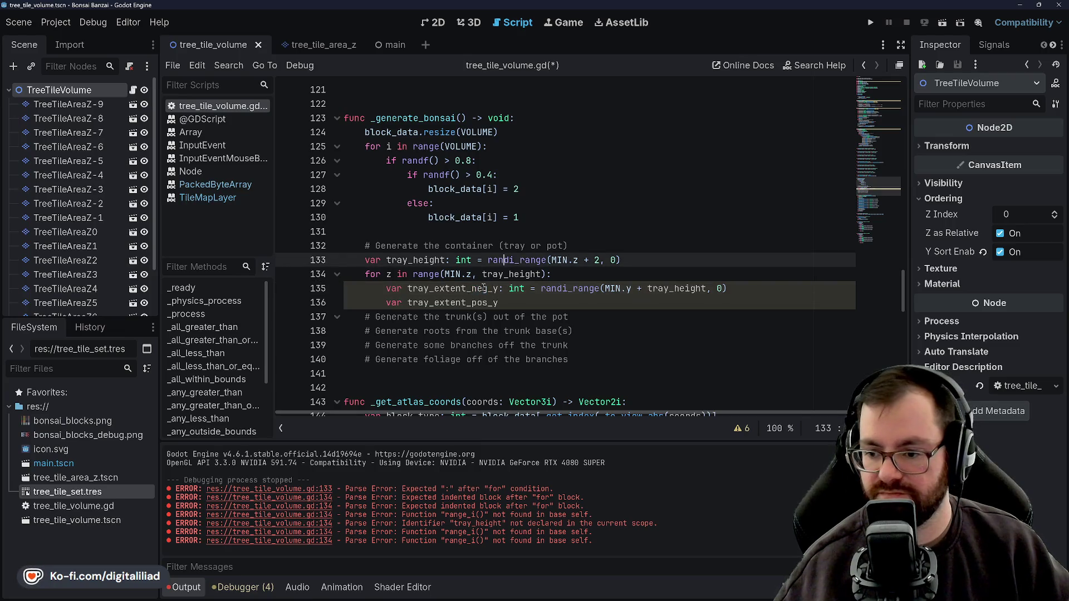
pyautogui.click(552, 300)
pyautogui.write(':')
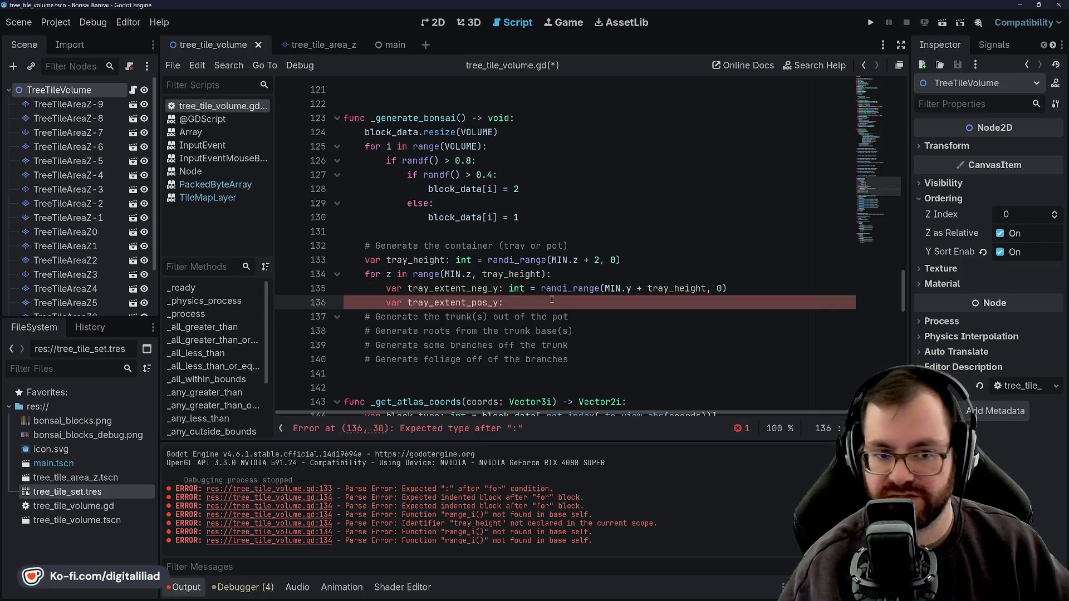
pyautogui.write(' int = randi_')
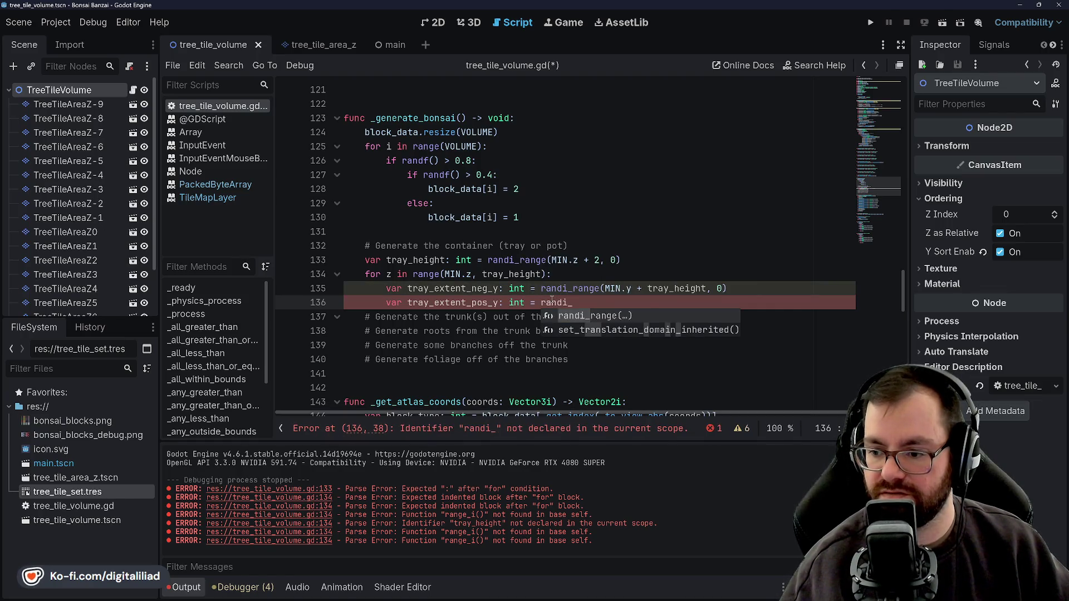
pyautogui.press('Return')
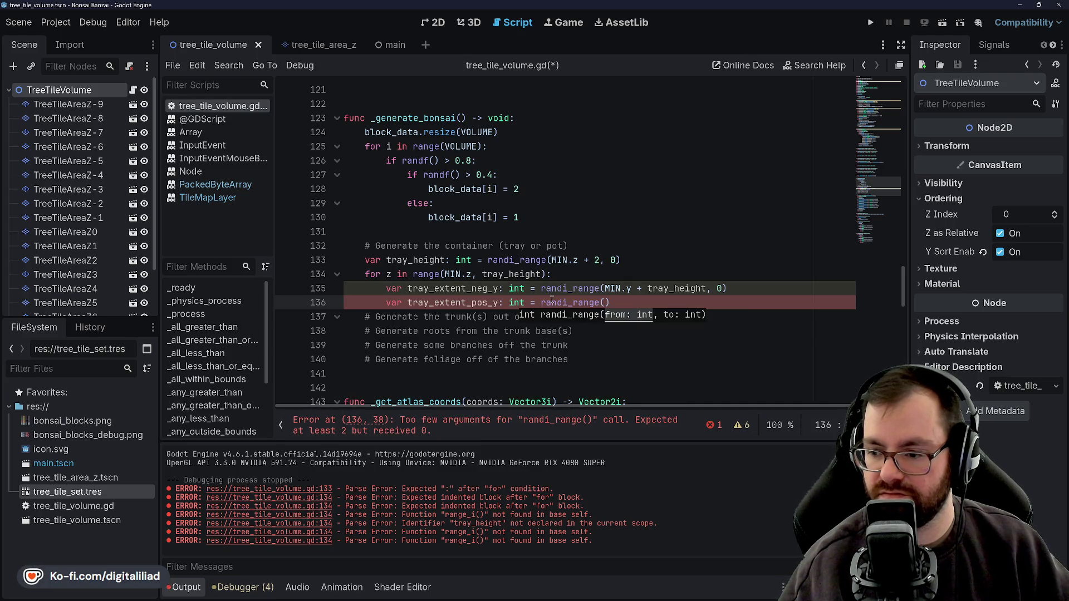
# Fill in arguments 0, MAX.y - tray_height, correct MAX.Y to MAX.y, and save
pyautogui.write('0,')
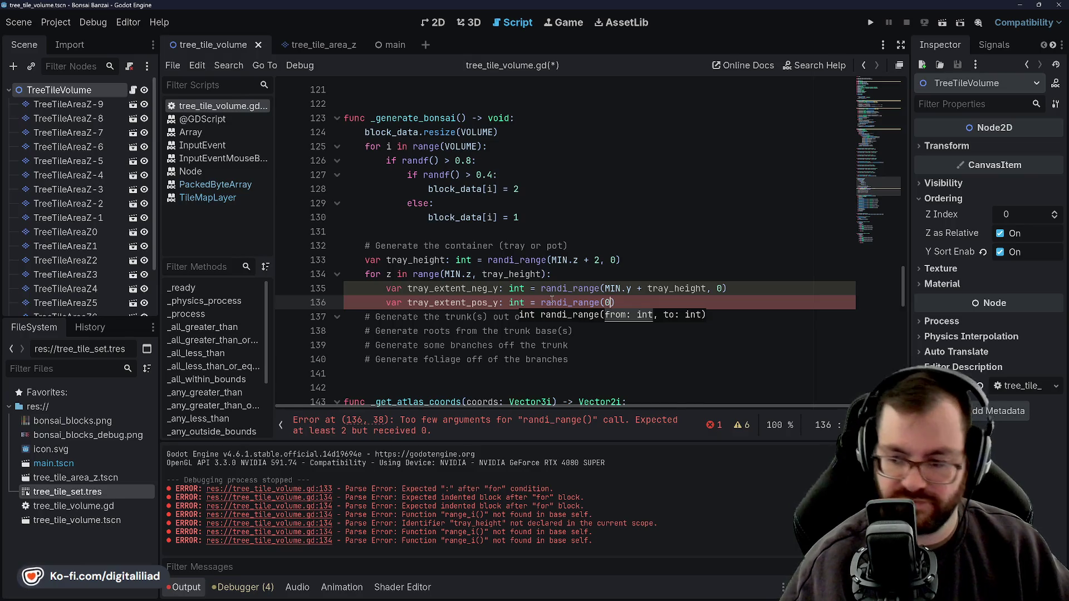
pyautogui.write(' MA')
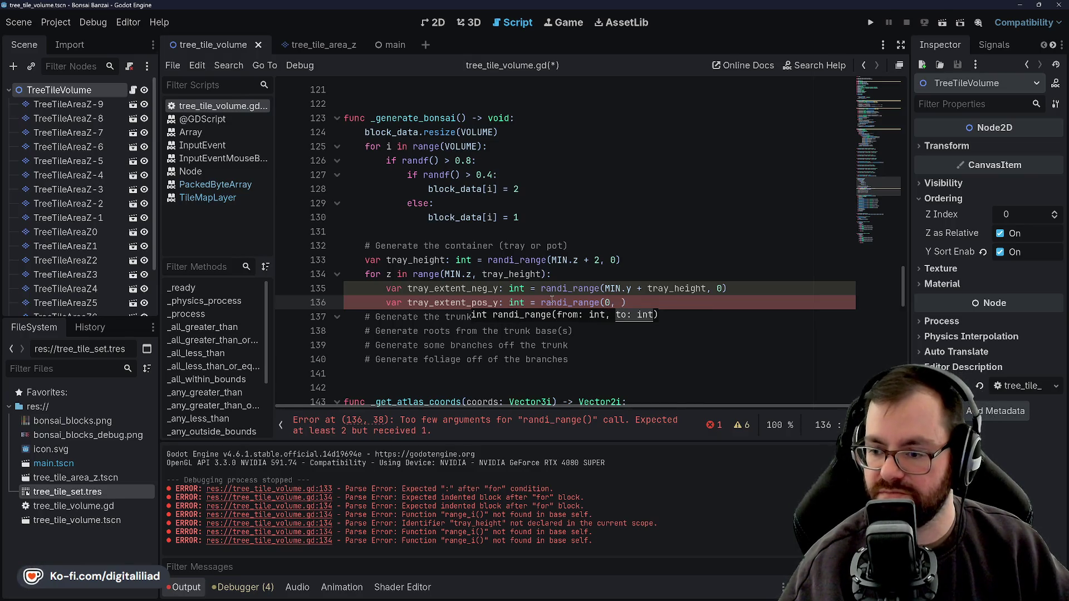
pyautogui.write('X.')
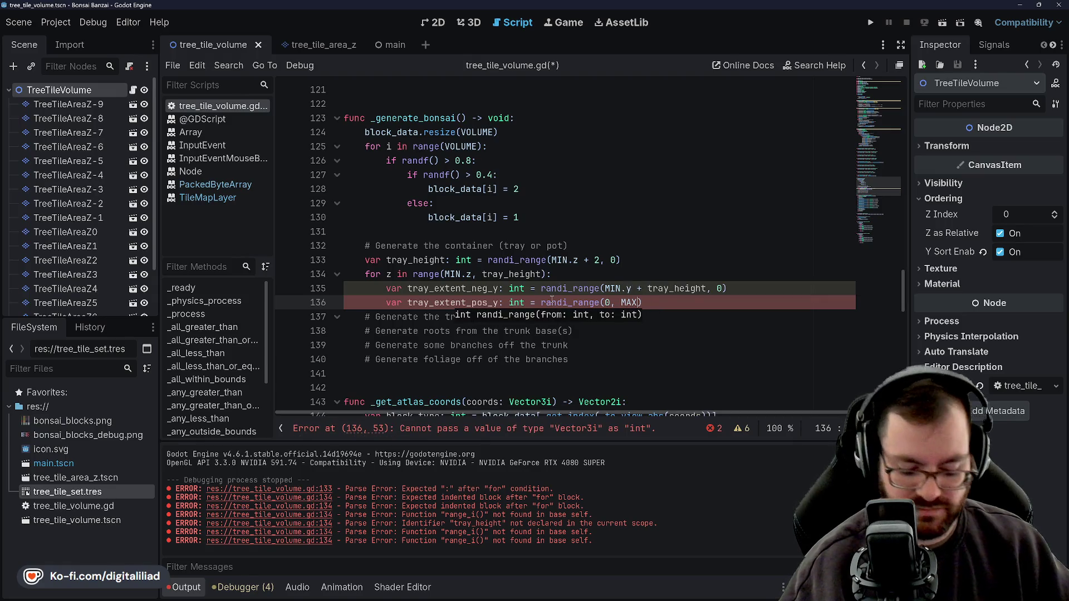
pyautogui.write('Y - tray')
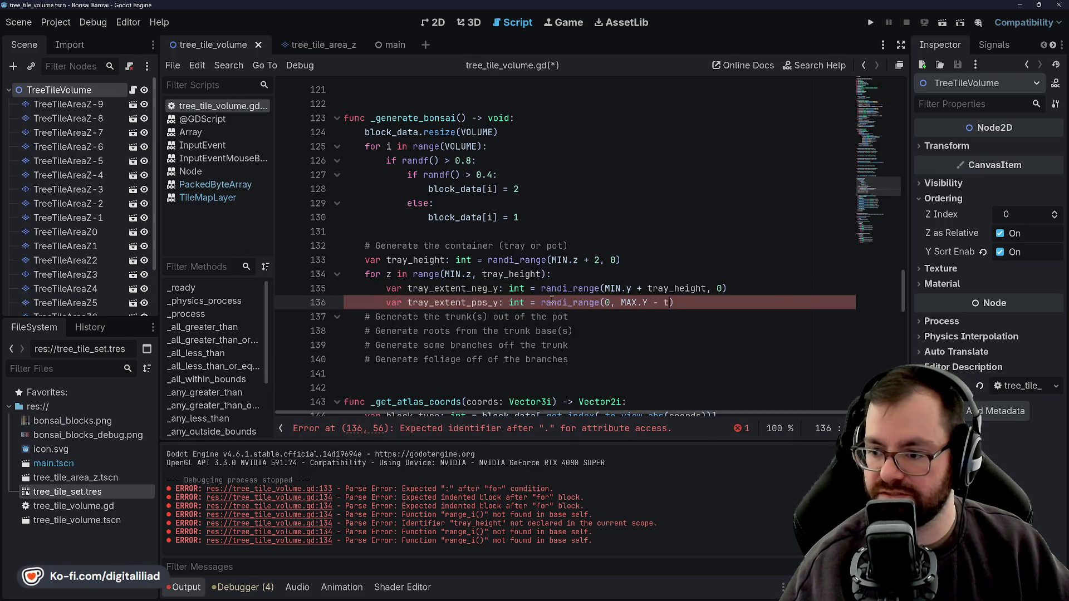
pyautogui.write('_height')
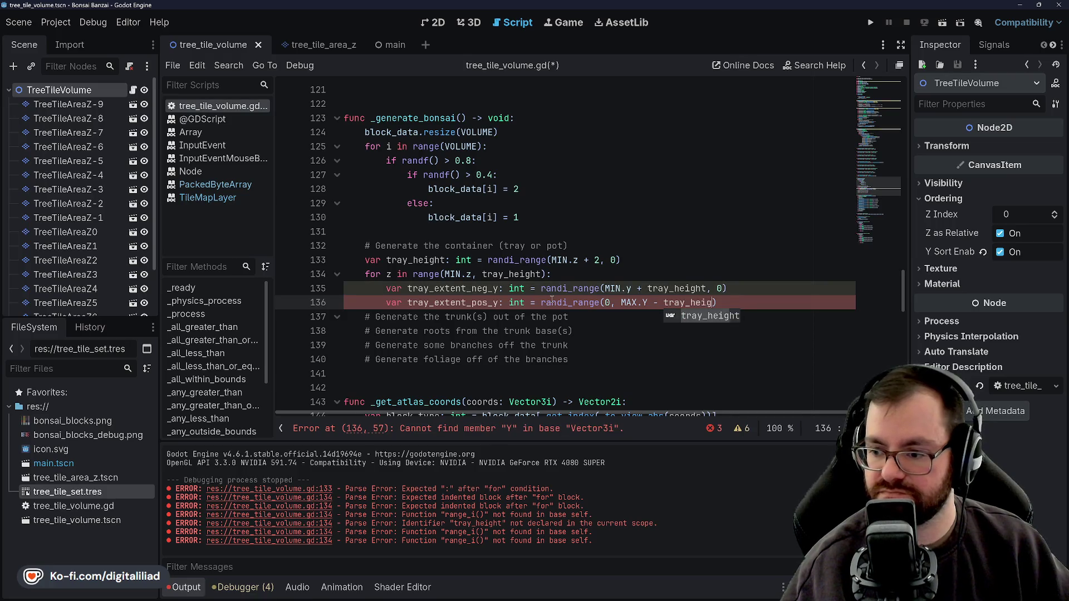
pyautogui.press('Up')
pyautogui.press('Up')
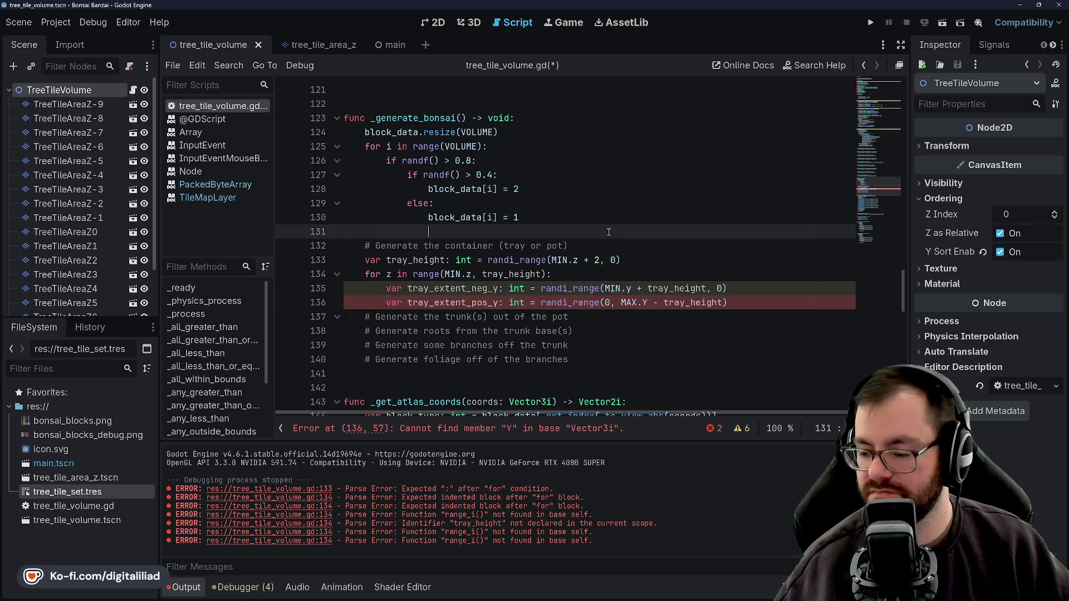
pyautogui.hotkey('ctrl', 's')
pyautogui.click(726, 291)
pyautogui.click(643, 303)
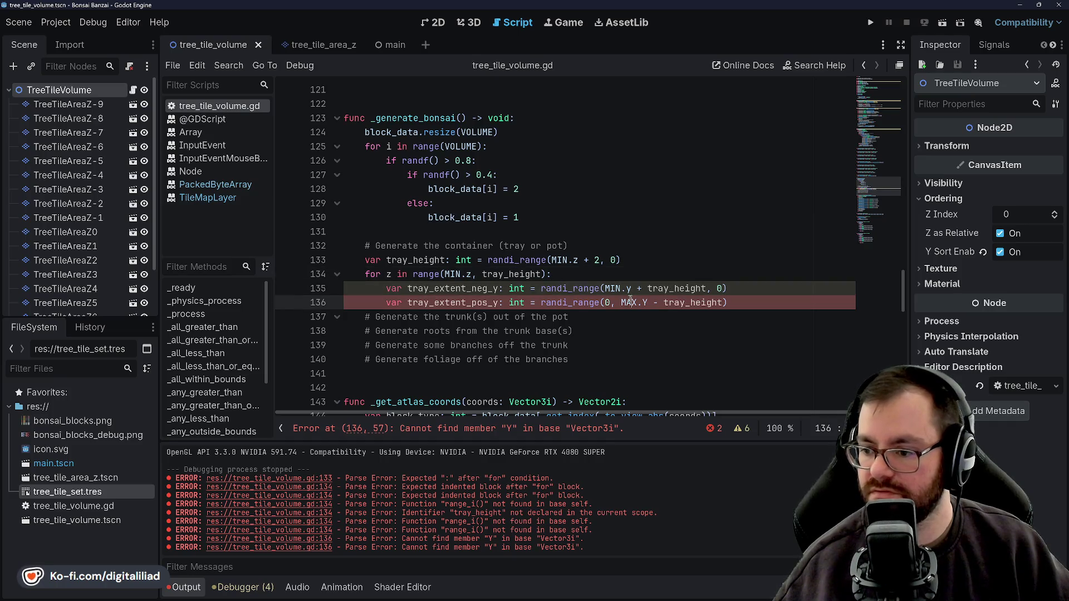
pyautogui.press('BackSpace')
pyautogui.write('y')
pyautogui.click(676, 244)
pyautogui.hotkey('ctrl', 's')
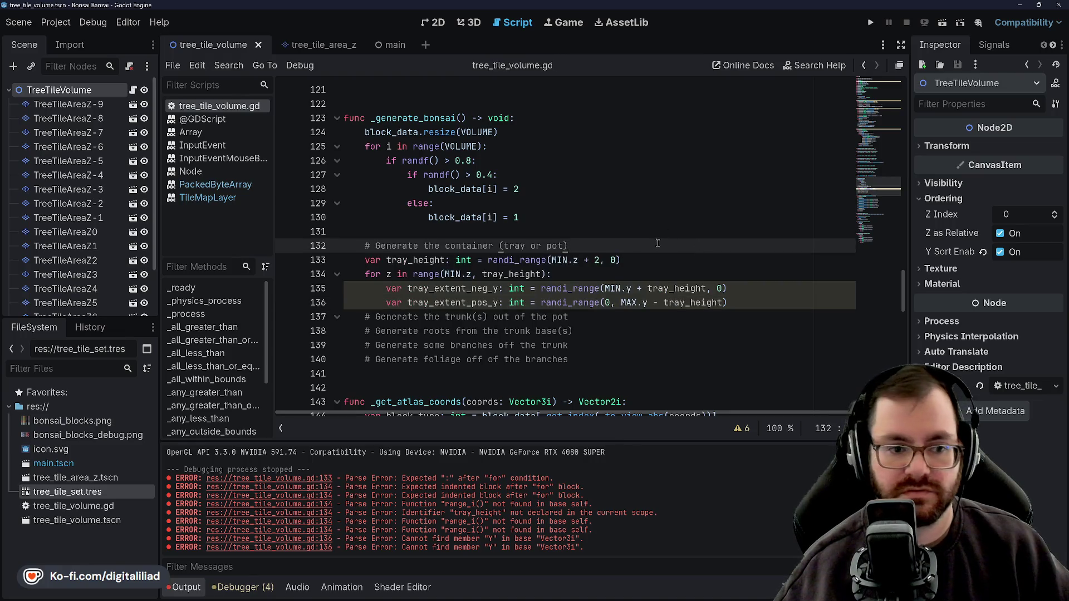
pyautogui.scroll(-2, 635, 291)
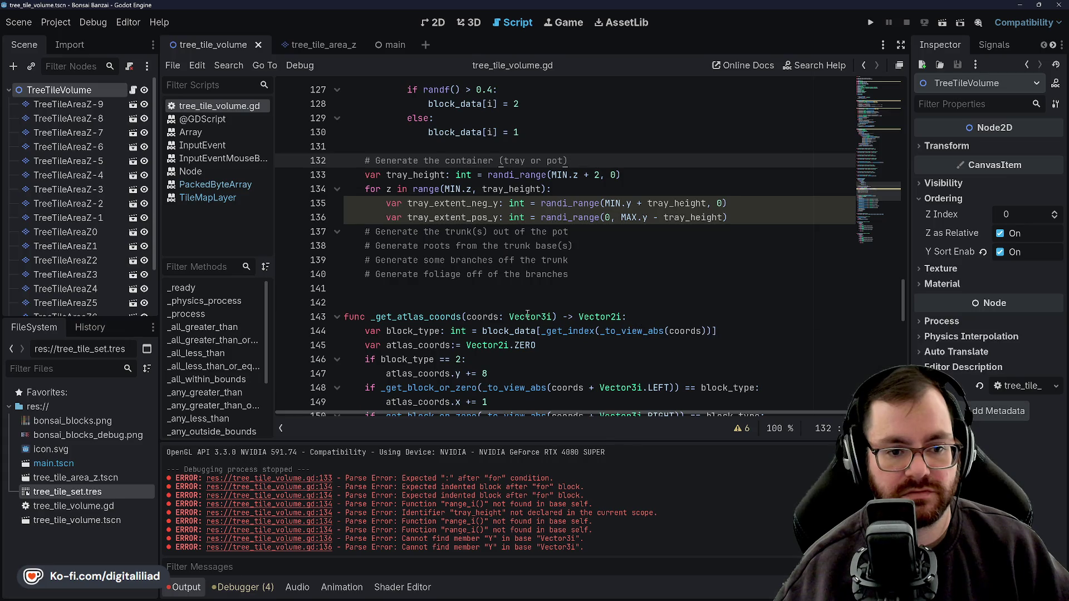
pyautogui.click(593, 233)
pyautogui.click(765, 221)
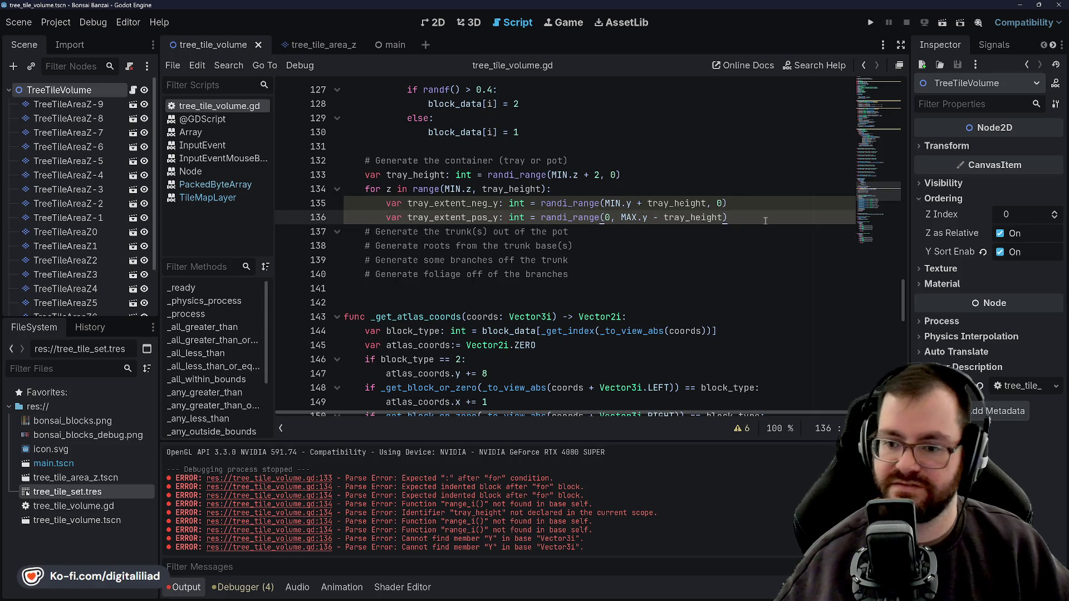
# Begin 'for y in range(' and rename tray_height to tray_size_z on line 133, then save
pyautogui.press('Return')
pyautogui.write('for y in range')
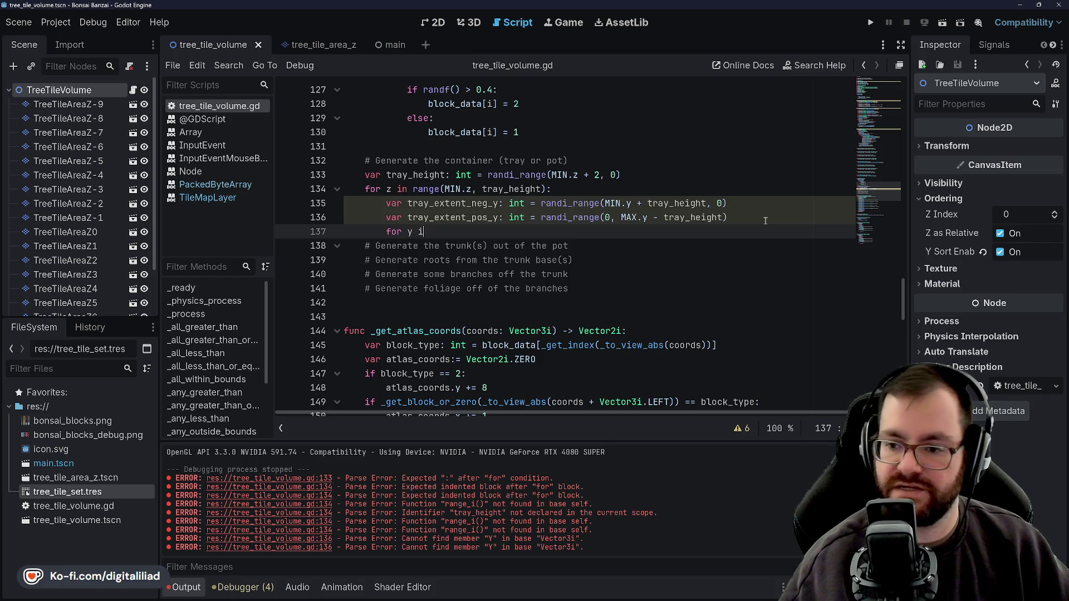
pyautogui.write('(')
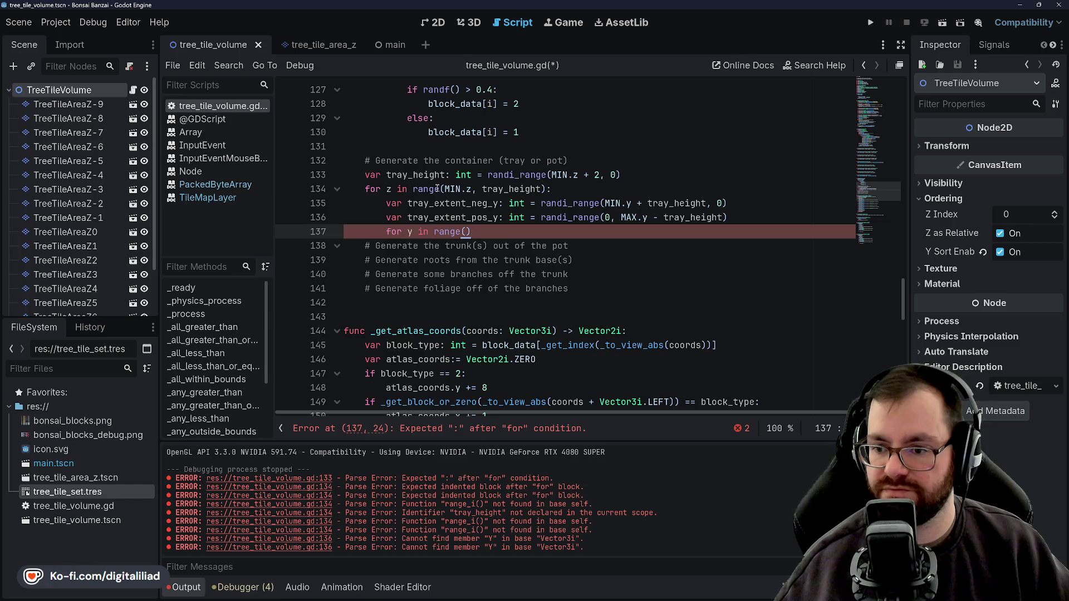
pyautogui.moveTo(433, 189)
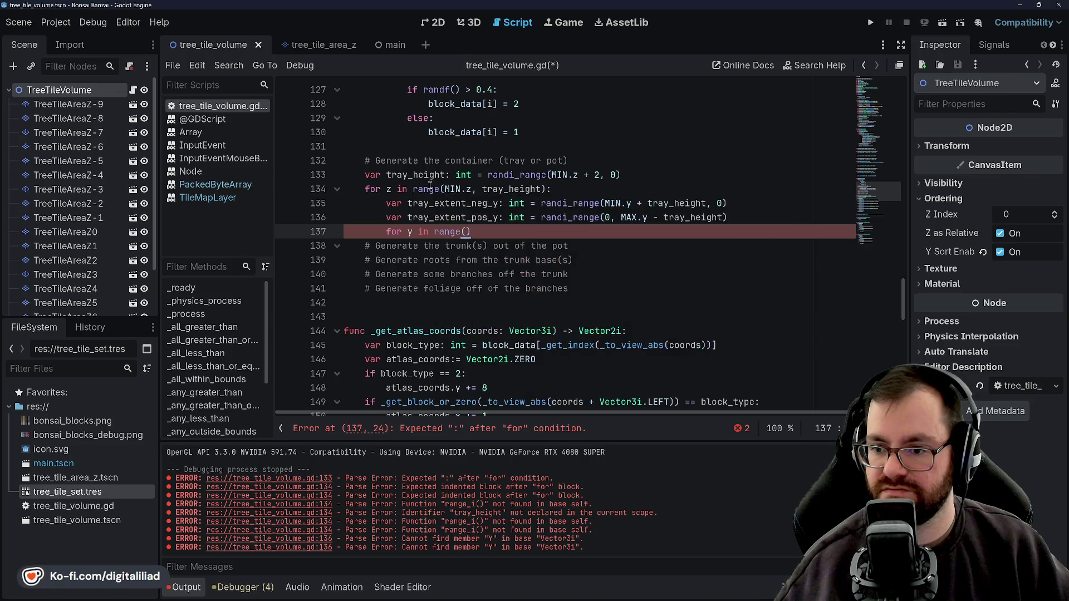
pyautogui.doubleClick(424, 176)
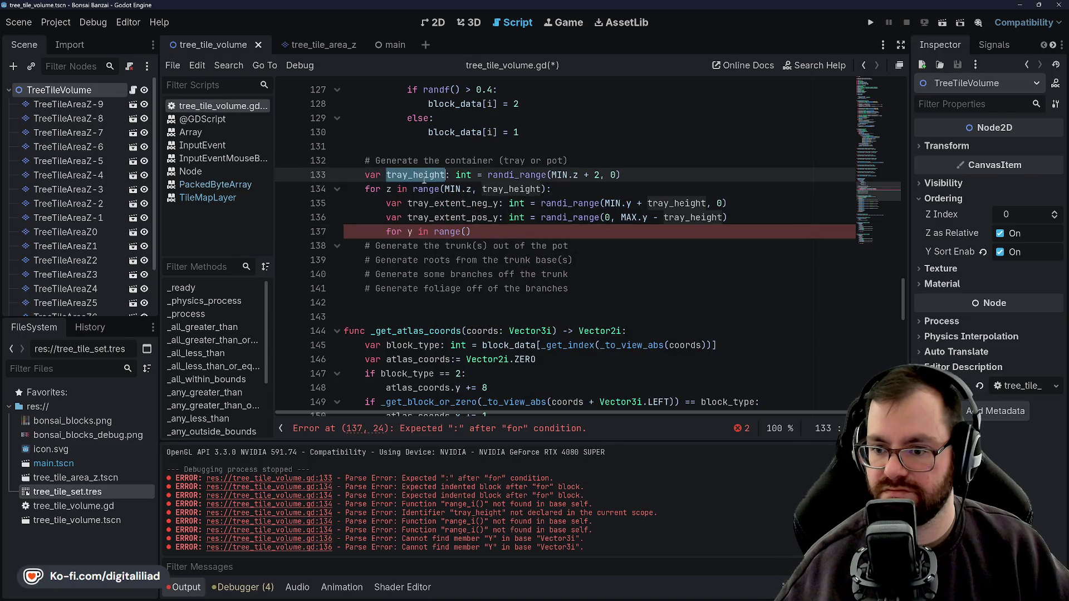
pyautogui.click(423, 175)
pyautogui.moveTo(424, 175); pyautogui.dragTo(446, 175)
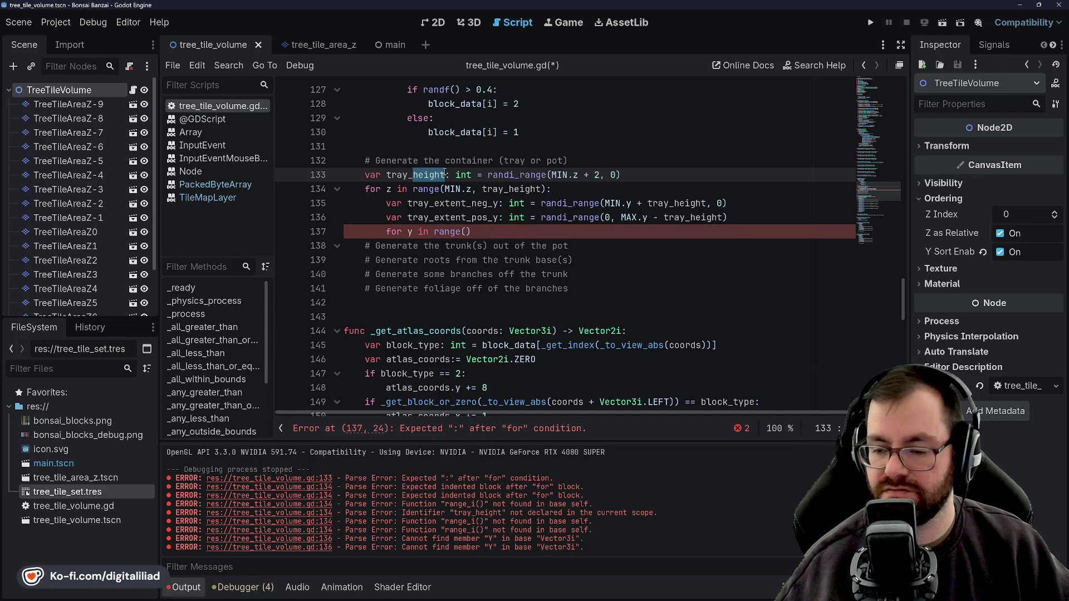
pyautogui.press('BackSpace')
pyautogui.write('size_z')
pyautogui.click(467, 151)
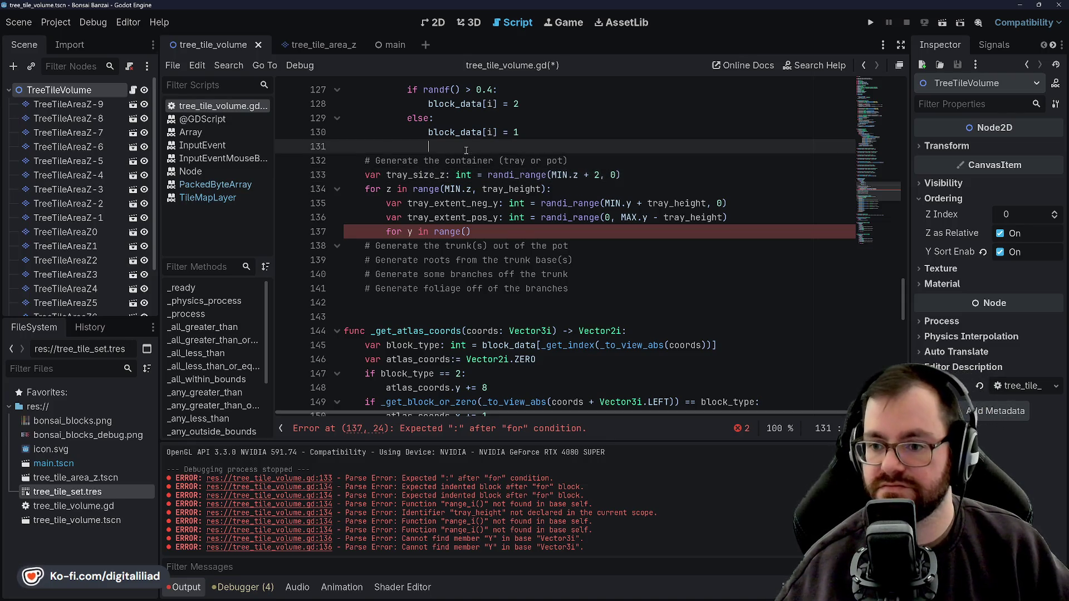
pyautogui.hotkey('ctrl', 's')
# Paste tray_size_z over tray_height on lines 135 and 136 and save
pyautogui.doubleClick(401, 180)
pyautogui.hotkey('ctrl', 'c')
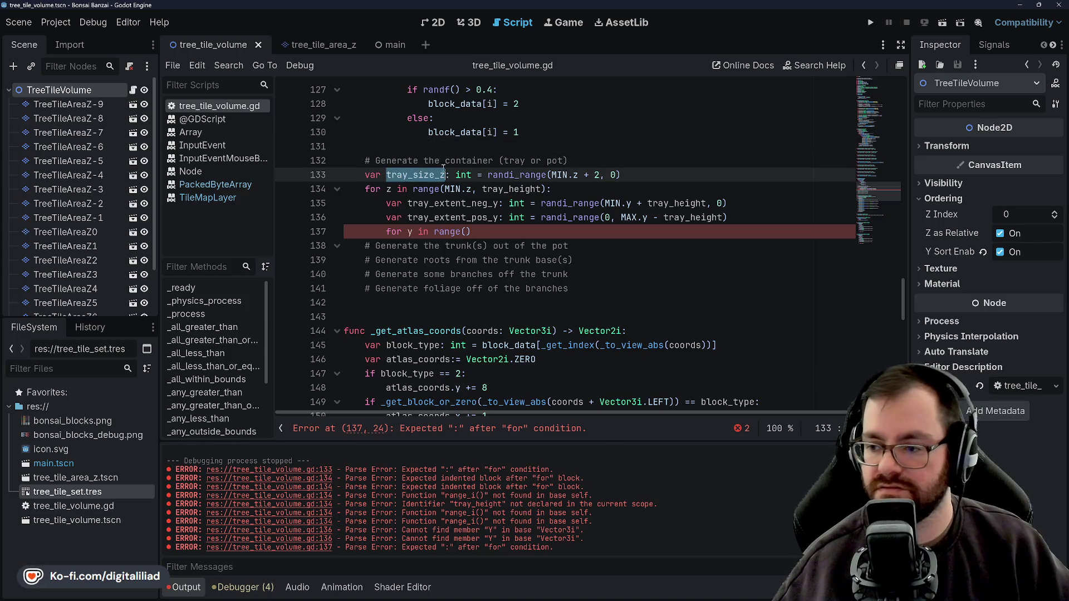
pyautogui.doubleClick(677, 204)
pyautogui.hotkey('ctrl', 'v')
pyautogui.doubleClick(690, 217)
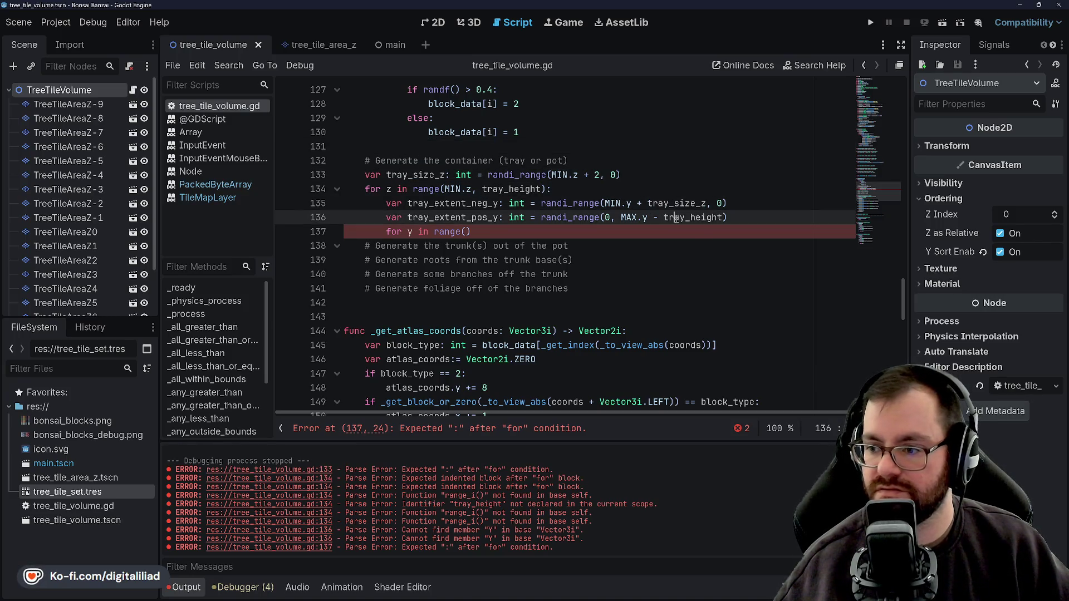
pyautogui.hotkey('ctrl', 'v')
pyautogui.click(638, 176)
pyautogui.hotkey('ctrl', 's')
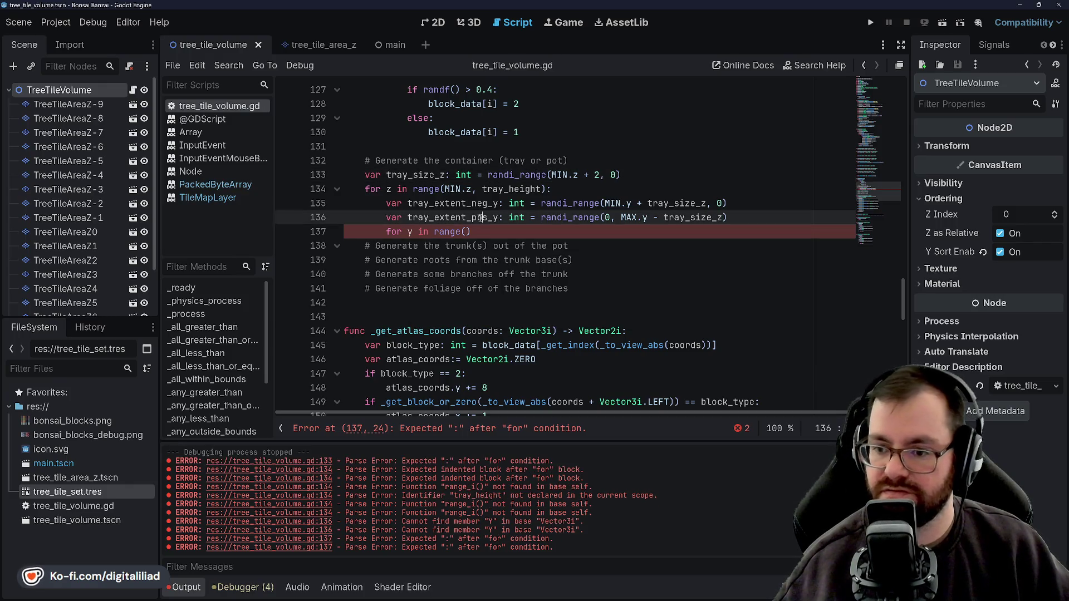
# Shorten tray_extent_neg_y and tray_extent_pos_y to tray_ext_neg_y and tray_ext_pos_y
pyautogui.click(479, 205)
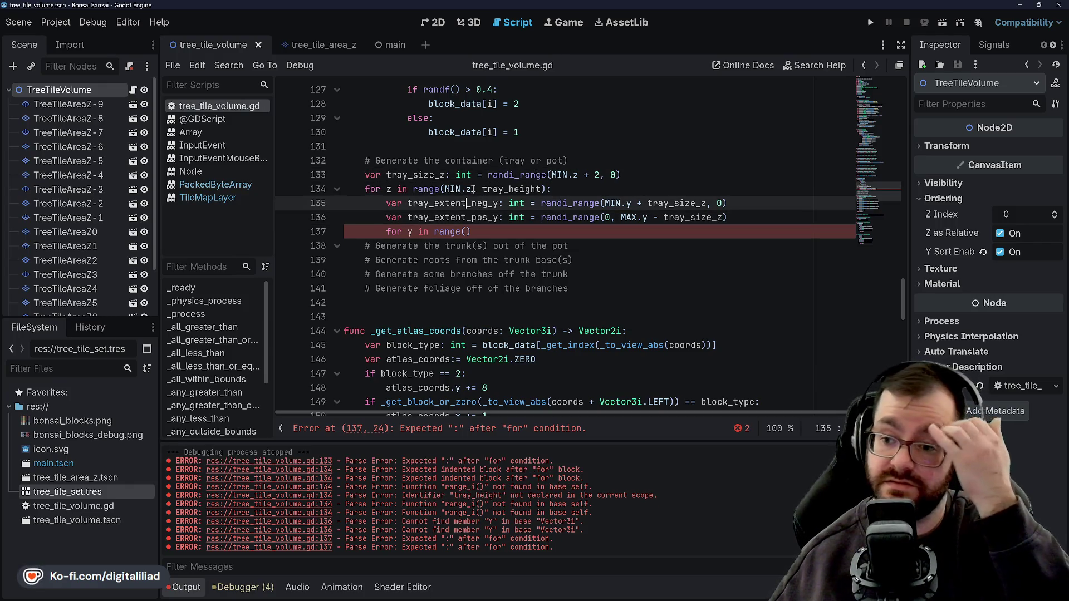
pyautogui.press('BackSpace')
pyautogui.press('BackSpace')
pyautogui.press('BackSpace')
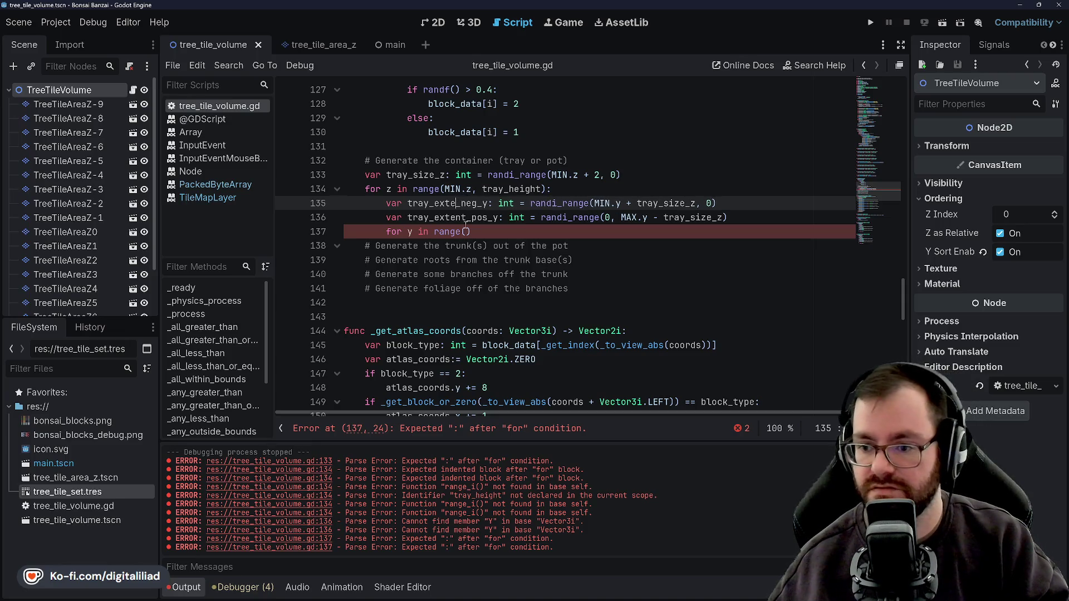
pyautogui.press('Down')
pyautogui.press('BackSpace')
pyautogui.press('BackSpace')
pyautogui.press('BackSpace')
pyautogui.press('Up')
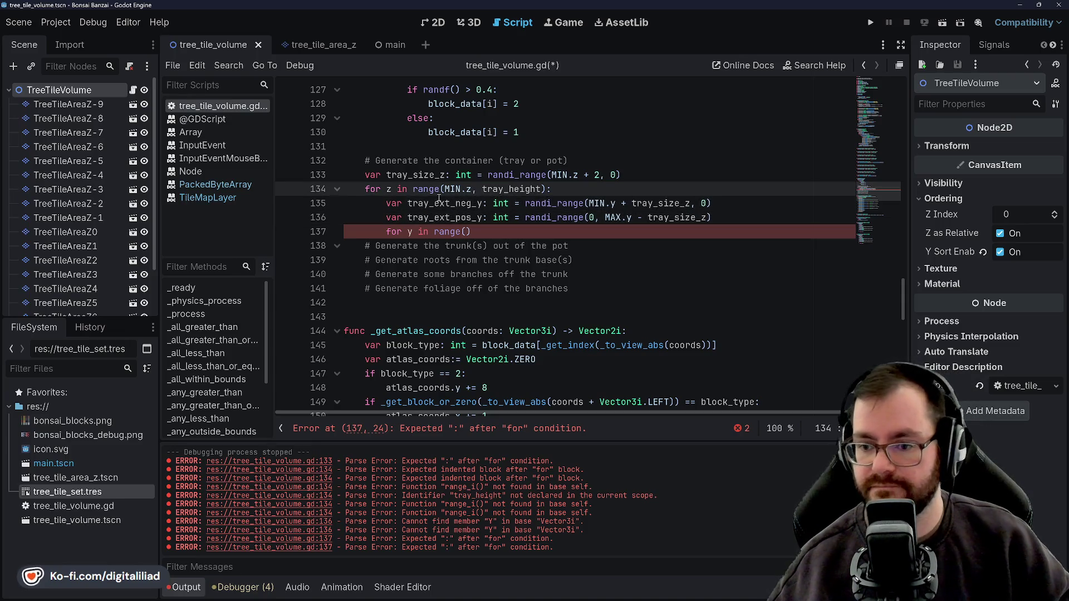
pyautogui.doubleClick(439, 201)
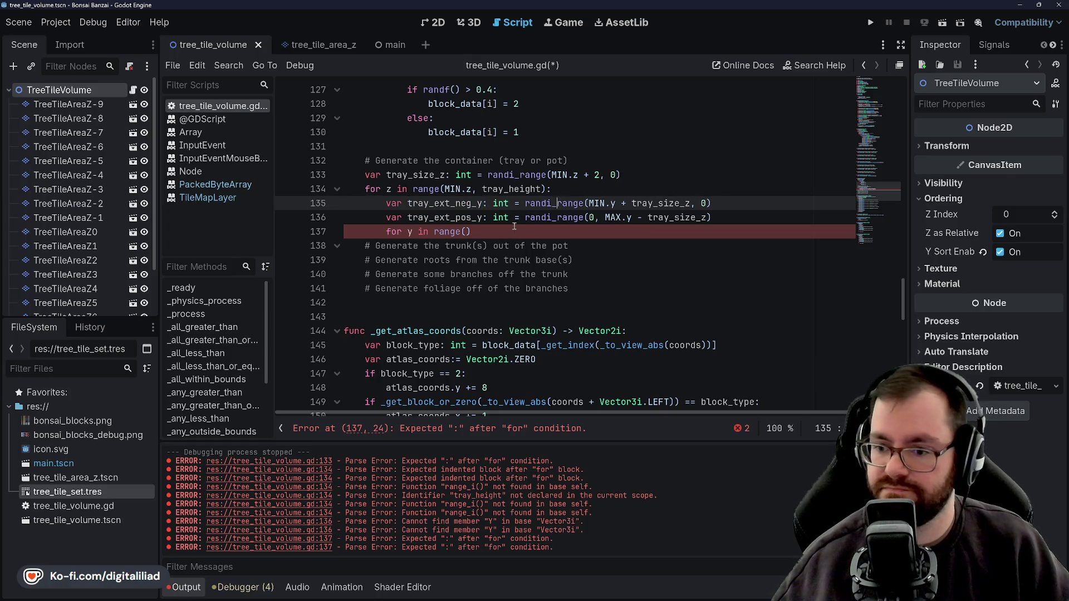
pyautogui.click(477, 232)
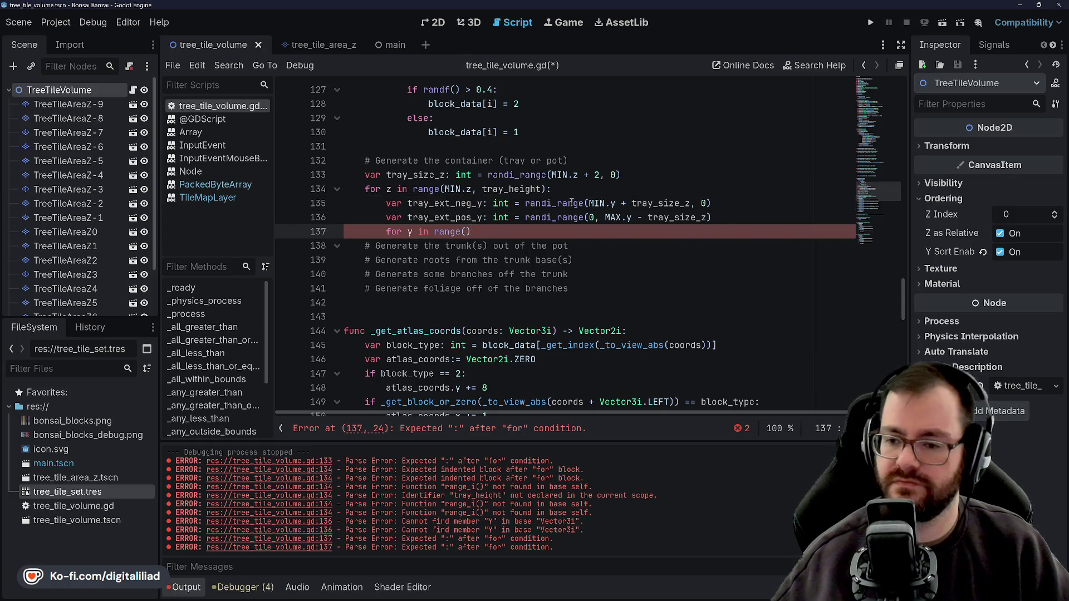
pyautogui.press('Left')
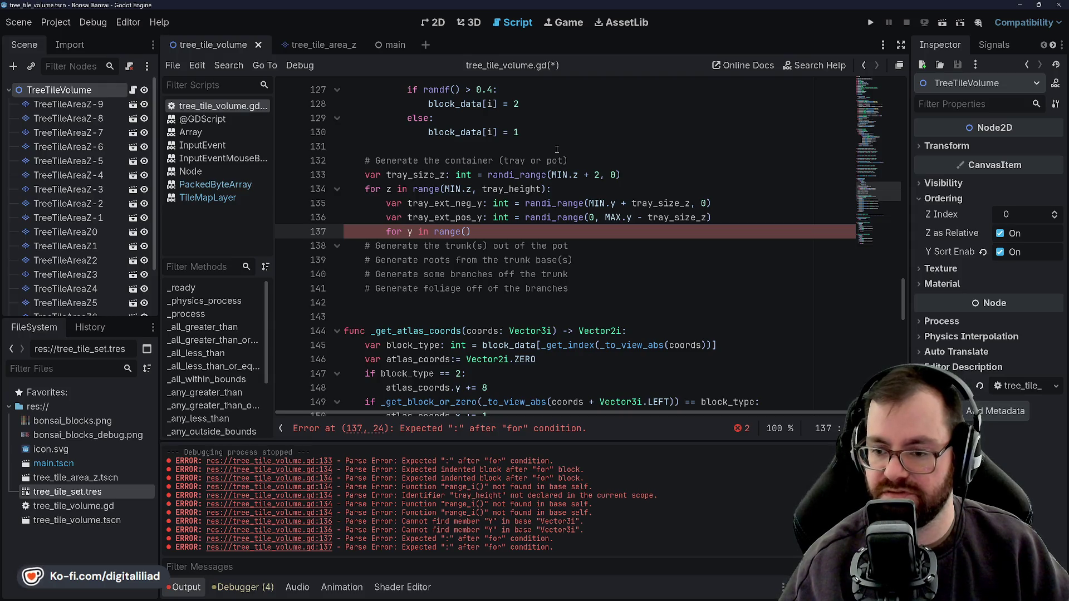
# Complete the y loop as range(tray_ext_neg_y, tray_ext_pos_y) and save
pyautogui.write('tray')
pyautogui.press('Return')
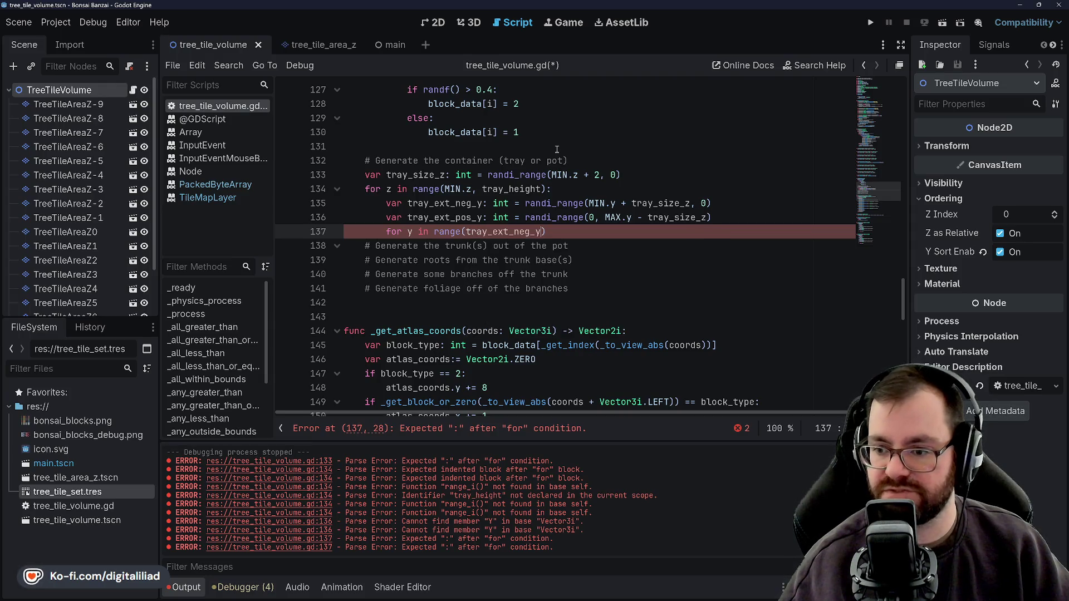
pyautogui.write(', tray')
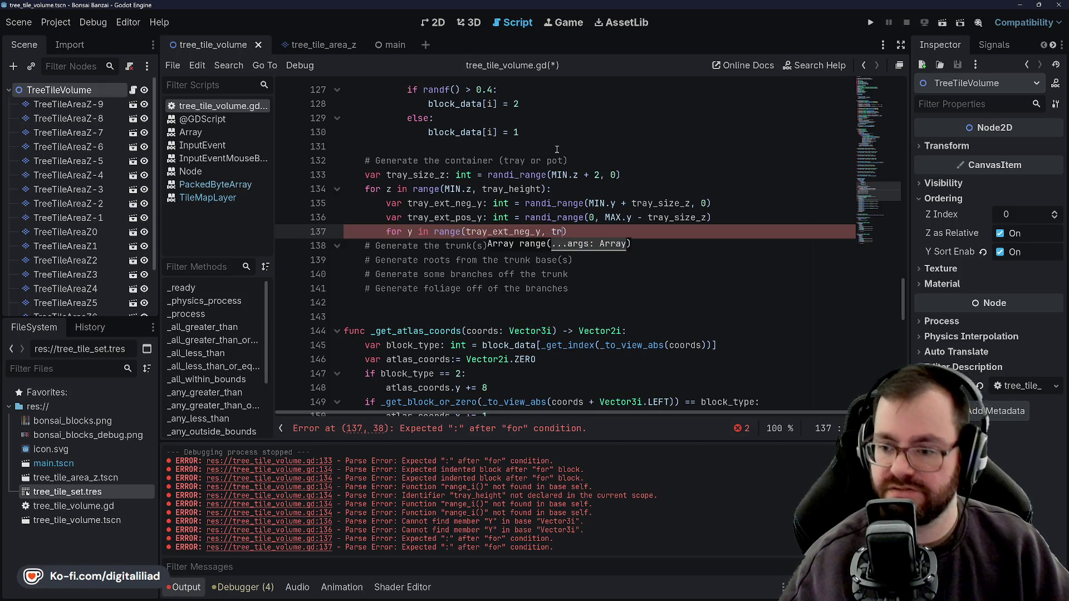
pyautogui.press('Down')
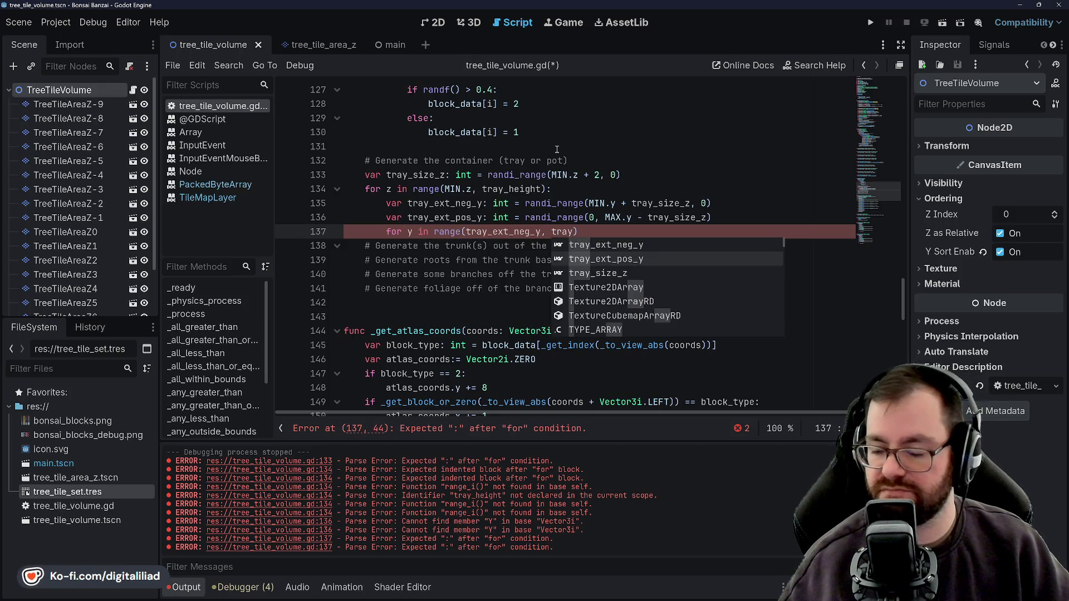
pyautogui.press('Return')
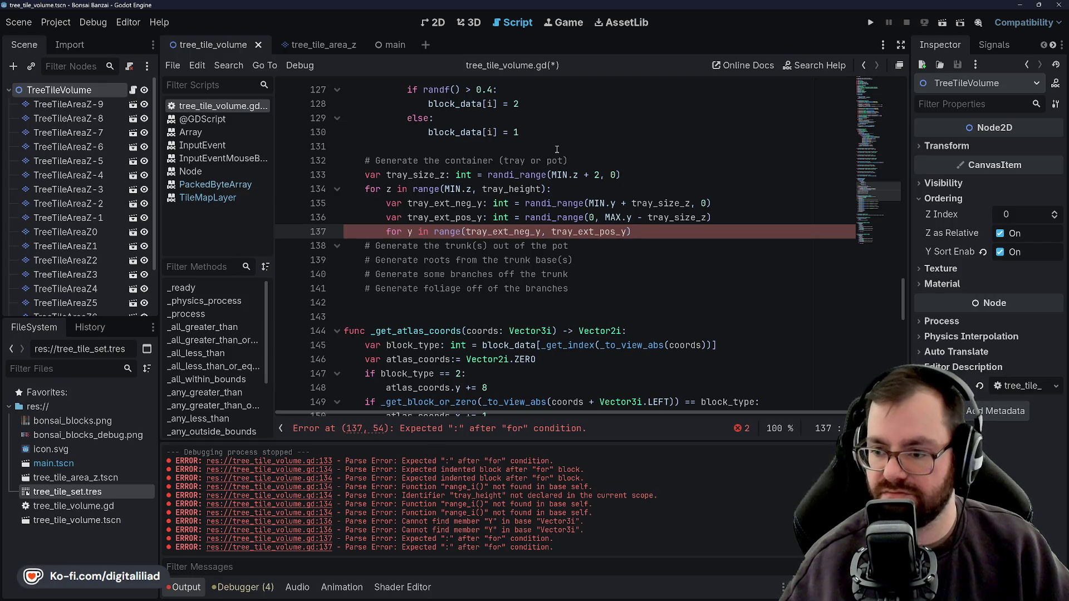
pyautogui.write(':')
pyautogui.hotkey('ctrl', 's')
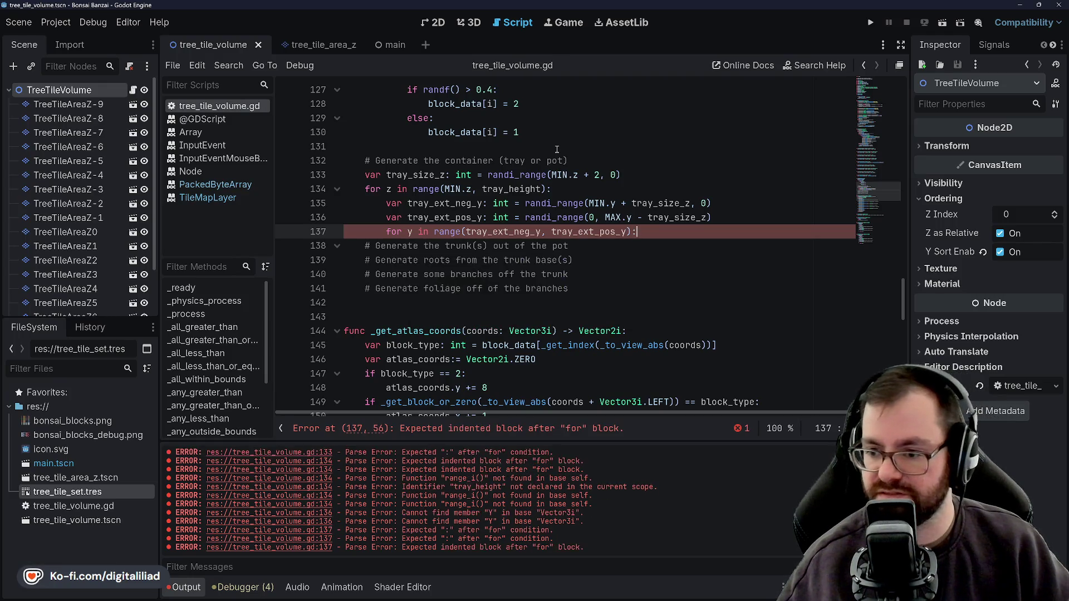
# Add 'var tray_ext_neg_x: int = randi_range(MIN.x + tray_size_z)' inside the y loop
pyautogui.press('Return')
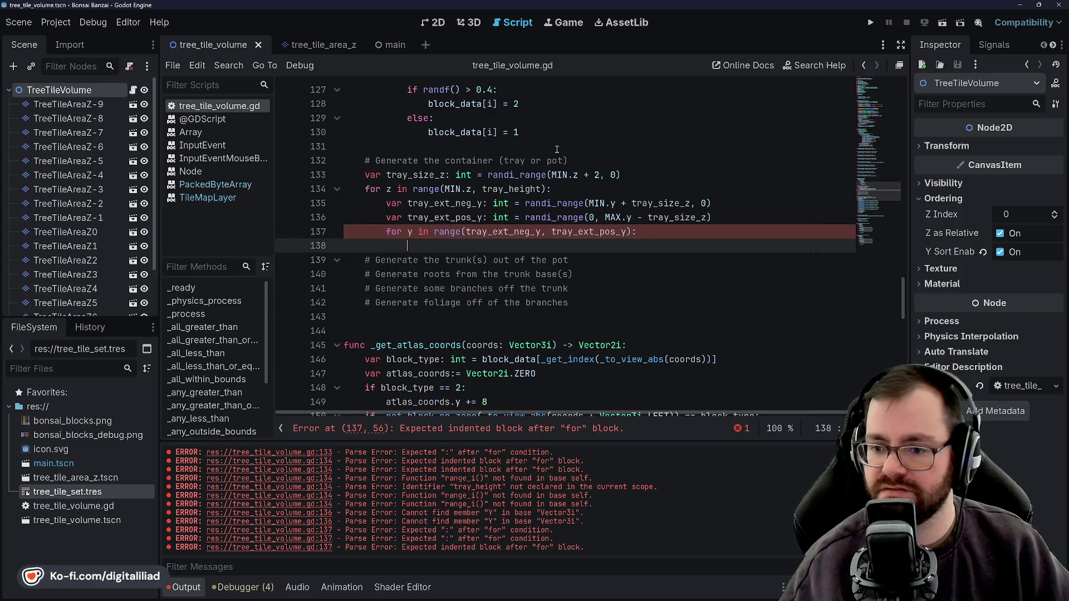
pyautogui.write('var tray')
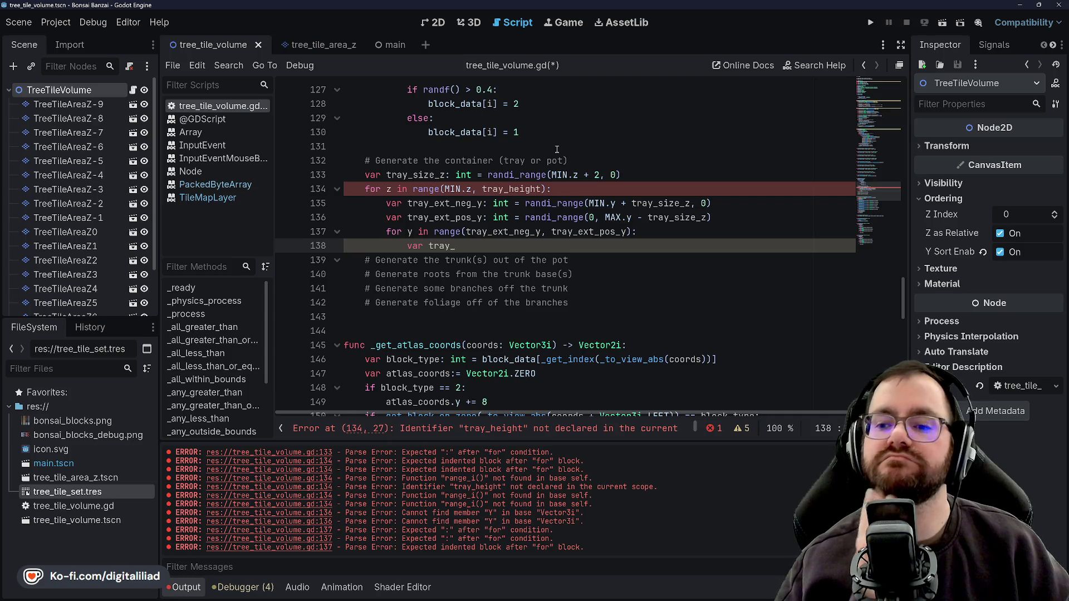
pyautogui.write('_neg_x: int ')
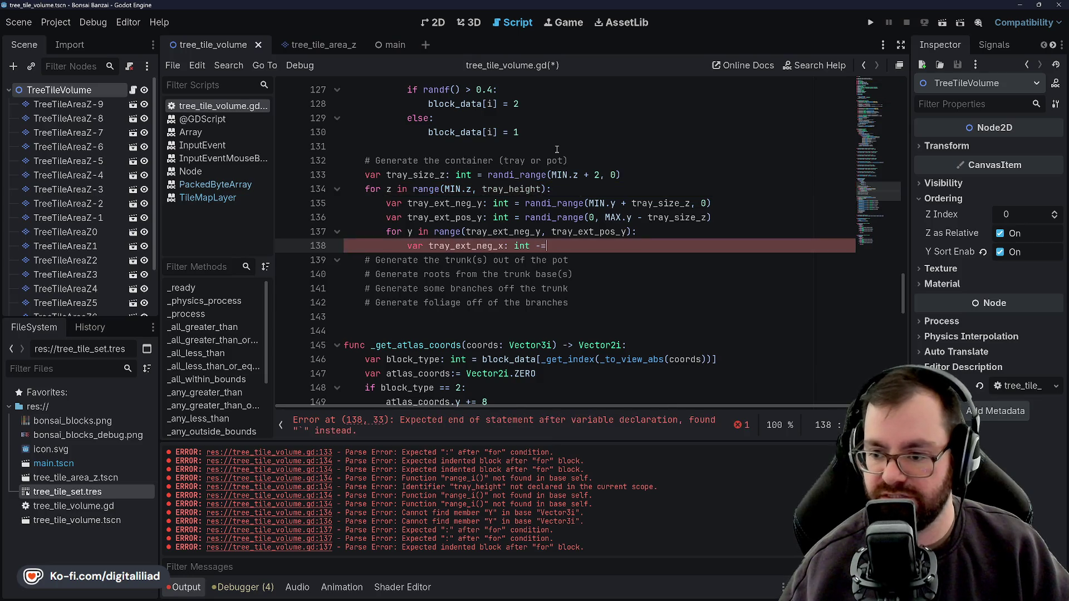
pyautogui.write('= ')
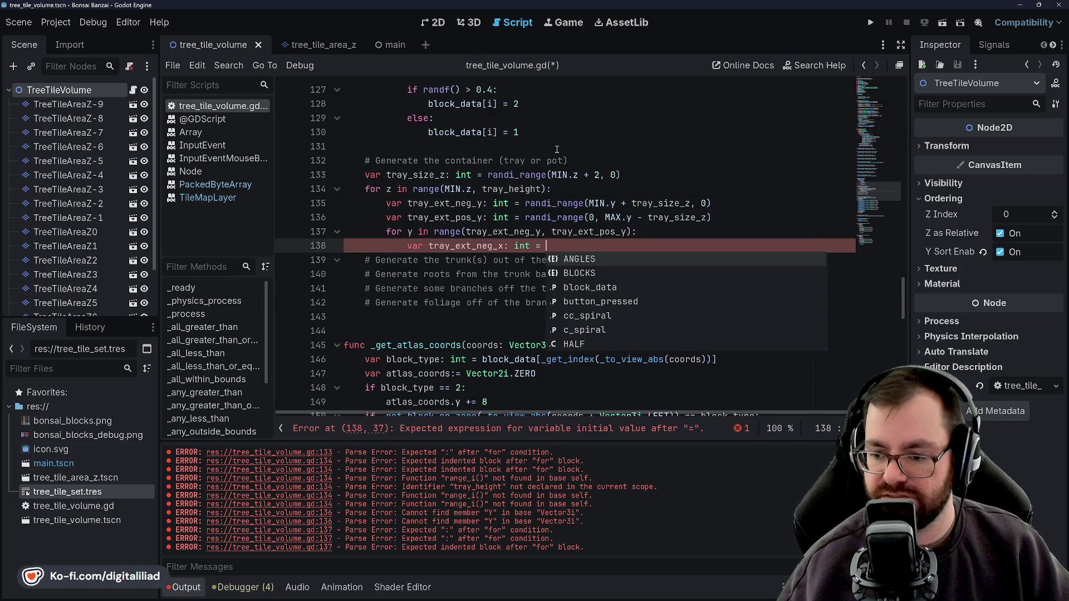
pyautogui.write('randi')
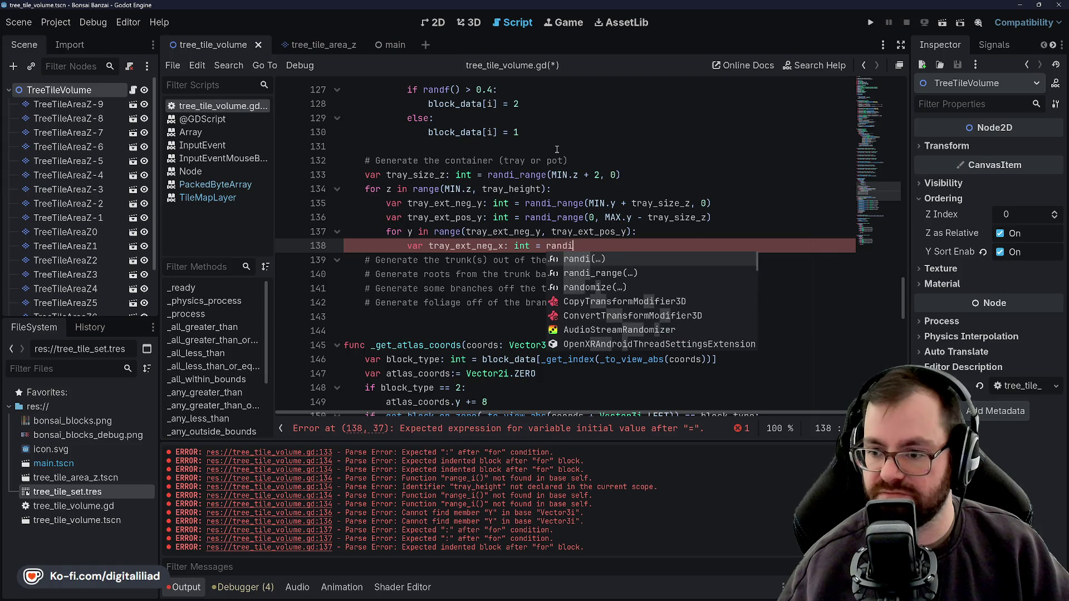
pyautogui.press('Down')
pyautogui.press('Return')
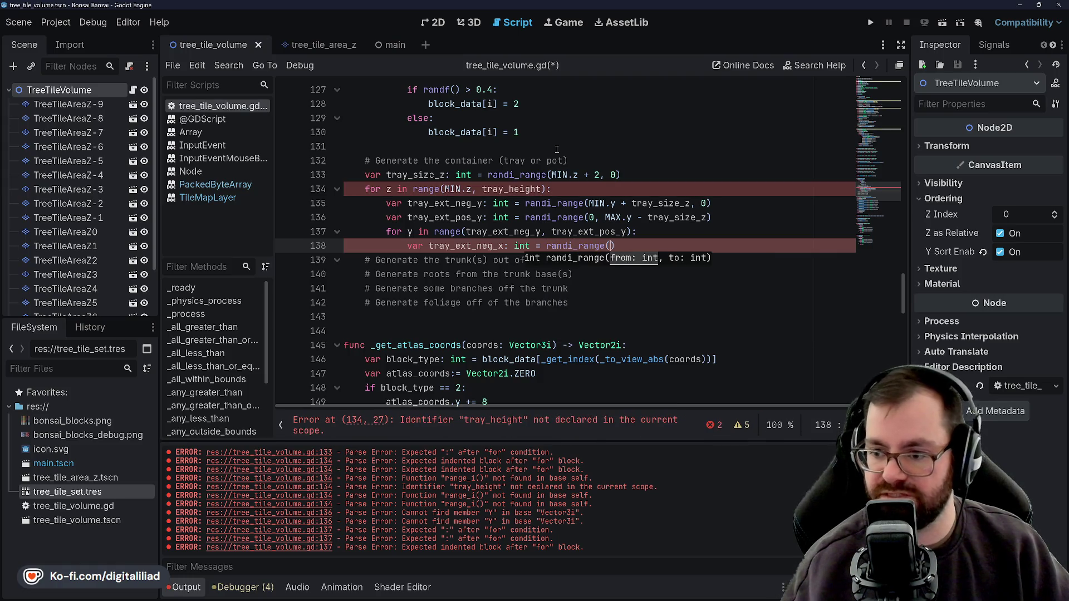
pyautogui.write('MIN,')
pyautogui.press('Escape')
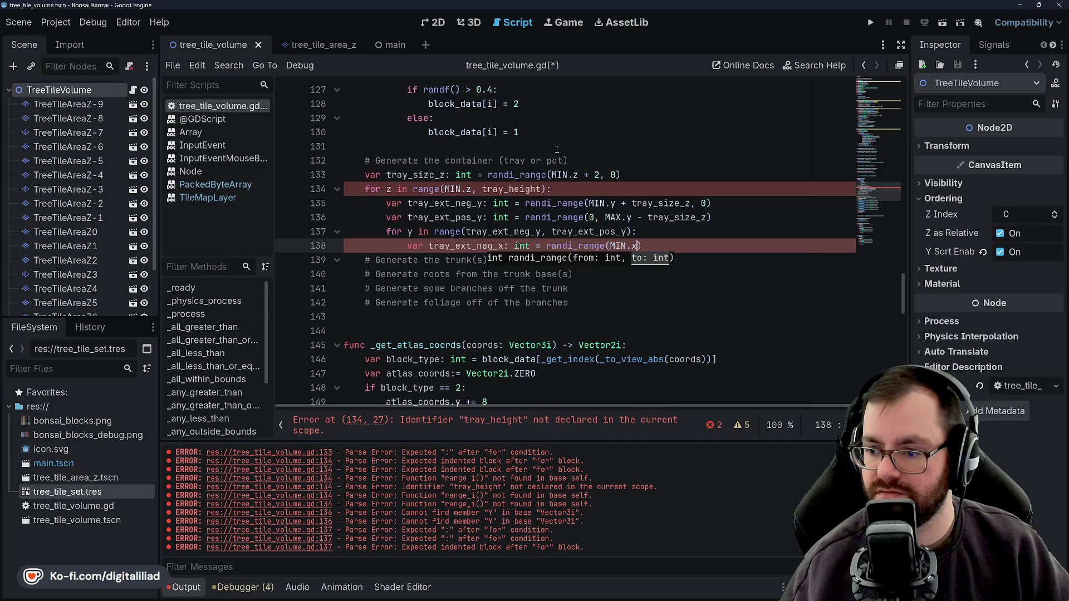
pyautogui.press('BackSpace')
pyautogui.write('-')
pyautogui.write('+ tray')
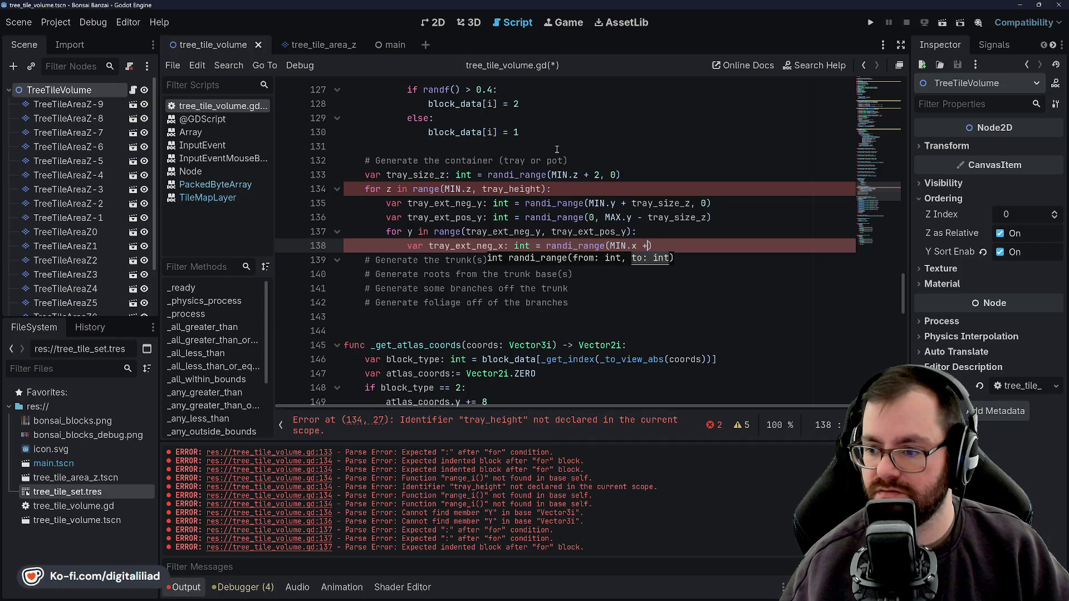
pyautogui.press('Down')
pyautogui.press('Down')
pyautogui.press('Down')
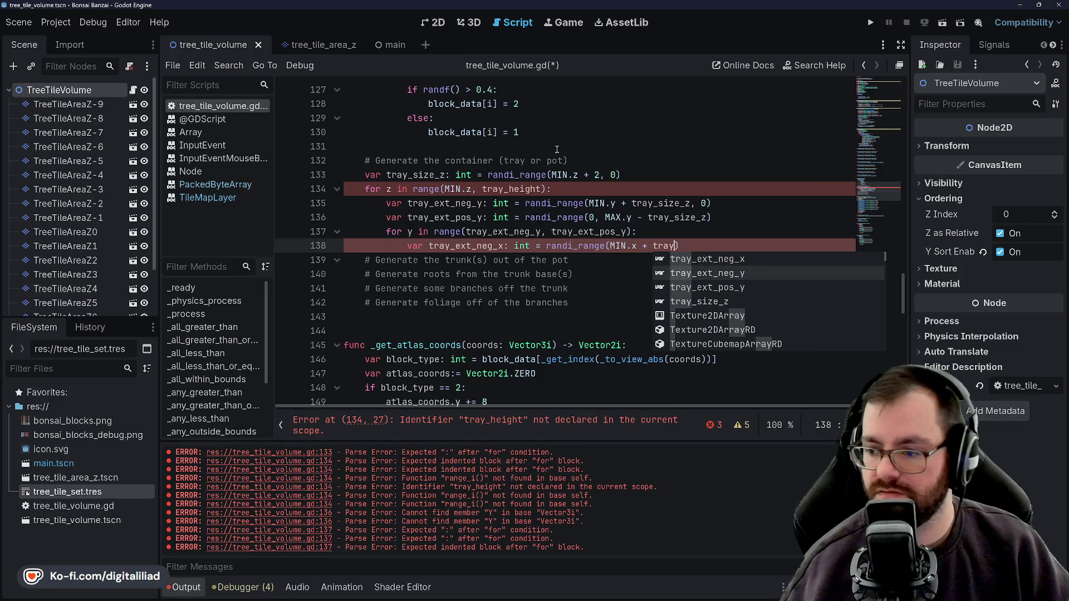
pyautogui.press('Return')
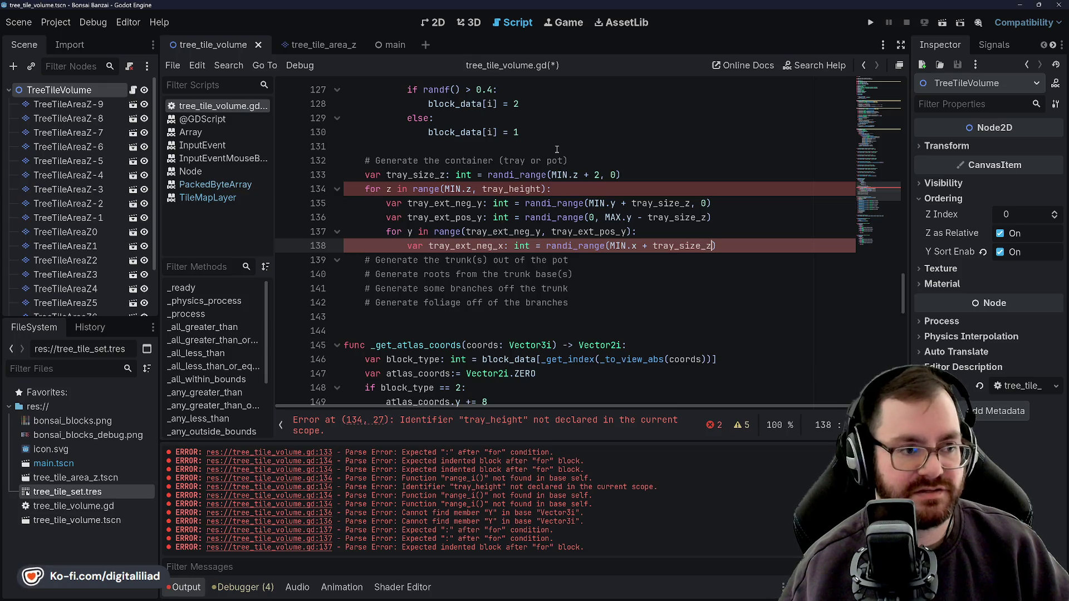
# Check the trunk, roots and branches comments and save tree_tile_volume.gd
pyautogui.moveTo(234, 600)
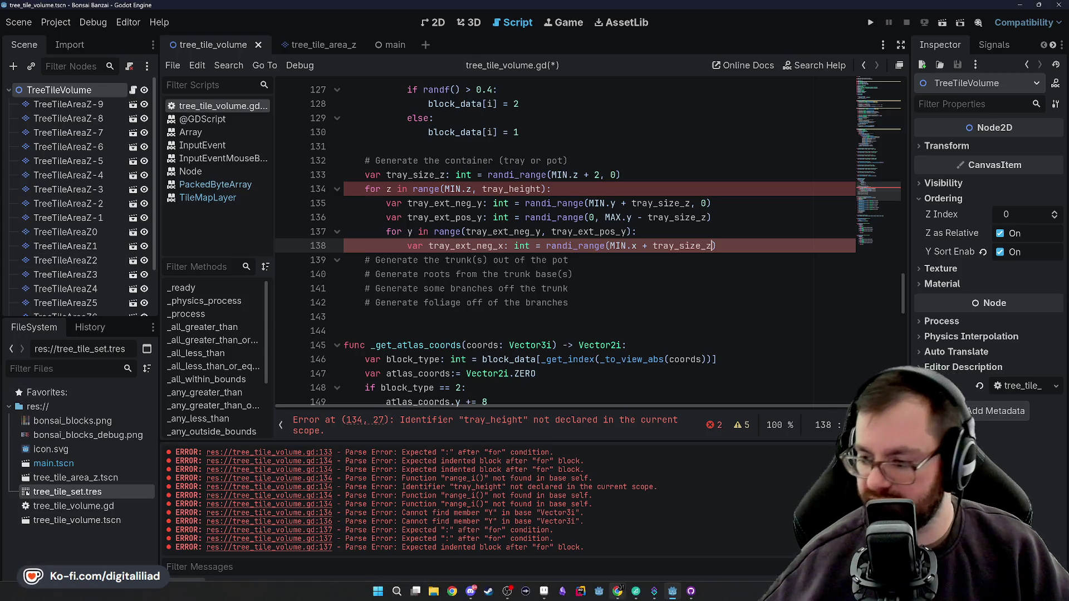
pyautogui.click(1036, 592)
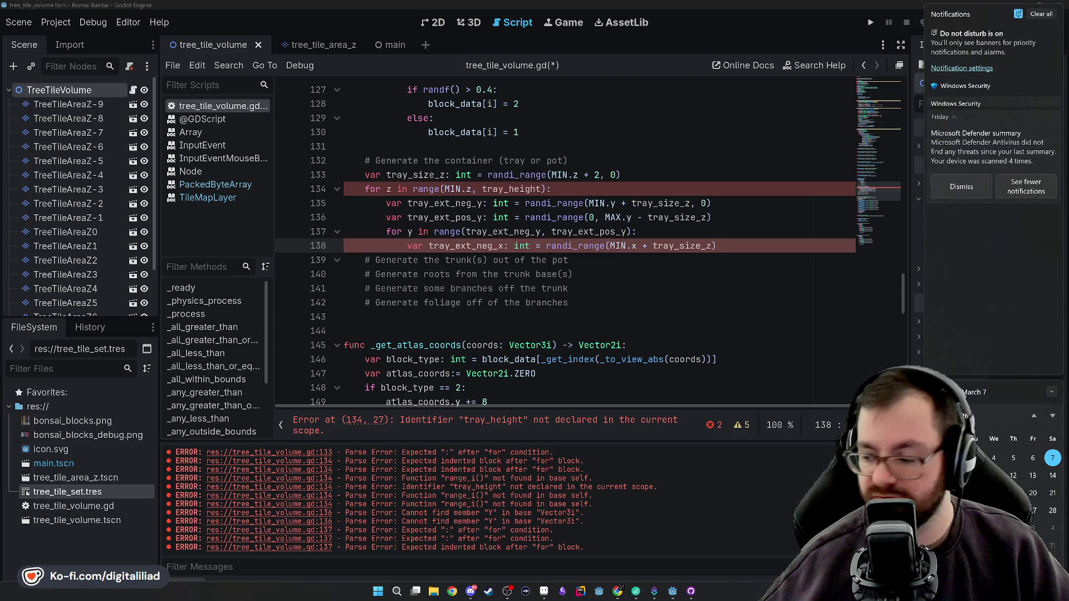
pyautogui.click(674, 329)
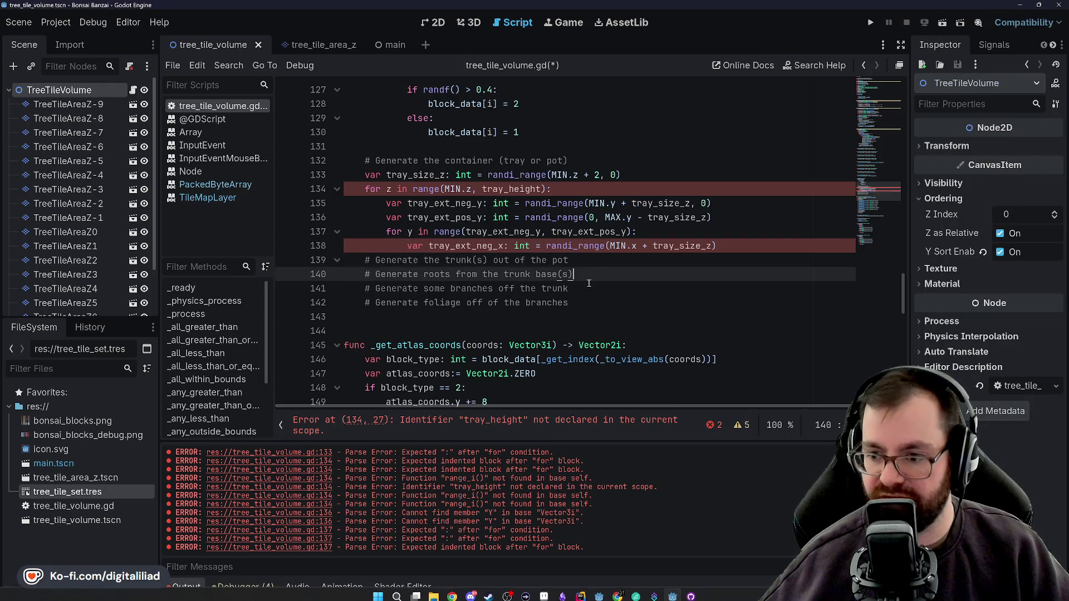
pyautogui.click(600, 264)
pyautogui.press('Down')
pyautogui.press('Down')
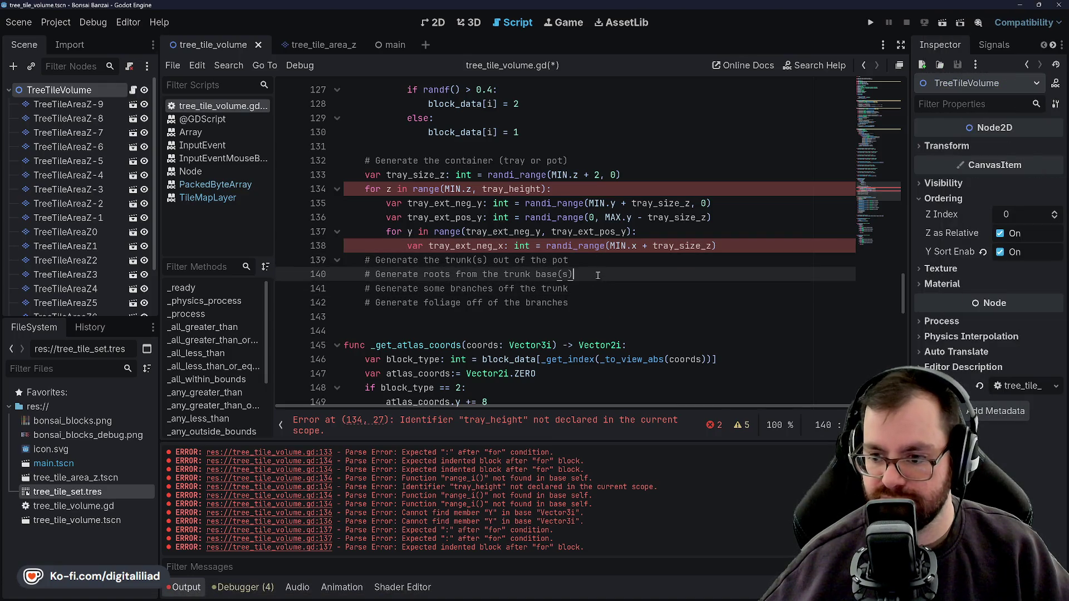
pyautogui.press('Up')
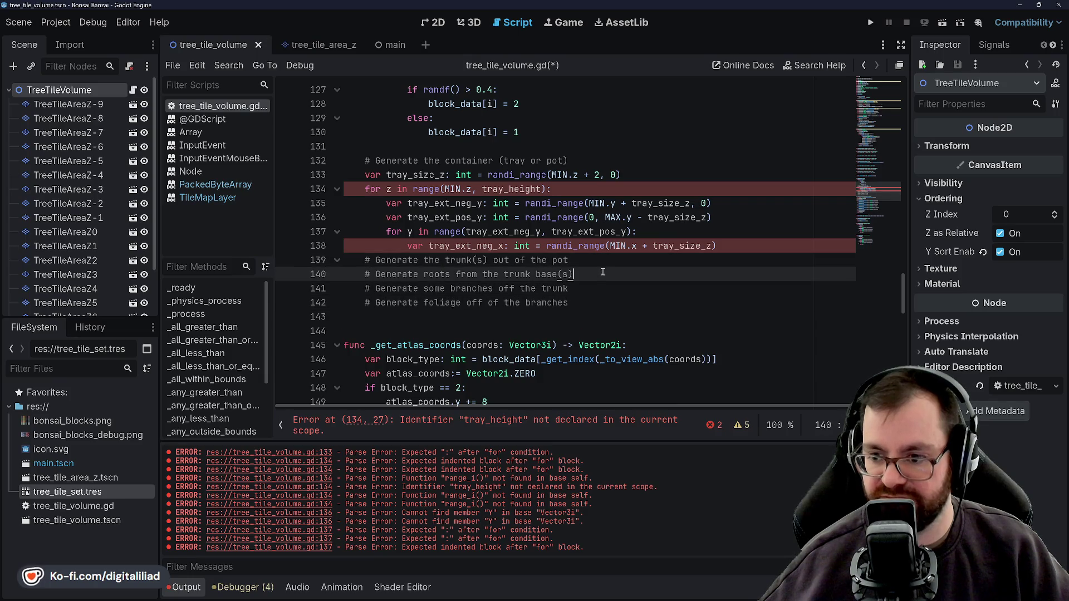
pyautogui.hotkey('ctrl', 's')
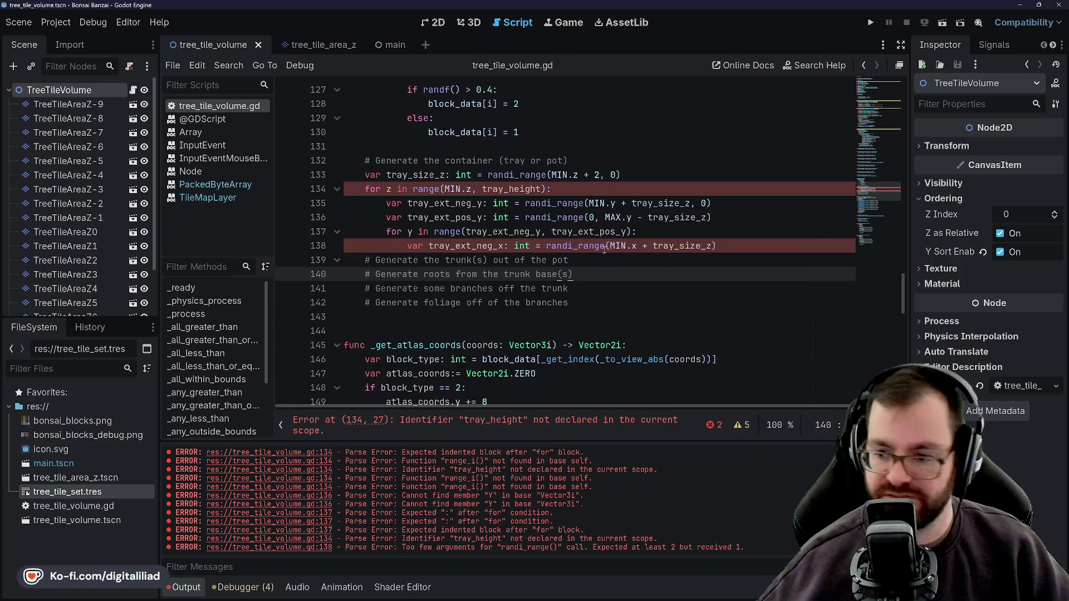
pyautogui.click(587, 257)
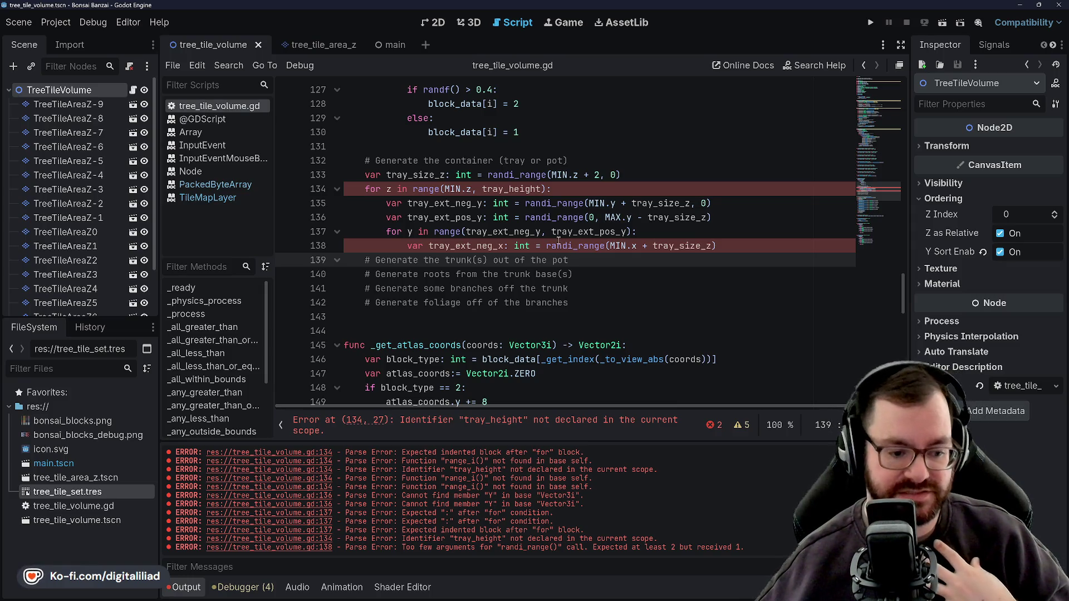
pyautogui.write('(s)')
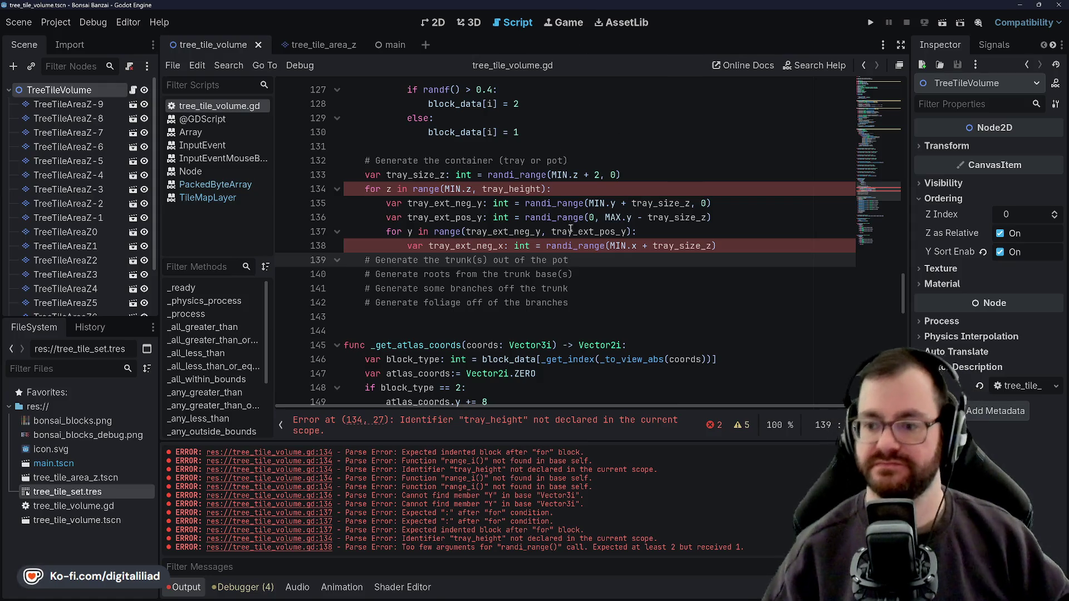
pyautogui.click(587, 273)
pyautogui.press('Down')
pyautogui.press('Up')
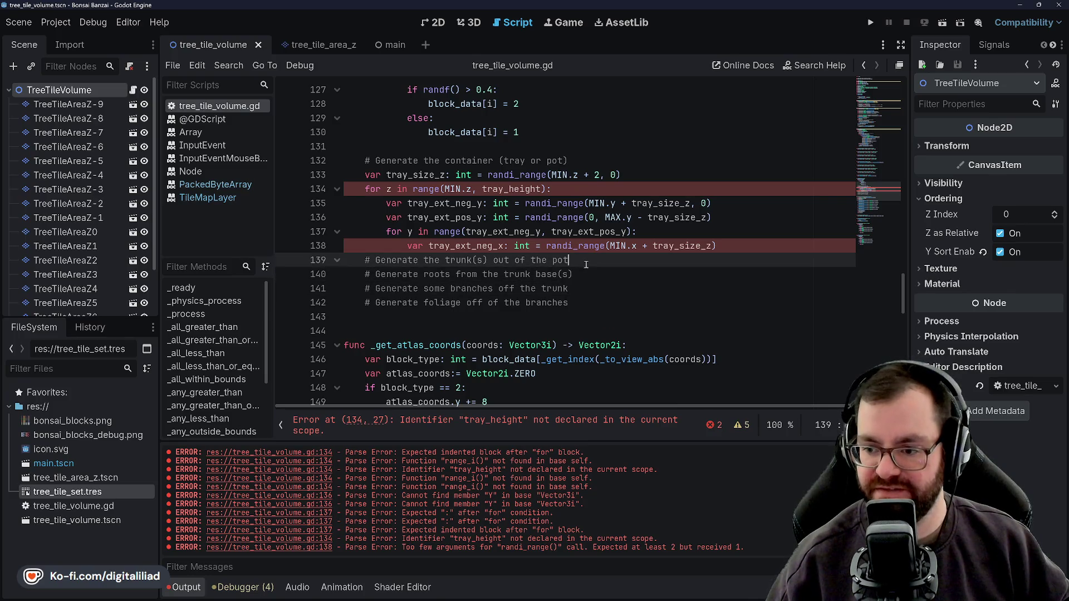
pyautogui.press('Down')
pyautogui.moveTo(574, 304)
pyautogui.mouseDown()
pyautogui.moveTo(574, 275)
pyautogui.moveTo(366, 260)
pyautogui.mouseUp()
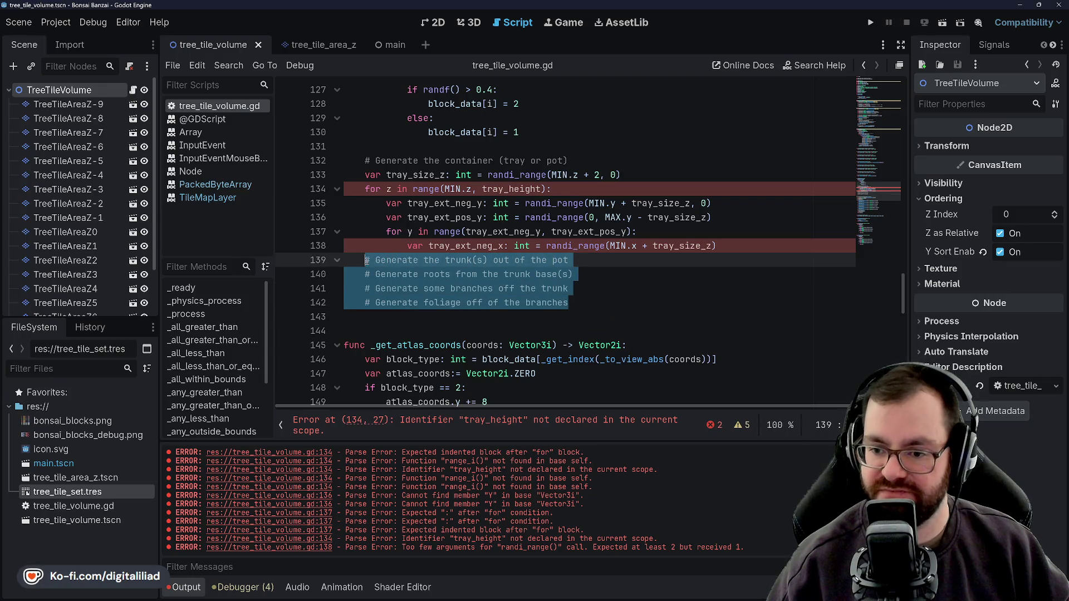
pyautogui.click(430, 225)
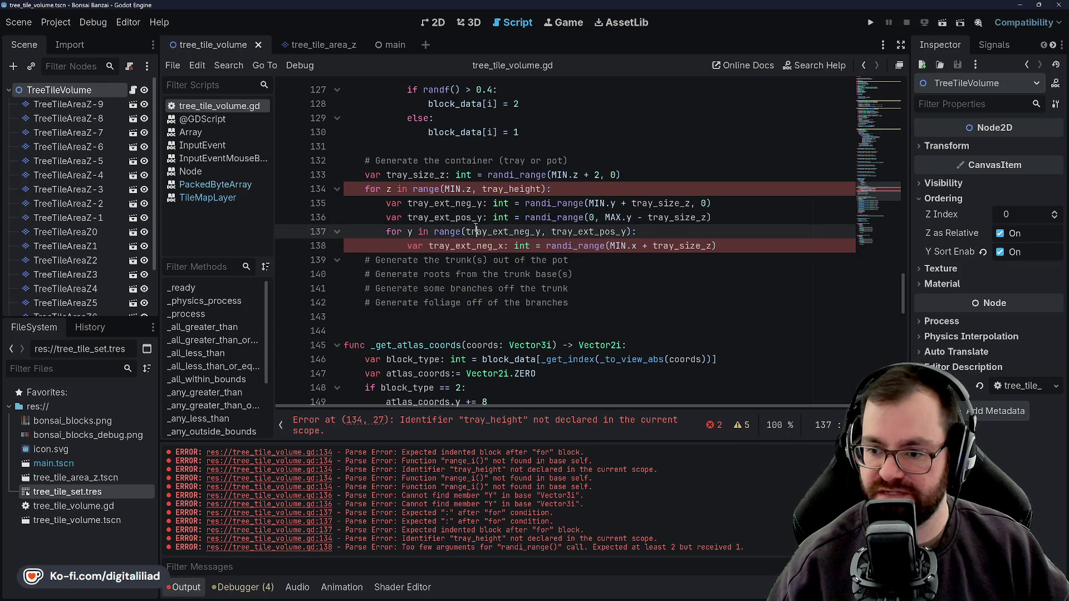
pyautogui.click(458, 217)
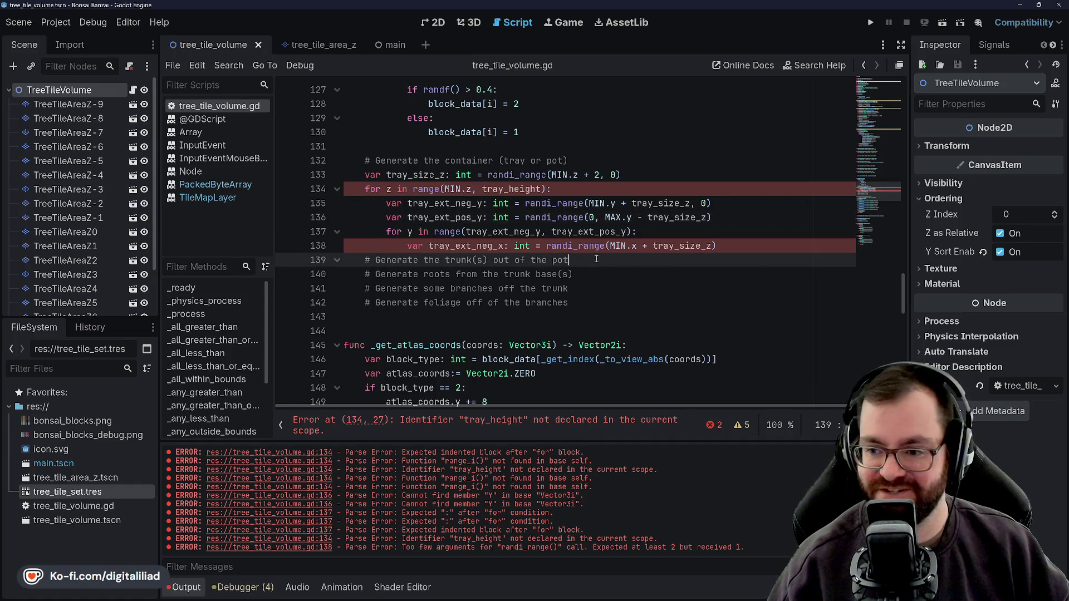
pyautogui.click(726, 198)
pyautogui.press('Down')
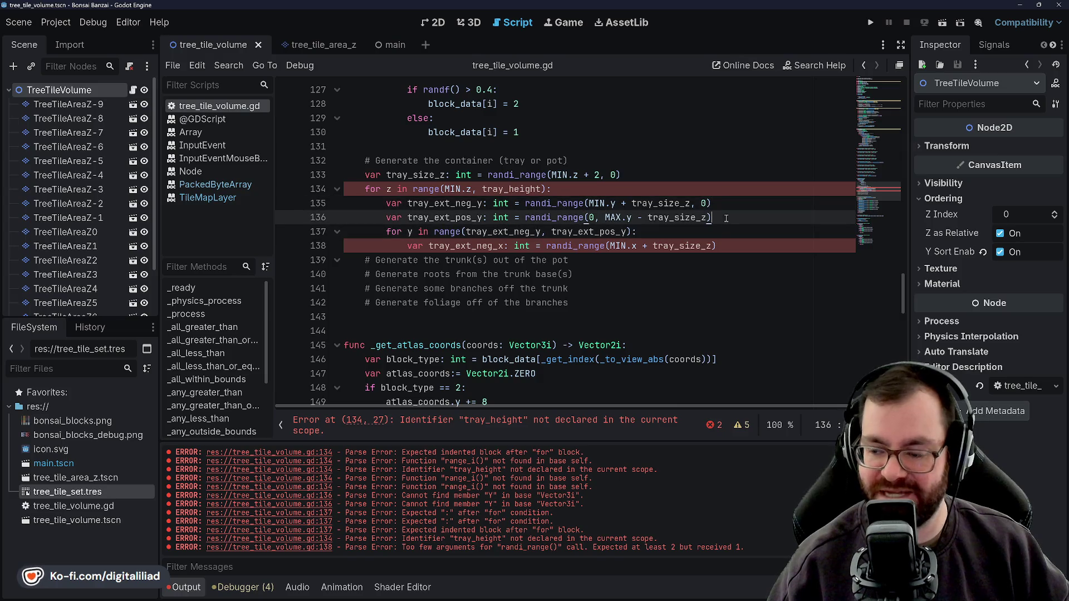
pyautogui.press('Down')
pyautogui.press('Down')
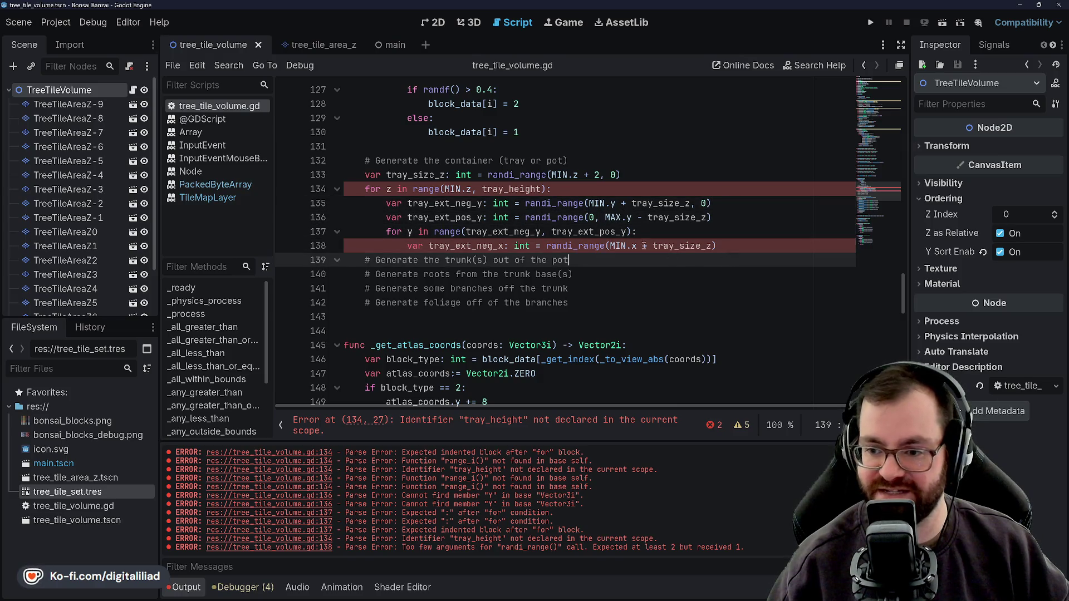
pyautogui.press('Up')
pyautogui.press('Left')
pyautogui.click(735, 243)
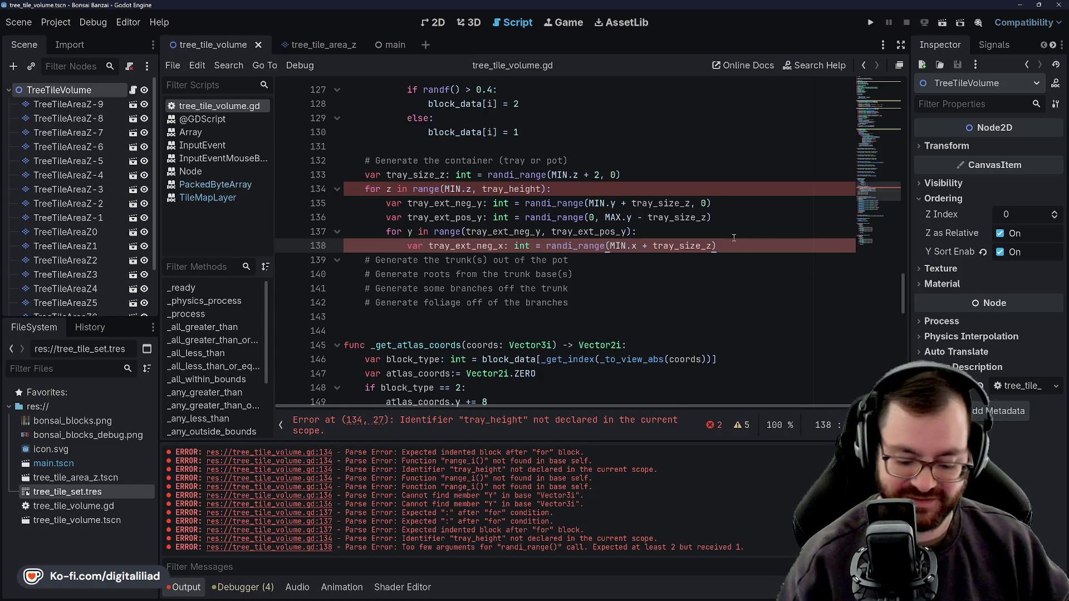
pyautogui.press('Return')
pyautogui.write('var tray')
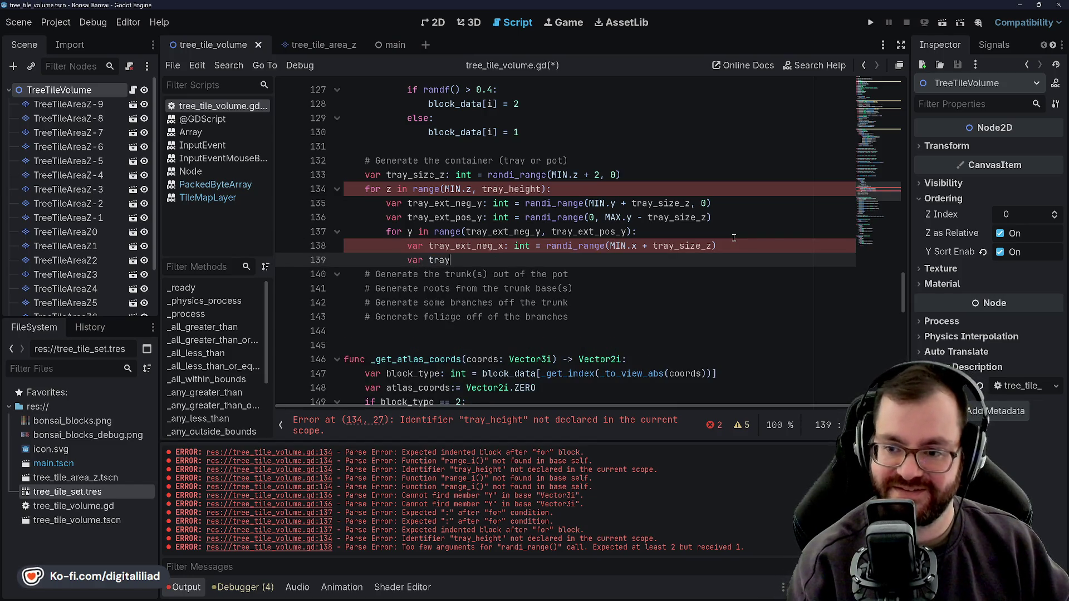
pyautogui.write('_ext')
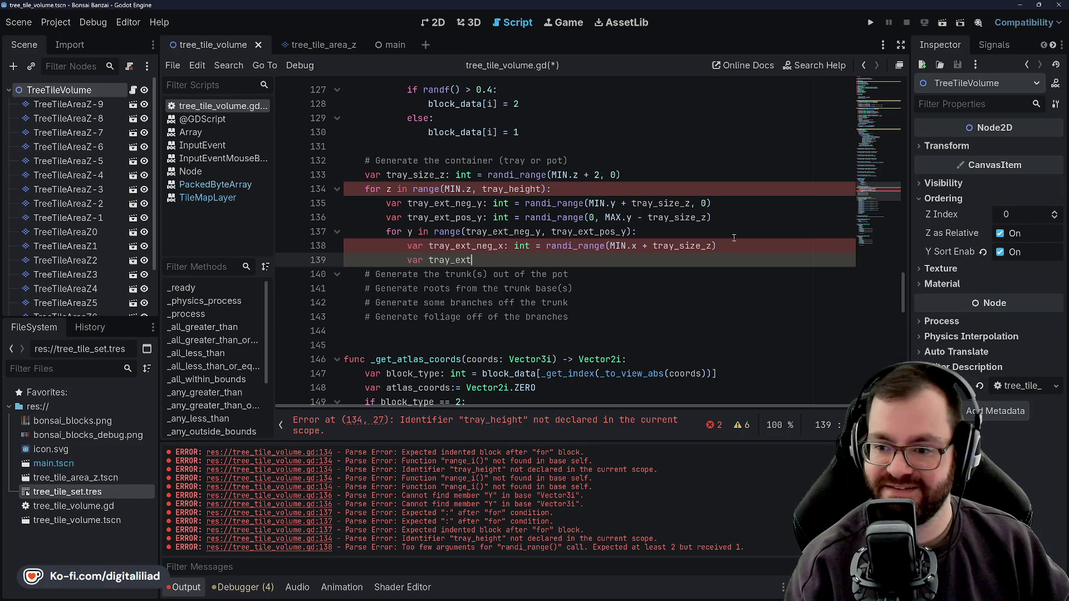
pyautogui.write('_pos_x: int')
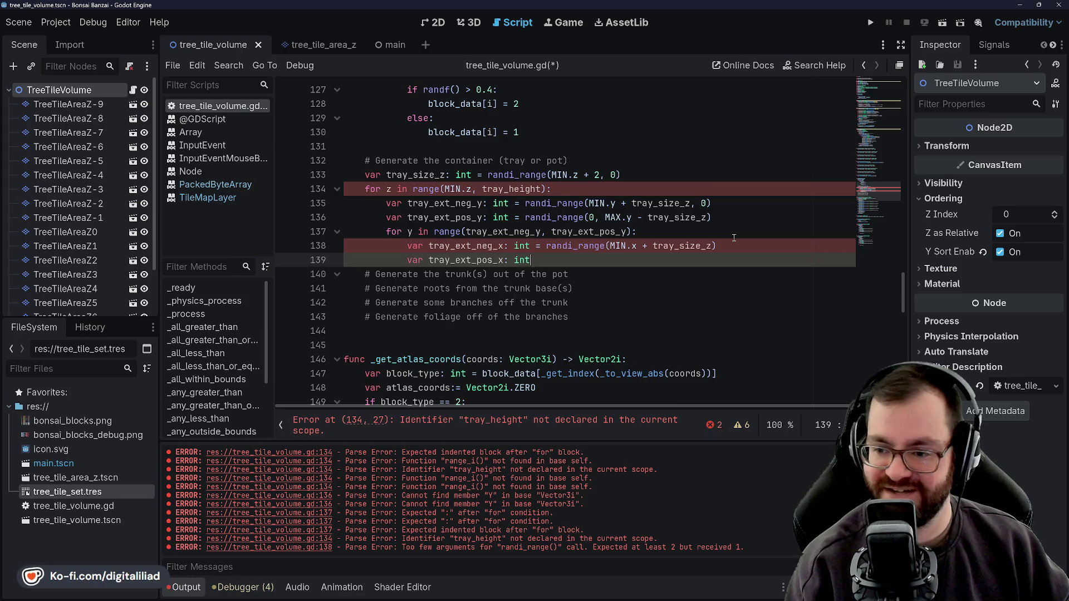
pyautogui.write(' = randi')
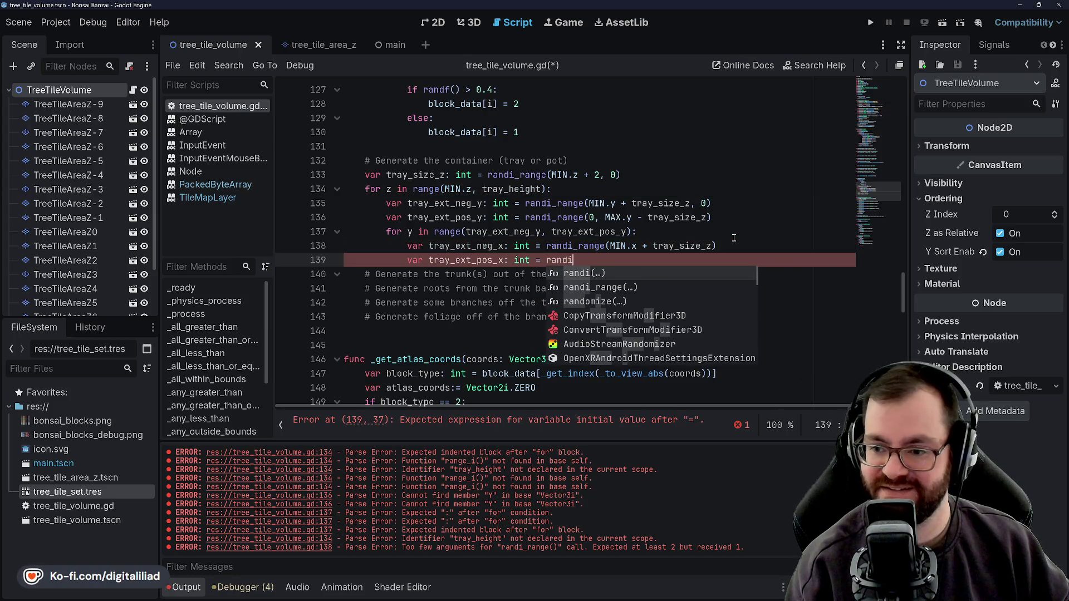
pyautogui.write('_range')
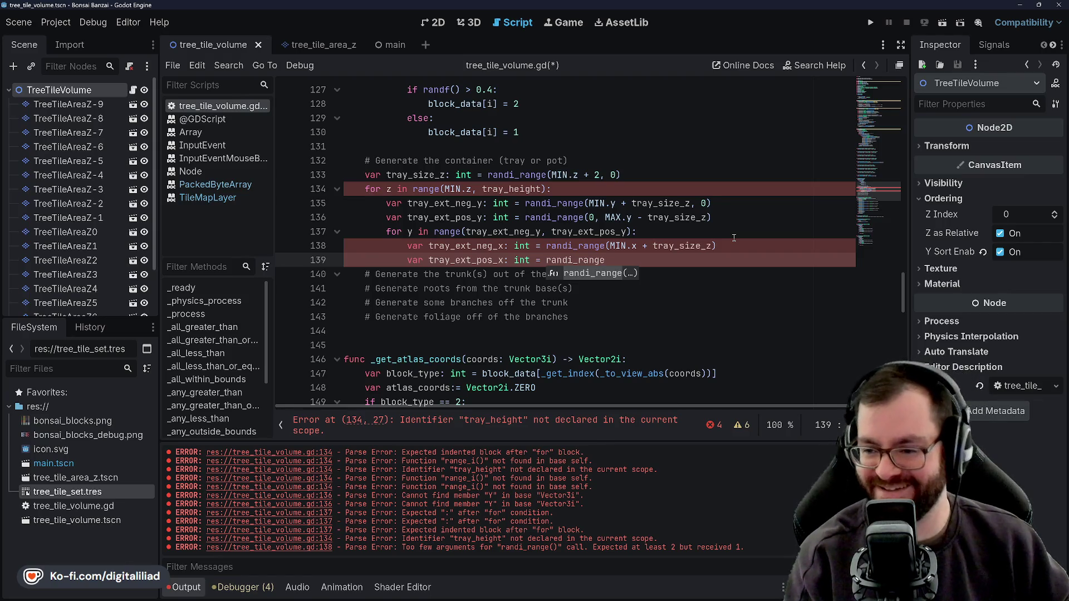
# Fill tray_ext_pos_x's randi_range with 0, MAX.x + tray_size_z and save
pyautogui.write('(MA')
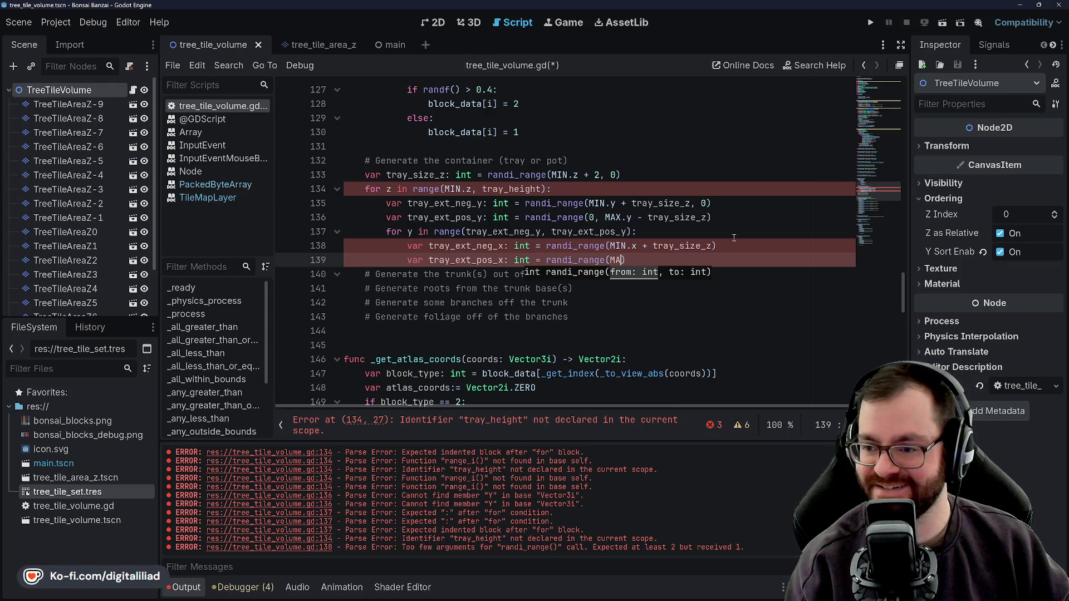
pyautogui.press('BackSpace')
pyautogui.press('BackSpace')
pyautogui.write('0, MAX.')
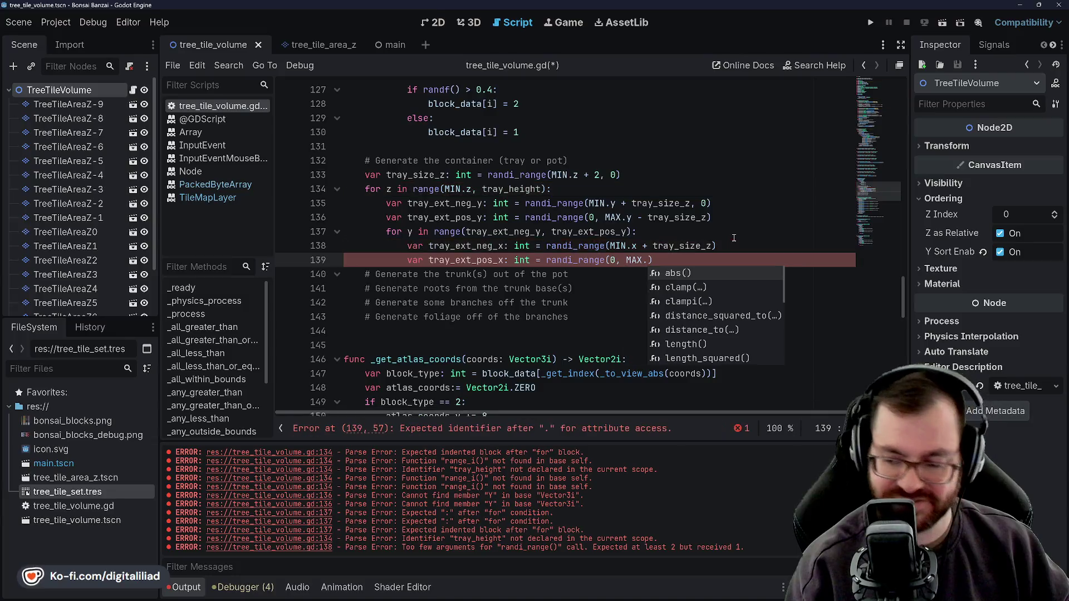
pyautogui.write('x')
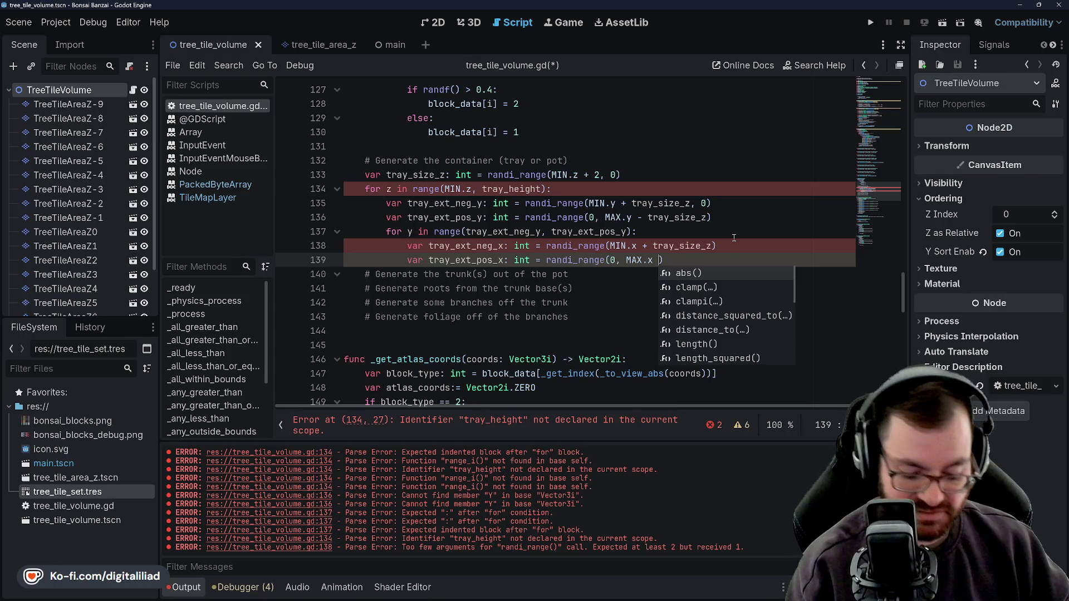
pyautogui.write(' + tray')
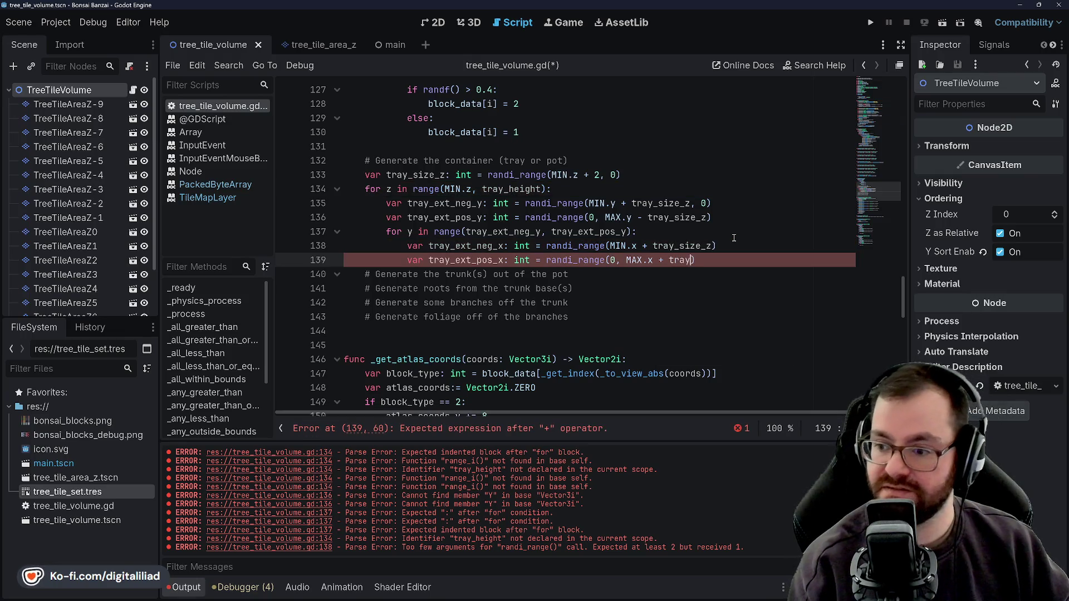
pyautogui.write('_size')
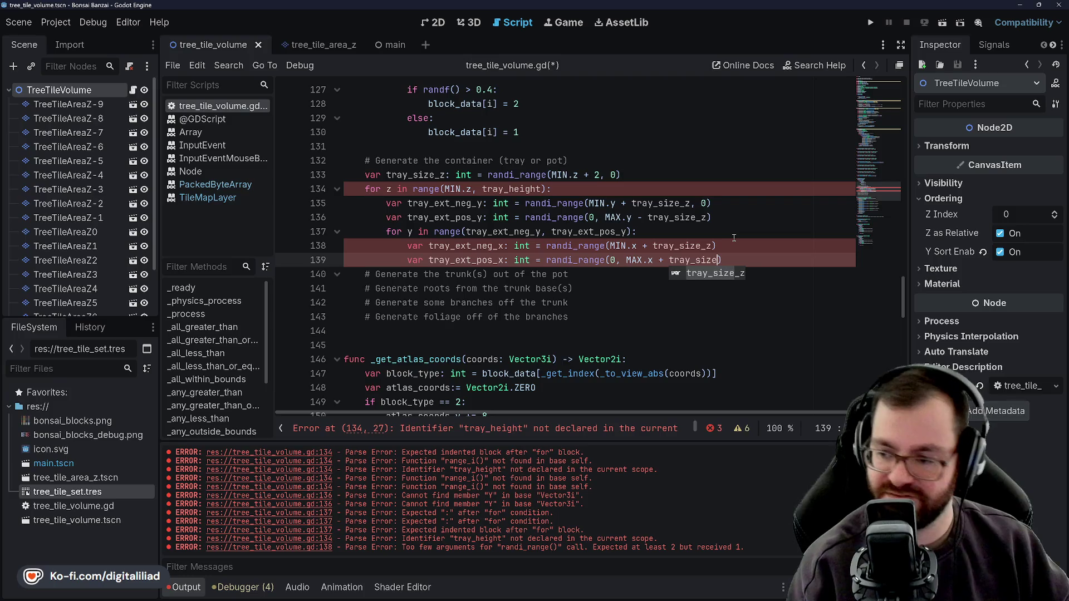
pyautogui.write('_z)')
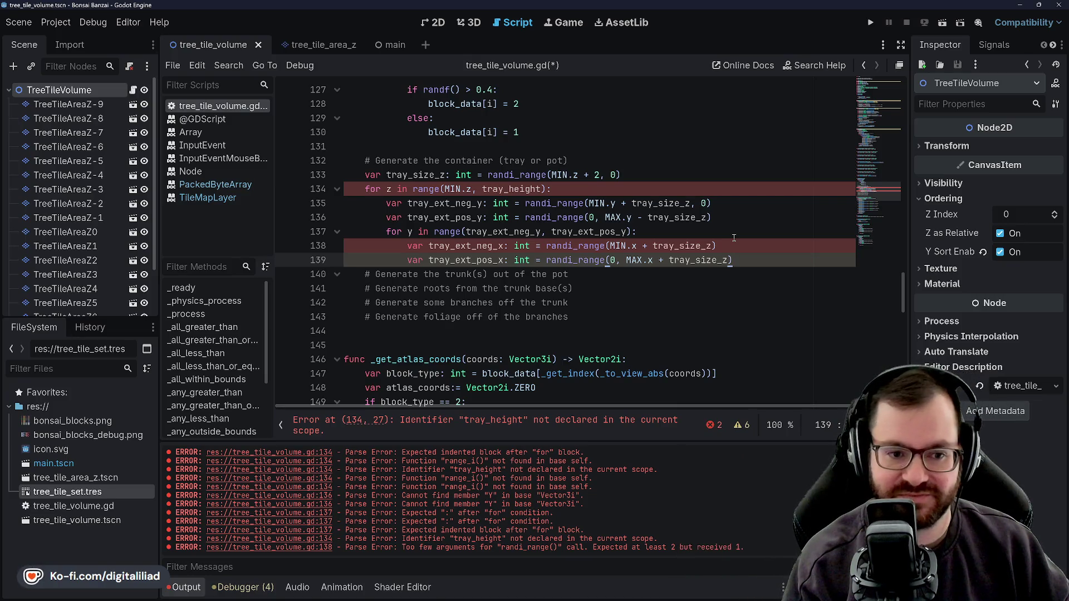
pyautogui.hotkey('ctrl', 's')
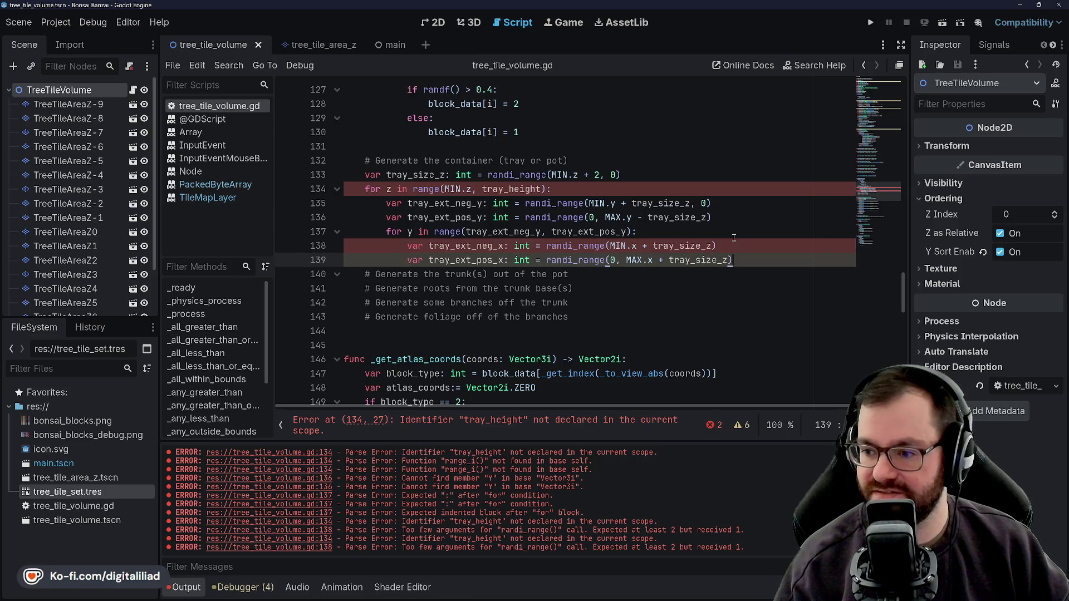
# Change the plus to a minus so tray_size_z is subtracted from MAX.x
pyautogui.press('Left')
pyautogui.press('Left')
pyautogui.press('Left')
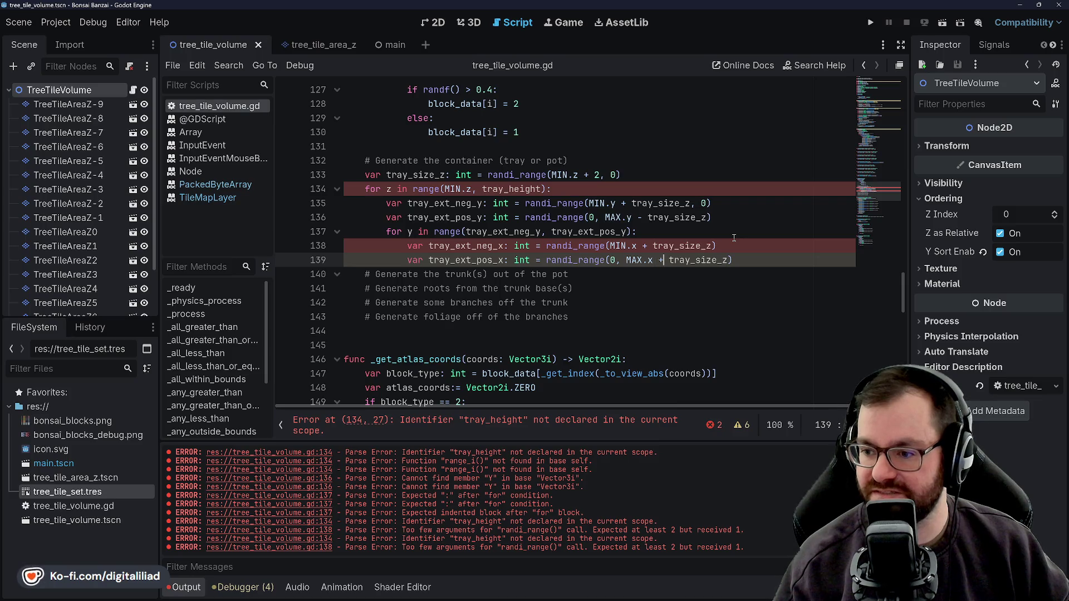
pyautogui.write('-')
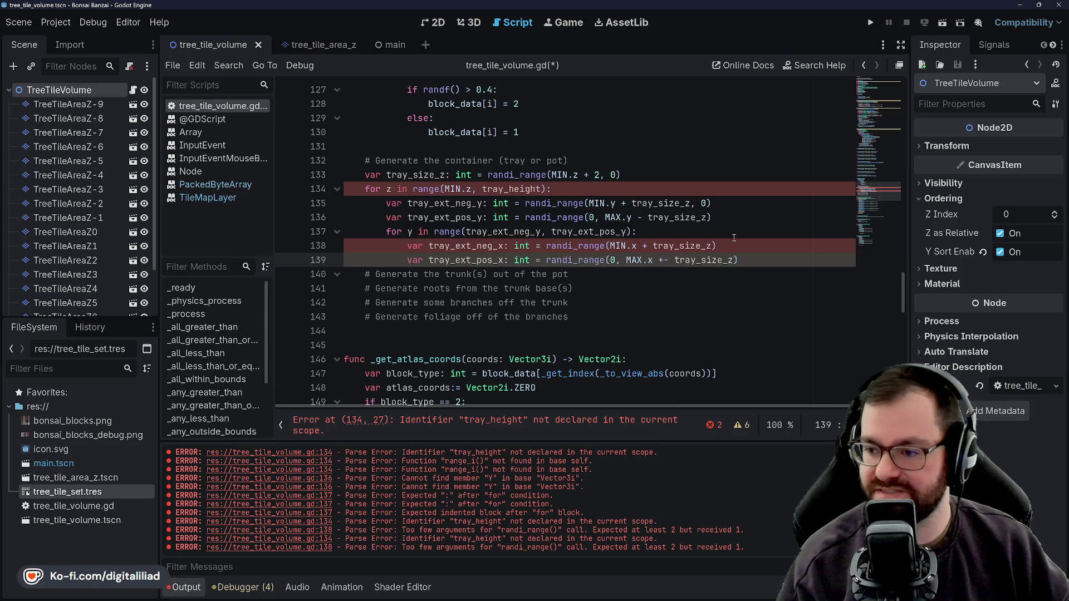
pyautogui.press('BackSpace')
pyautogui.press('BackSpace')
pyautogui.write('-')
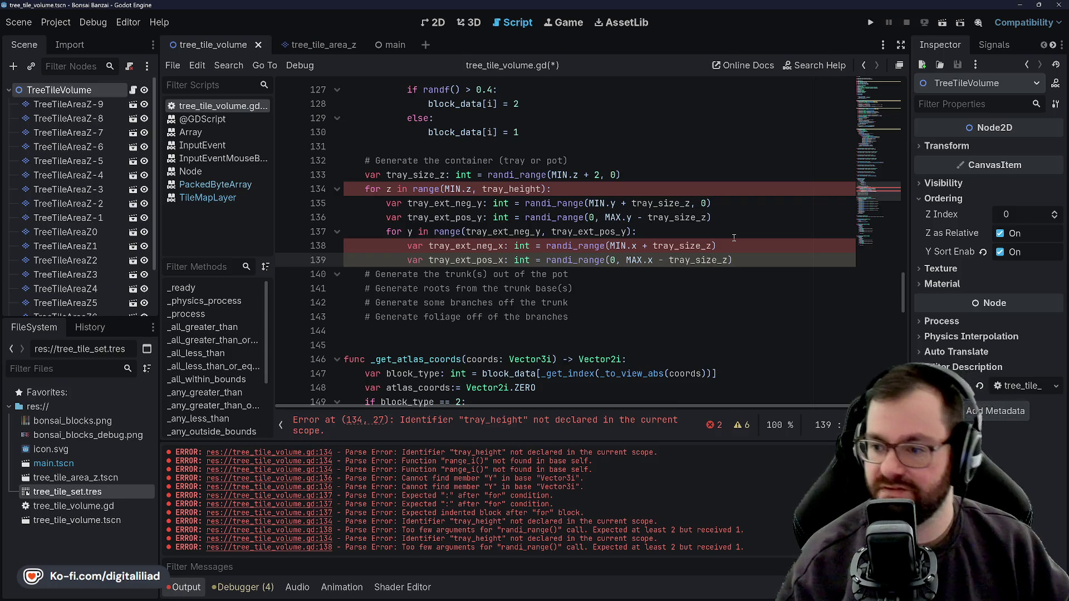
pyautogui.press('Right')
pyautogui.press('Right')
pyautogui.press('Right')
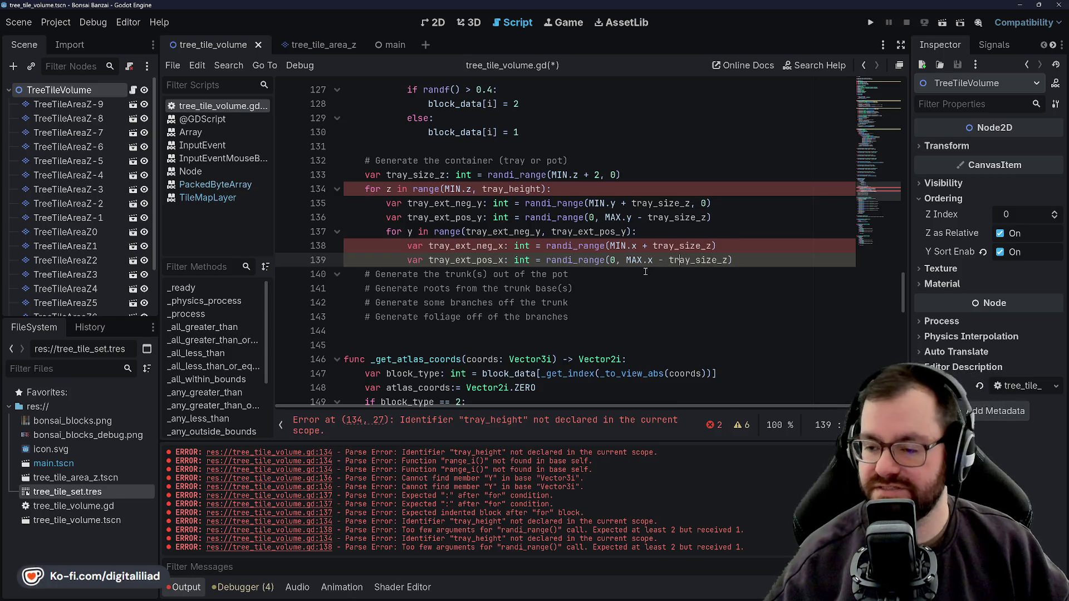
pyautogui.doubleClick(422, 174)
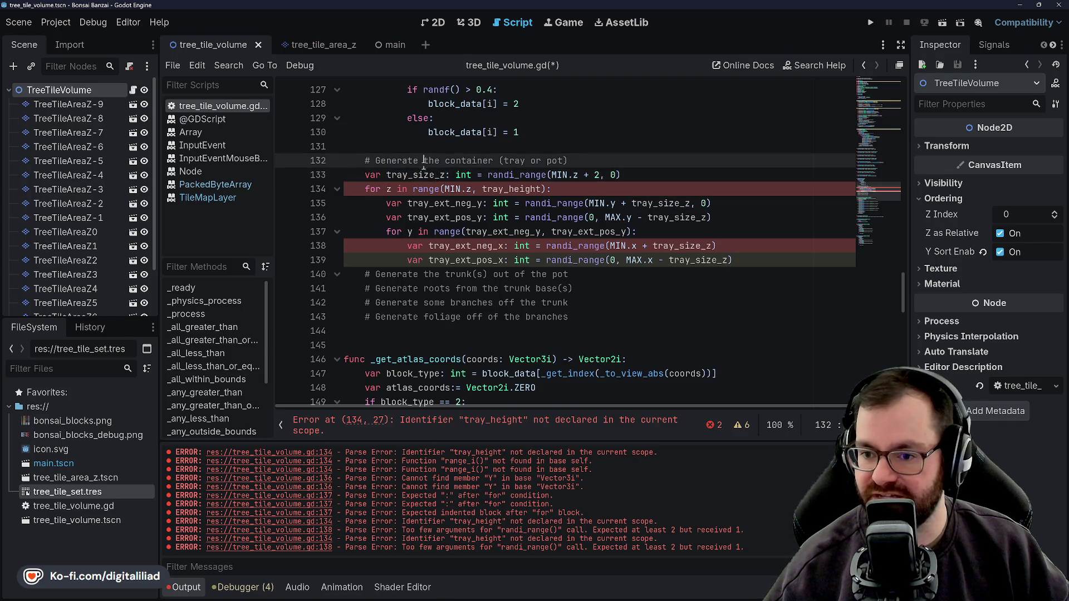
# Rename tray_size_z back to tray_height on line 133 and save
pyautogui.click(434, 162)
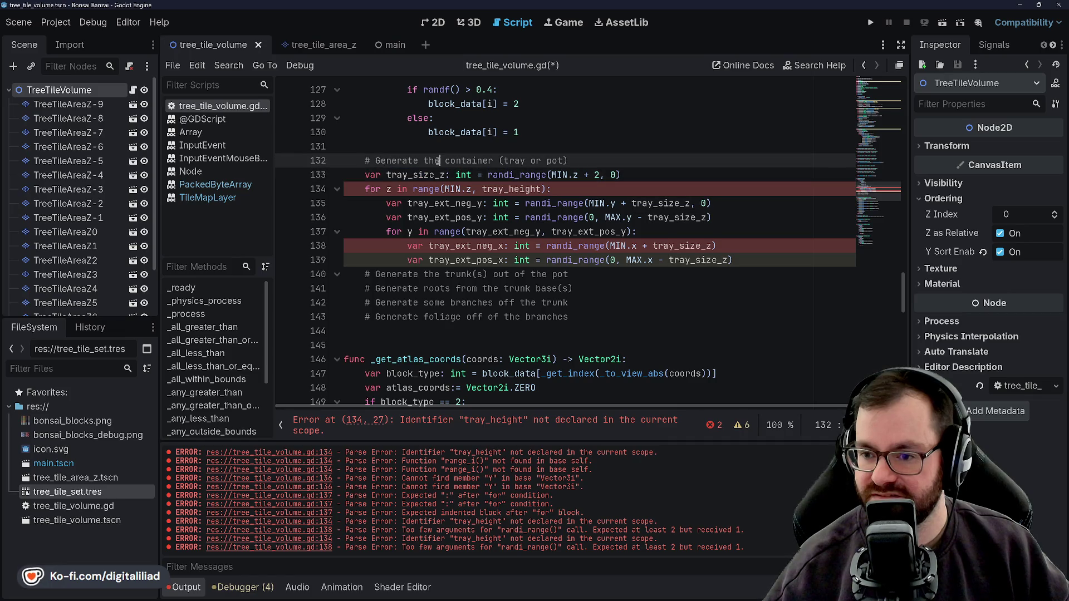
pyautogui.click(385, 175)
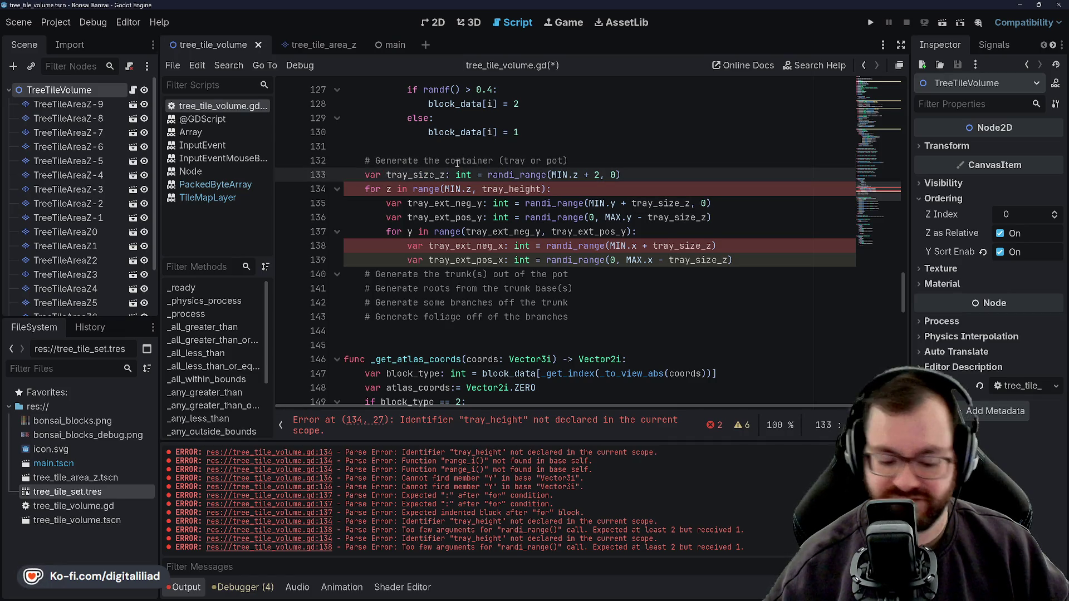
pyautogui.write('-')
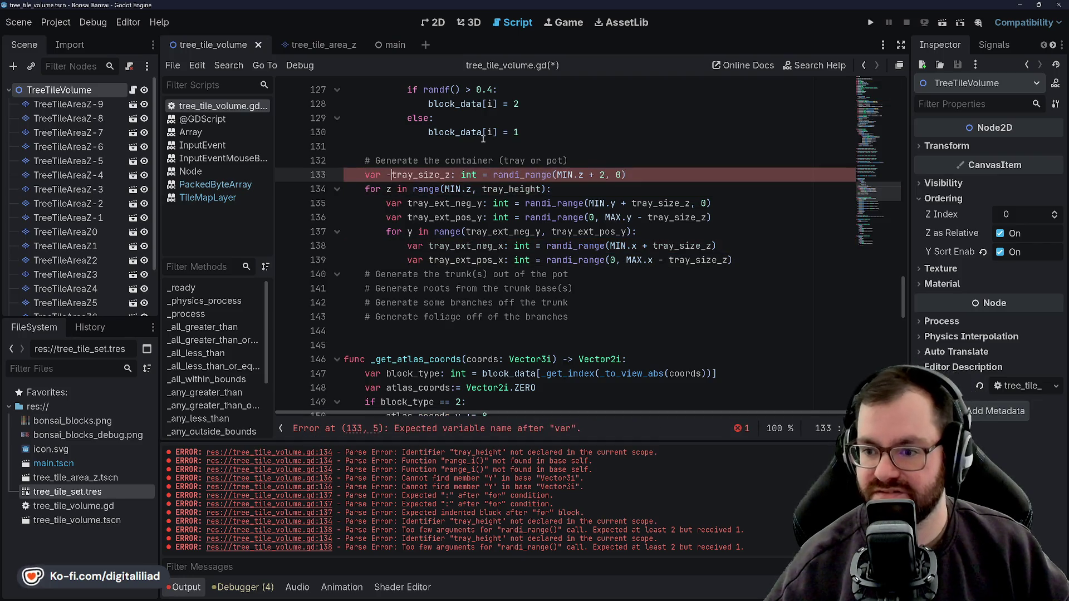
pyautogui.press('BackSpace')
pyautogui.doubleClick(409, 174)
pyautogui.write('tray')
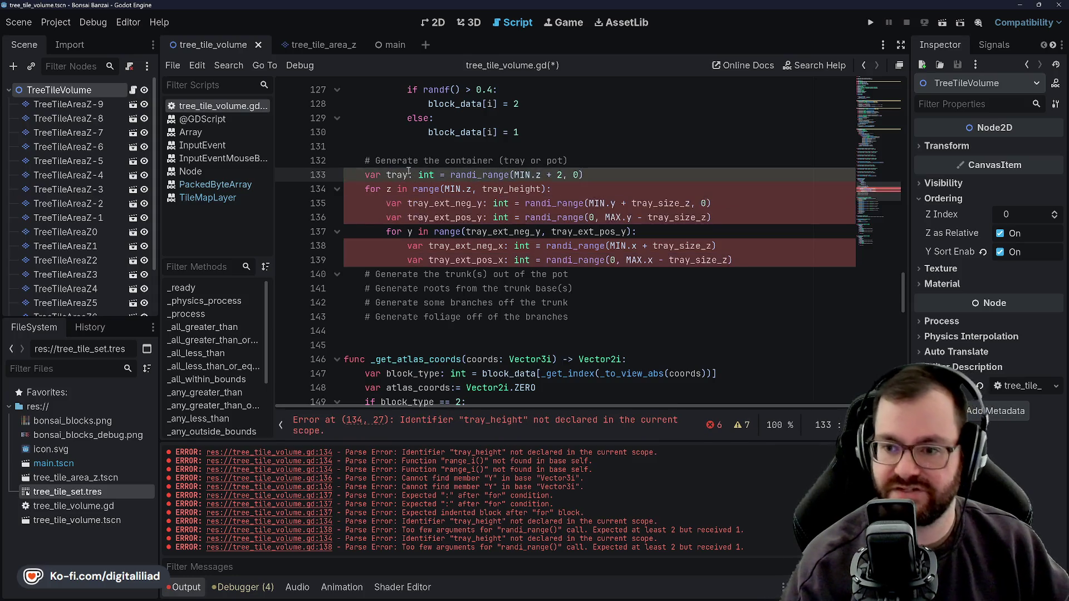
pyautogui.write('_height')
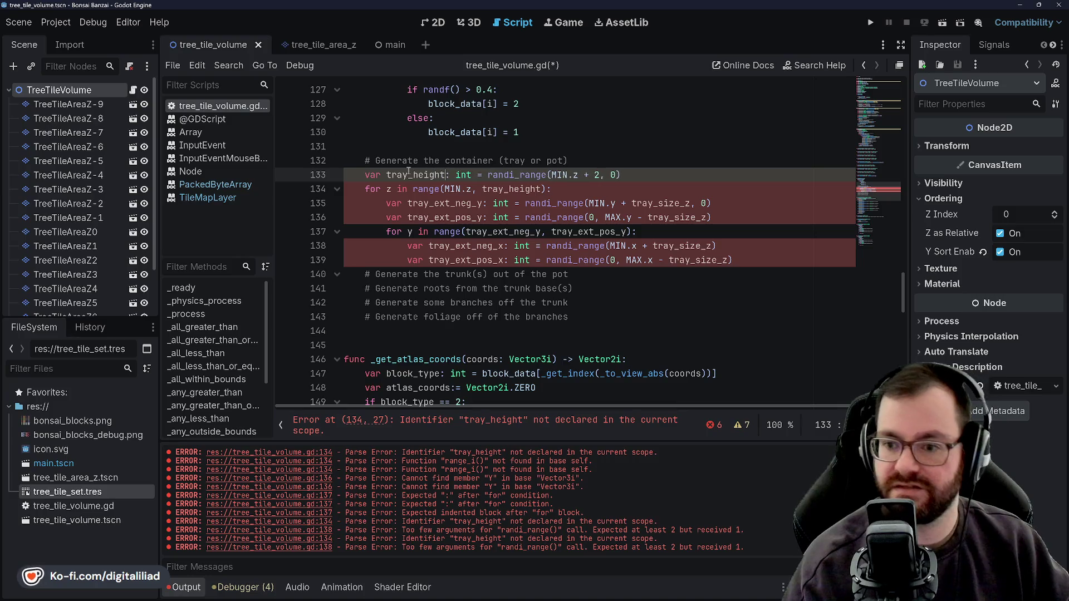
pyautogui.click(434, 105)
pyautogui.hotkey('ctrl', 's')
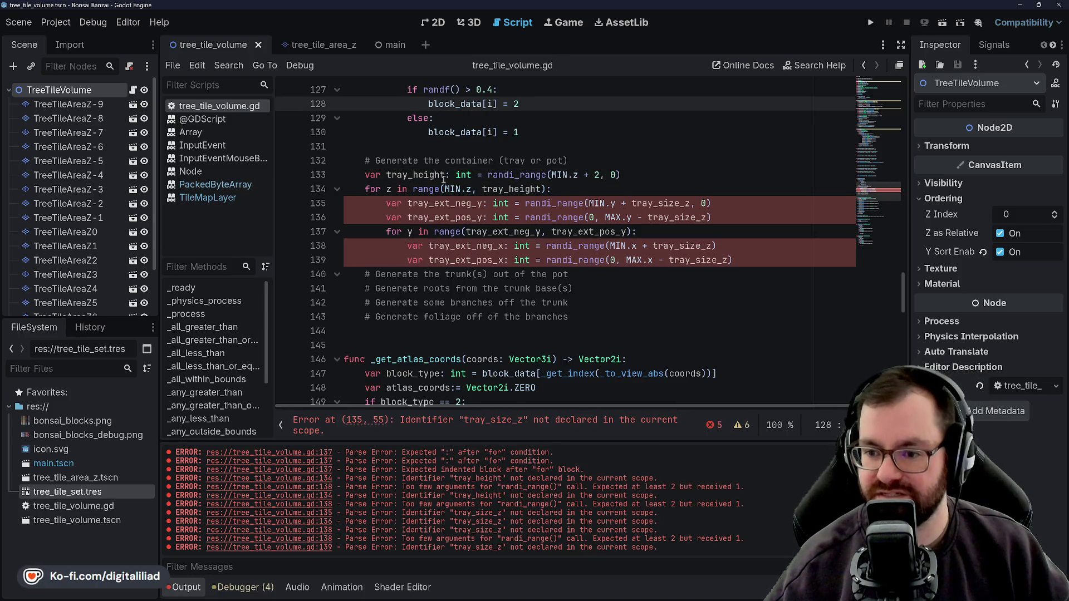
# Try the name tray_height_from_min, then revert it to tray_height
pyautogui.click(445, 175)
pyautogui.doubleClick(425, 174)
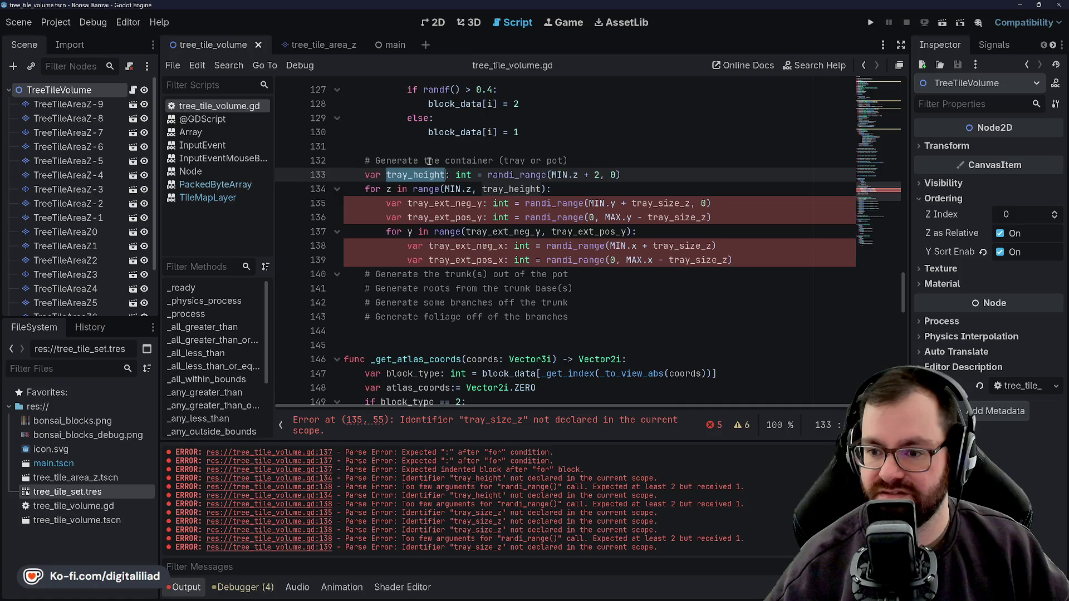
pyautogui.moveTo(413, 175); pyautogui.dragTo(447, 175)
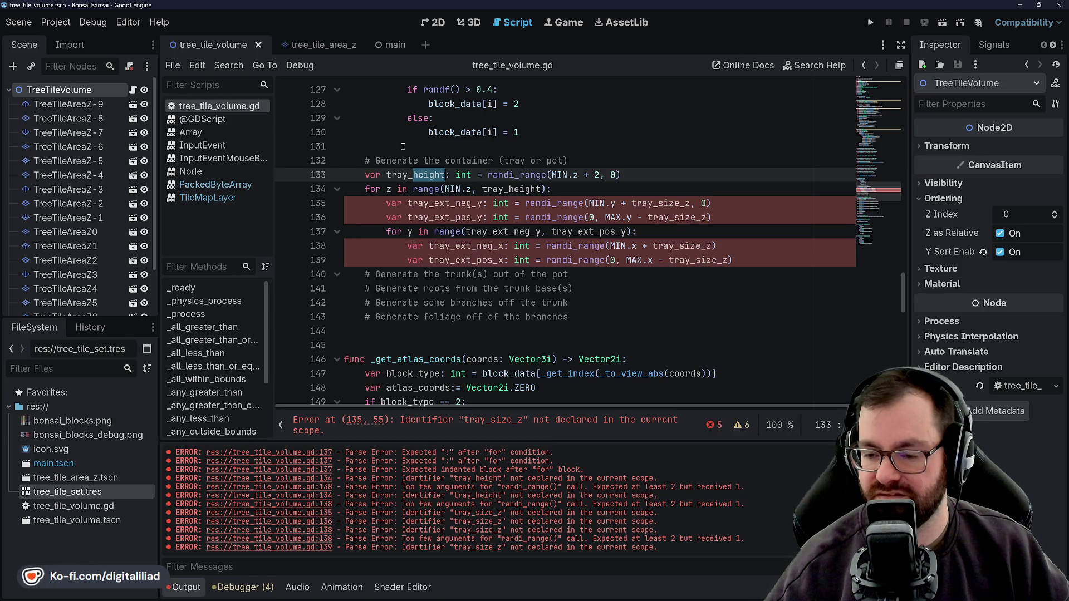
pyautogui.click(401, 160)
pyautogui.click(448, 175)
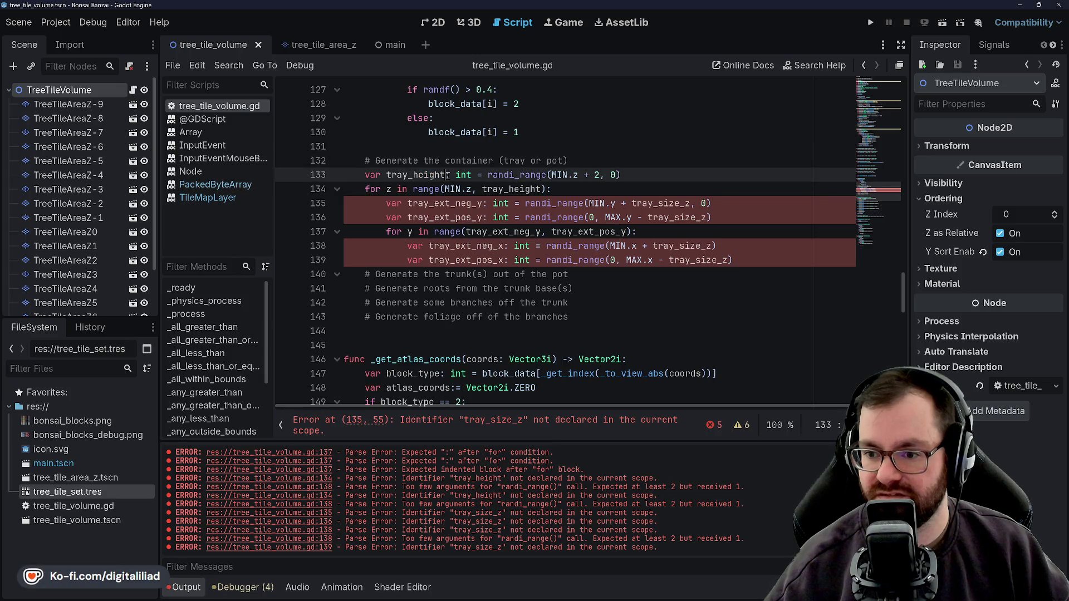
pyautogui.write('_from')
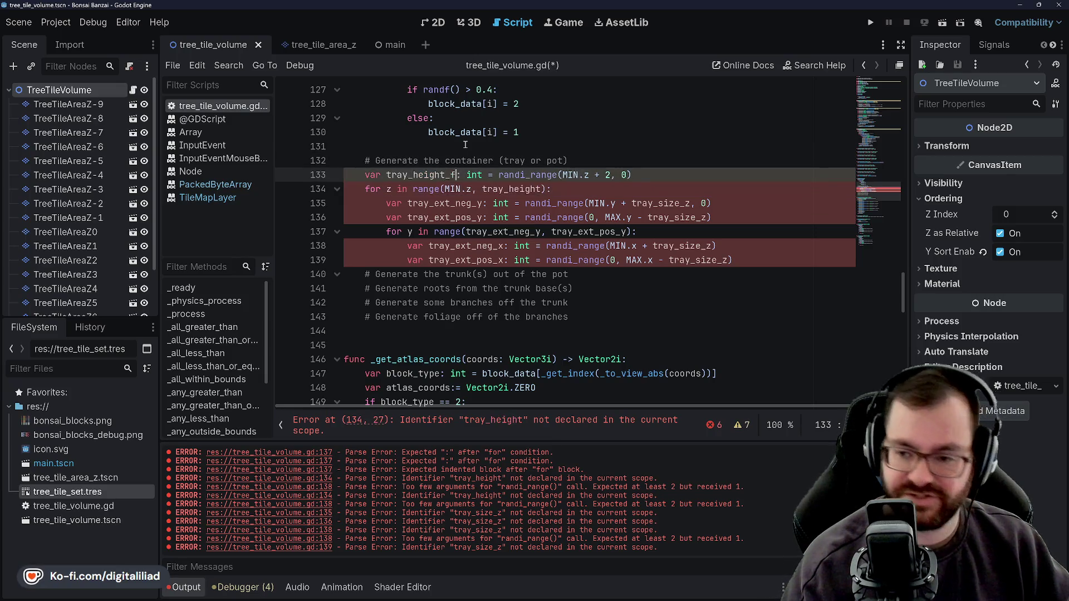
pyautogui.write('_min')
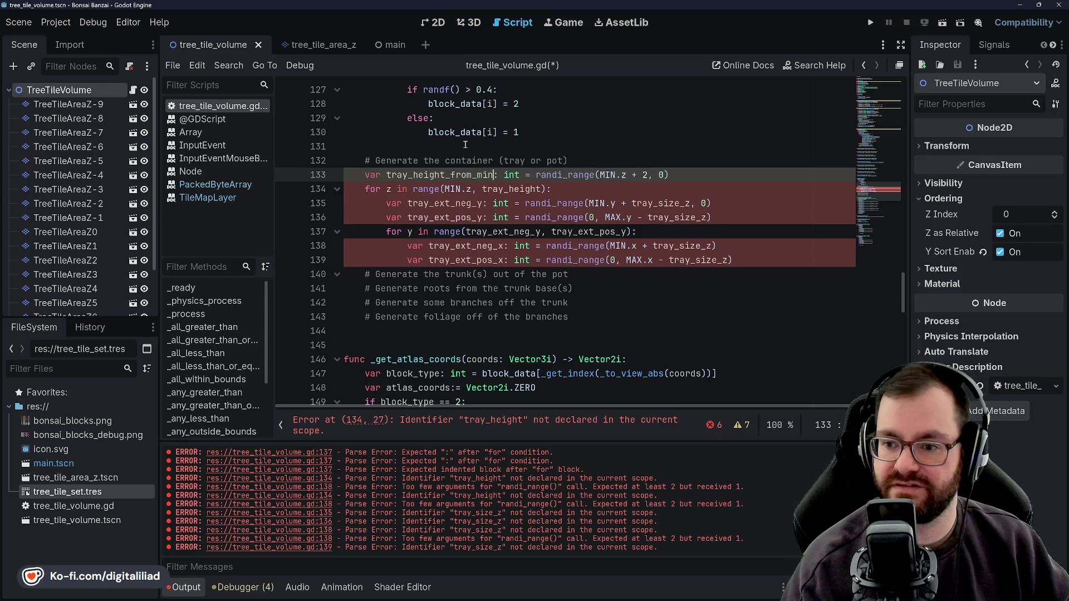
pyautogui.click(466, 145)
pyautogui.moveTo(451, 175); pyautogui.dragTo(494, 175)
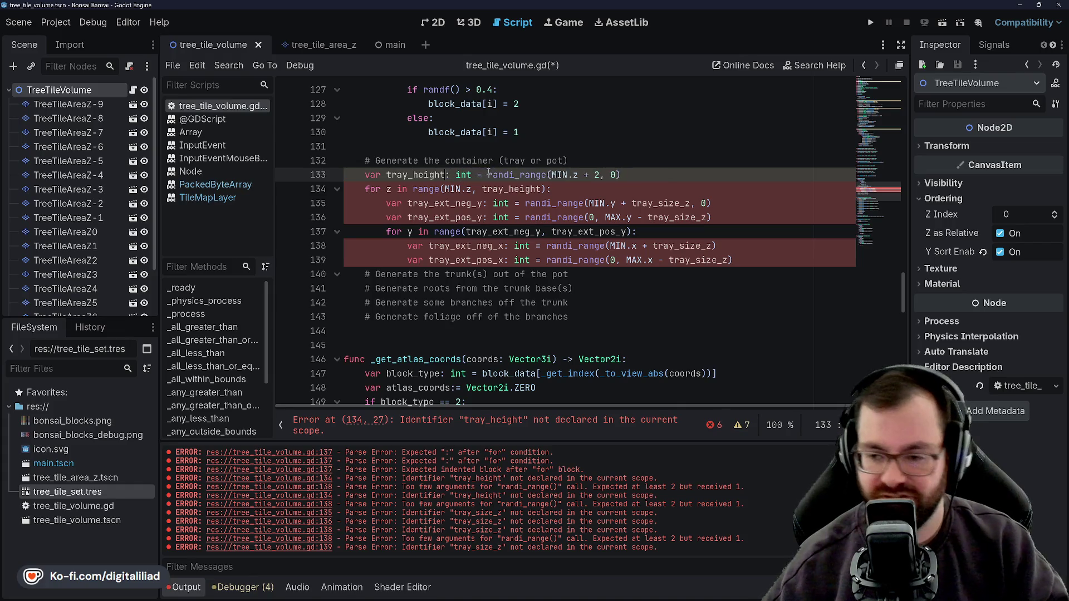
pyautogui.press('BackSpace')
pyautogui.press('BackSpace')
# Copy tray_height and paste it over tray_size_z on line 135
pyautogui.doubleClick(439, 175)
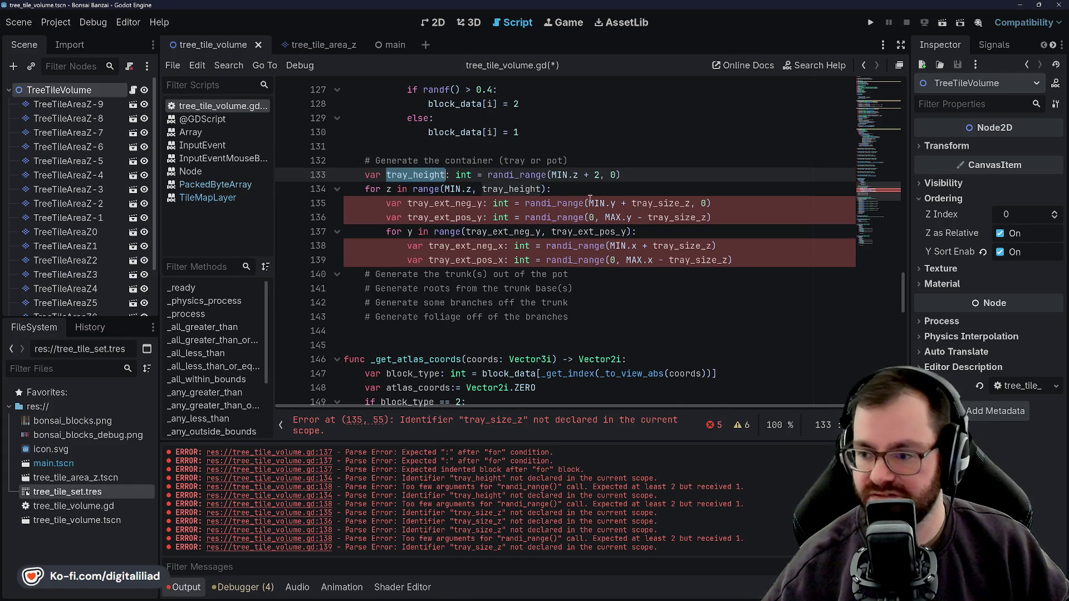
pyautogui.hotkey('ctrl', 'c')
pyautogui.doubleClick(655, 203)
pyautogui.hotkey('ctrl', 'v')
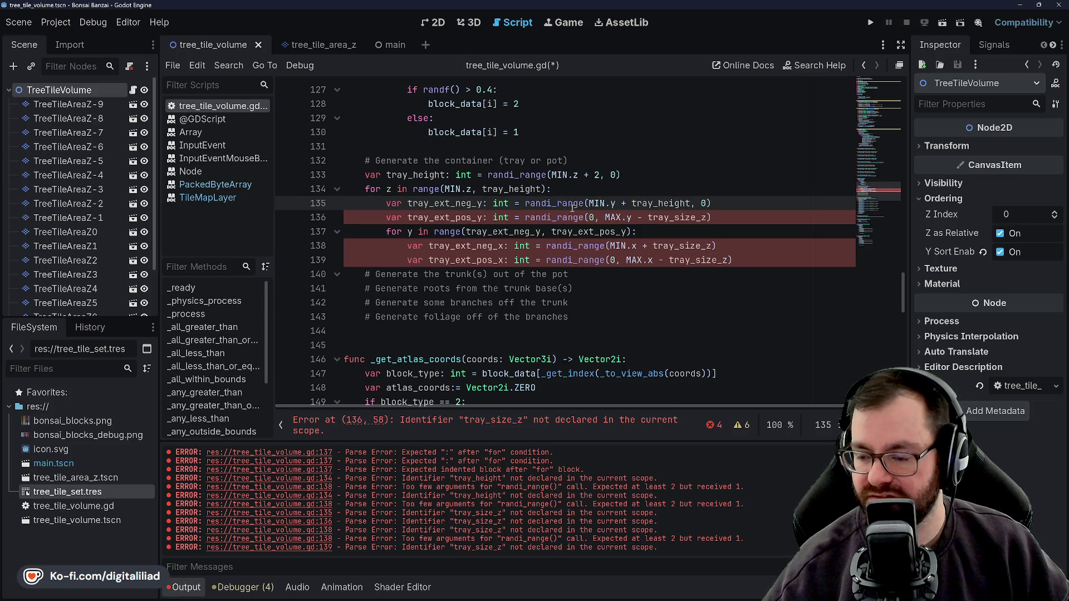
# Save the script and review the randi_range calls on the y-extent lines 135–136
pyautogui.moveTo(562, 204)
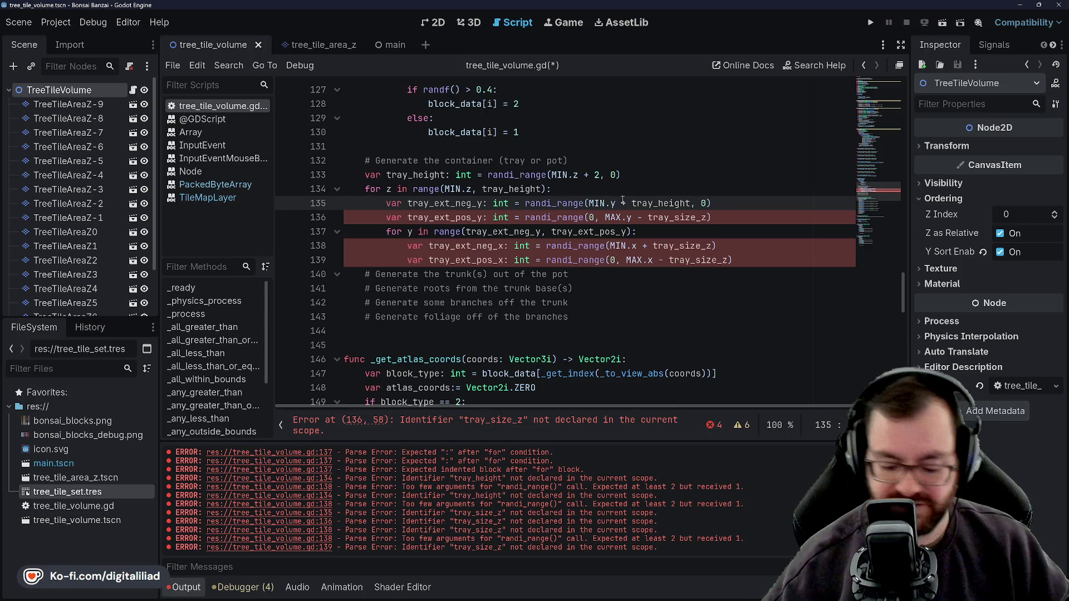
pyautogui.write('-')
pyautogui.hotkey('ctrl', 's')
pyautogui.click(460, 217)
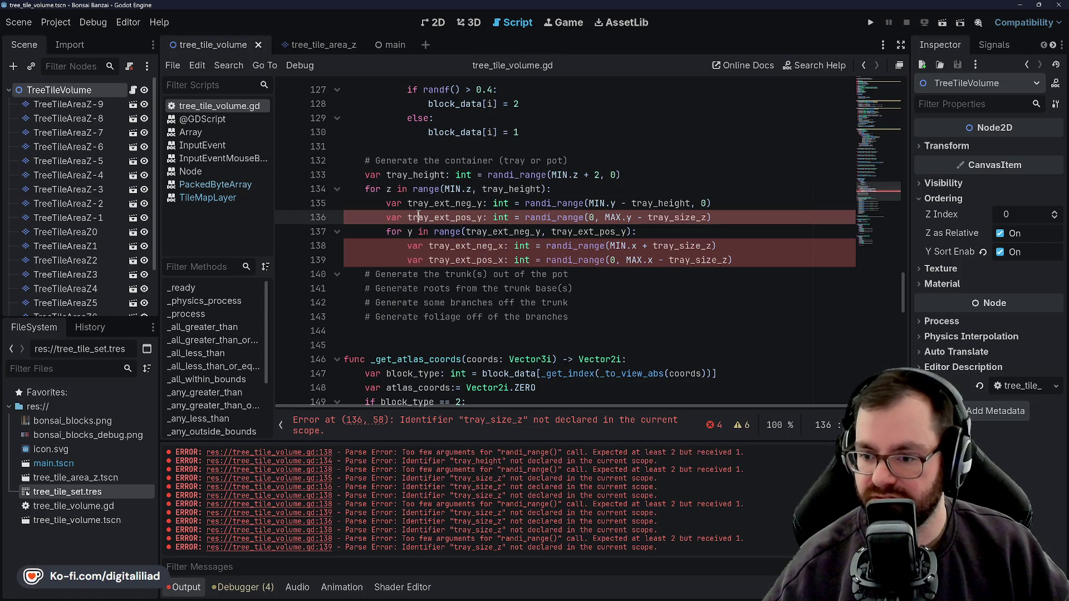
pyautogui.click(473, 189)
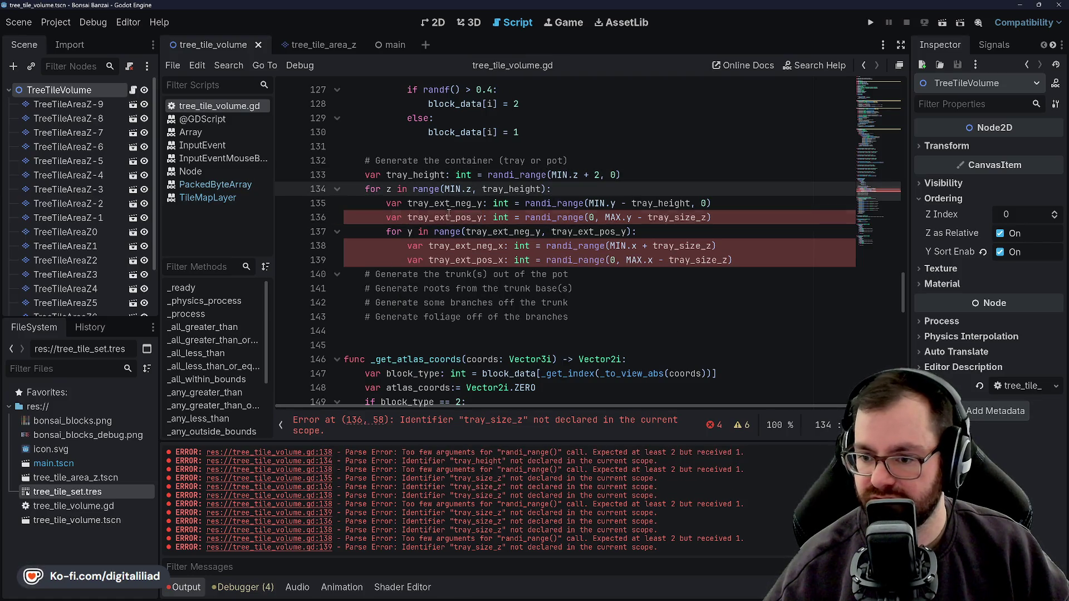
pyautogui.click(482, 217)
pyautogui.doubleClick(554, 217)
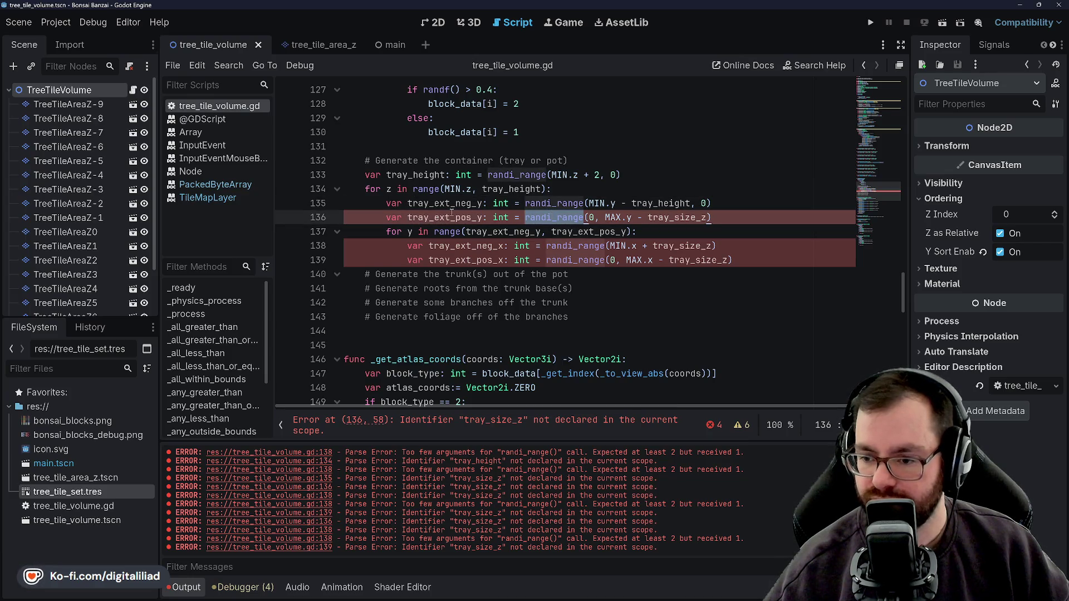
# Change the minus before tray_size_z on line 136 to a plus
pyautogui.click(632, 203)
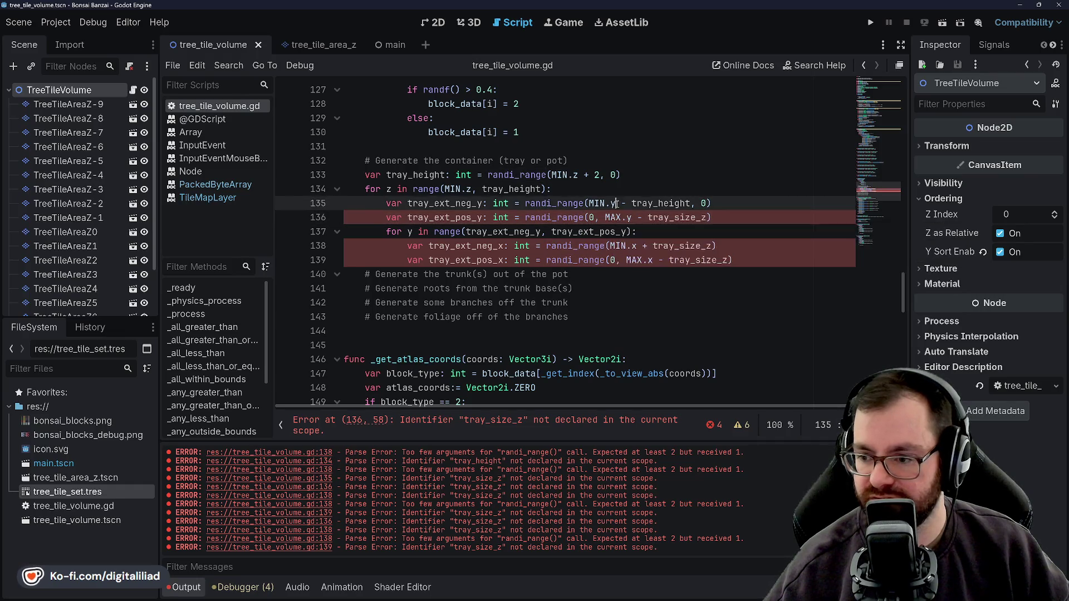
pyautogui.click(640, 217)
pyautogui.press('BackSpace')
pyautogui.write('+')
# Replace tray_size_z on line 136 with tray_height copied from line 135, then save
pyautogui.click(643, 203)
pyautogui.click(709, 217)
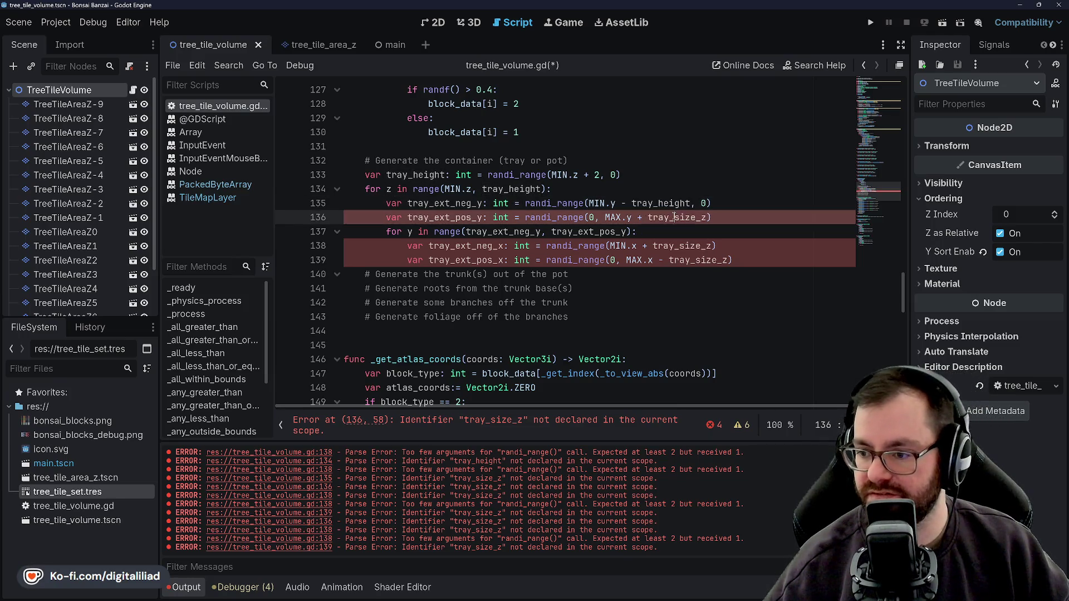
pyautogui.doubleClick(668, 203)
pyautogui.hotkey('ctrl', 'c')
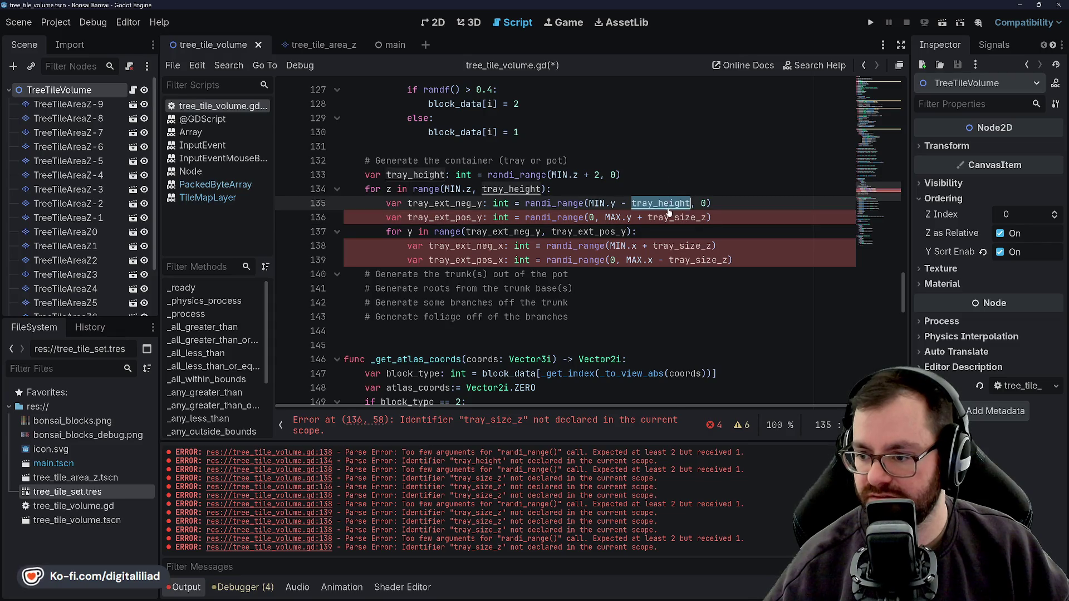
pyautogui.doubleClick(691, 217)
pyautogui.hotkey('ctrl', 'v')
pyautogui.press('Up')
pyautogui.press('Up')
pyautogui.hotkey('ctrl', 's')
pyautogui.click(638, 231)
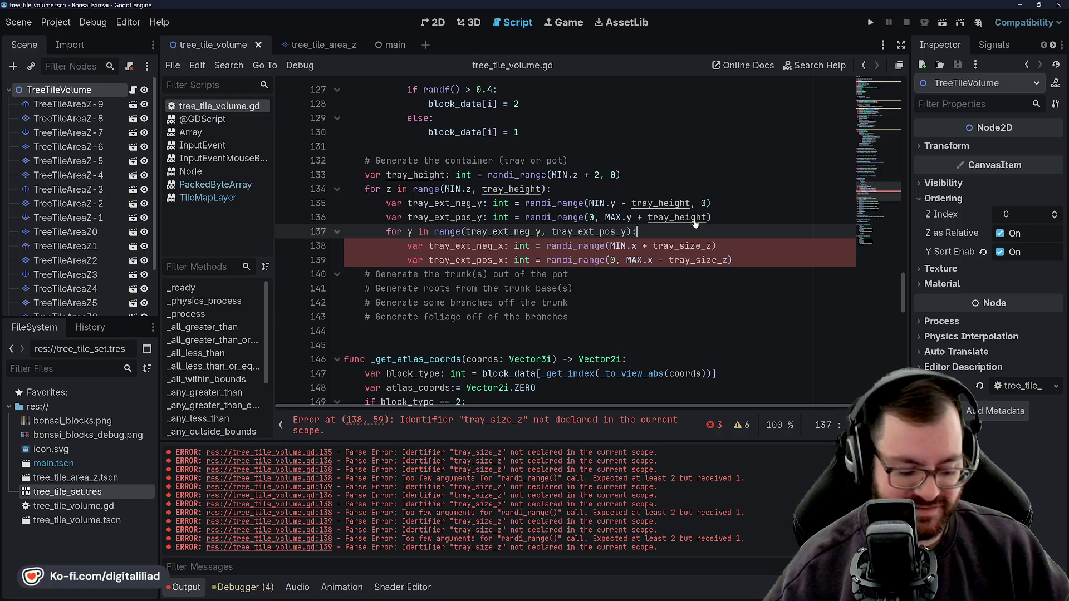
# Compare the y-extent lines 135–136 with the x-extent lines 138–139
pyautogui.click(727, 204)
pyautogui.press('Down')
pyautogui.press('Down')
pyautogui.press('Down')
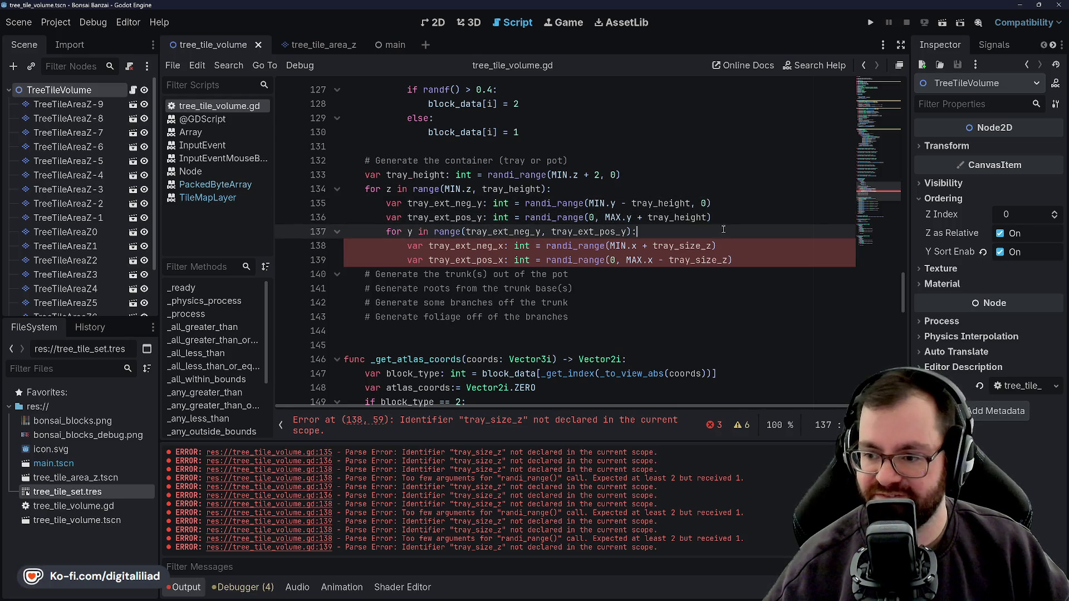
pyautogui.press('Up')
pyautogui.press('Up')
pyautogui.press('Up')
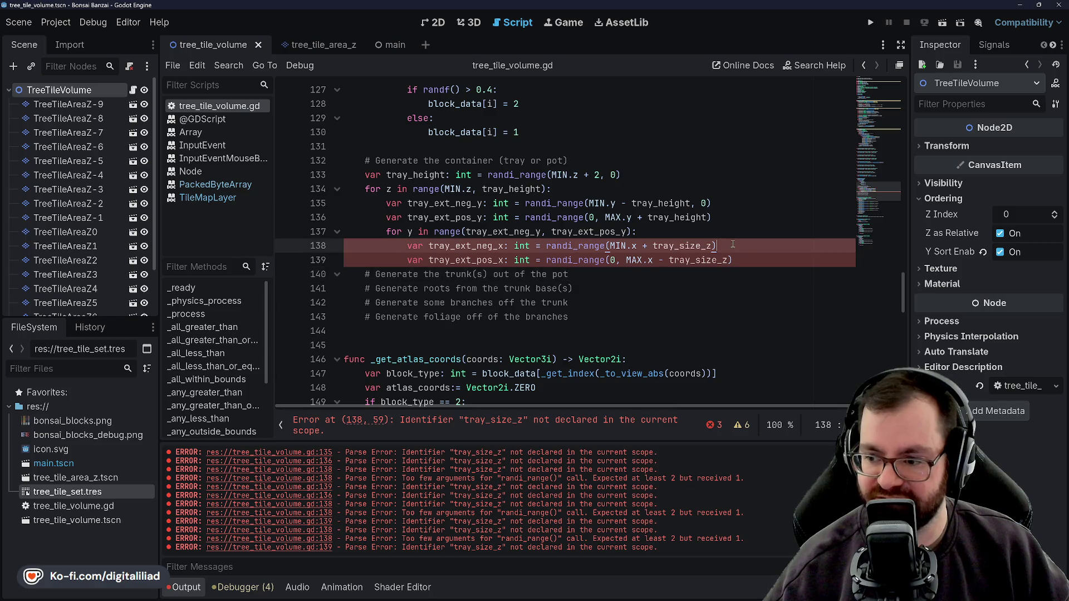
pyautogui.press('Down')
pyautogui.press('Down')
pyautogui.press('Down')
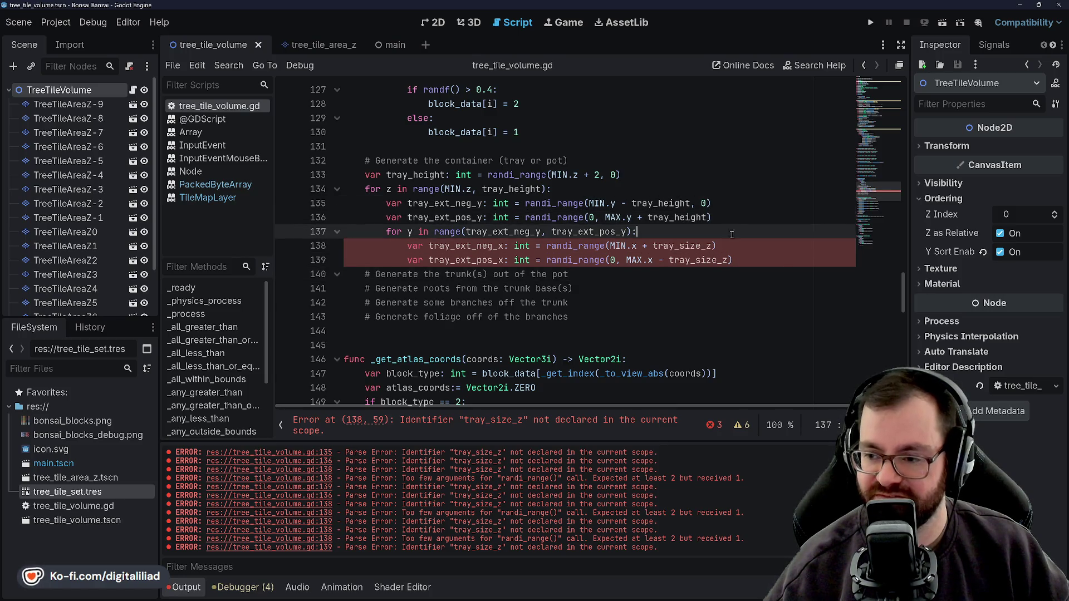
pyautogui.click(671, 219)
pyautogui.doubleClick(662, 204)
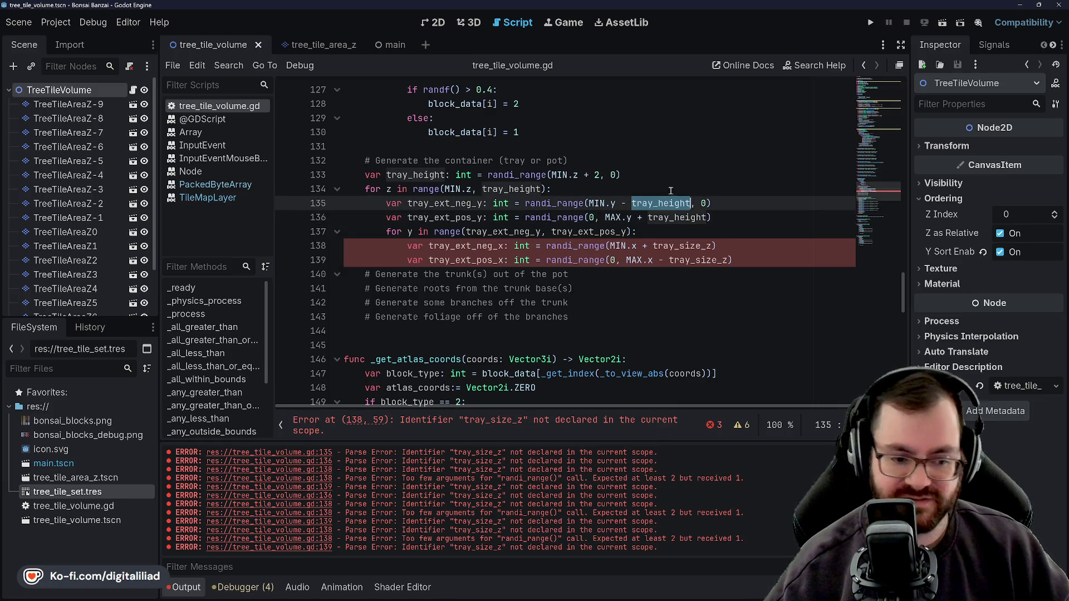
pyautogui.press('Down')
pyautogui.press('Down')
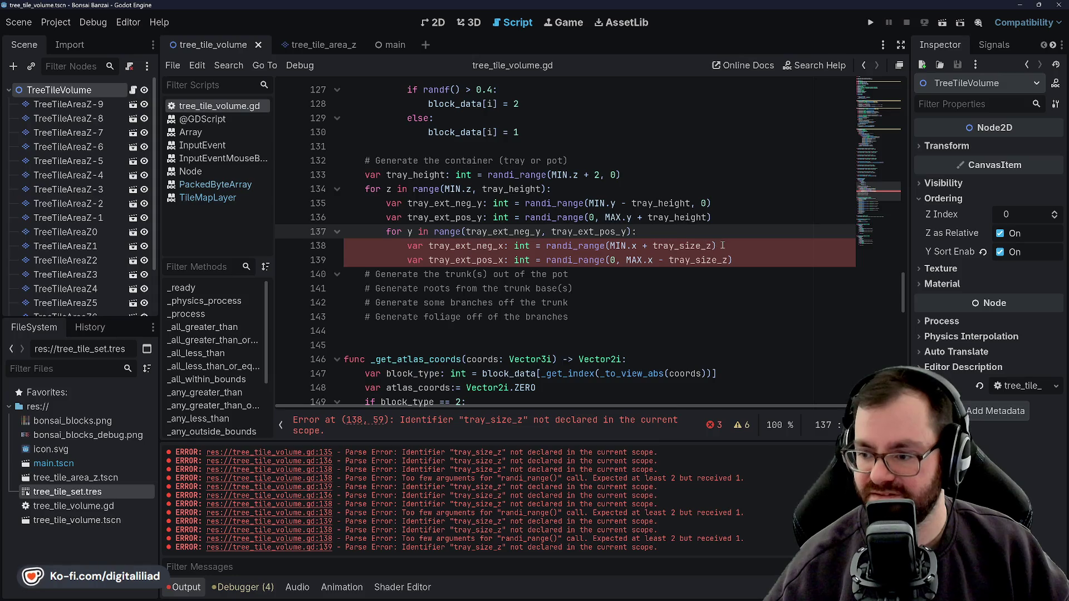
pyautogui.press('Down')
pyautogui.click(740, 260)
pyautogui.click(632, 246)
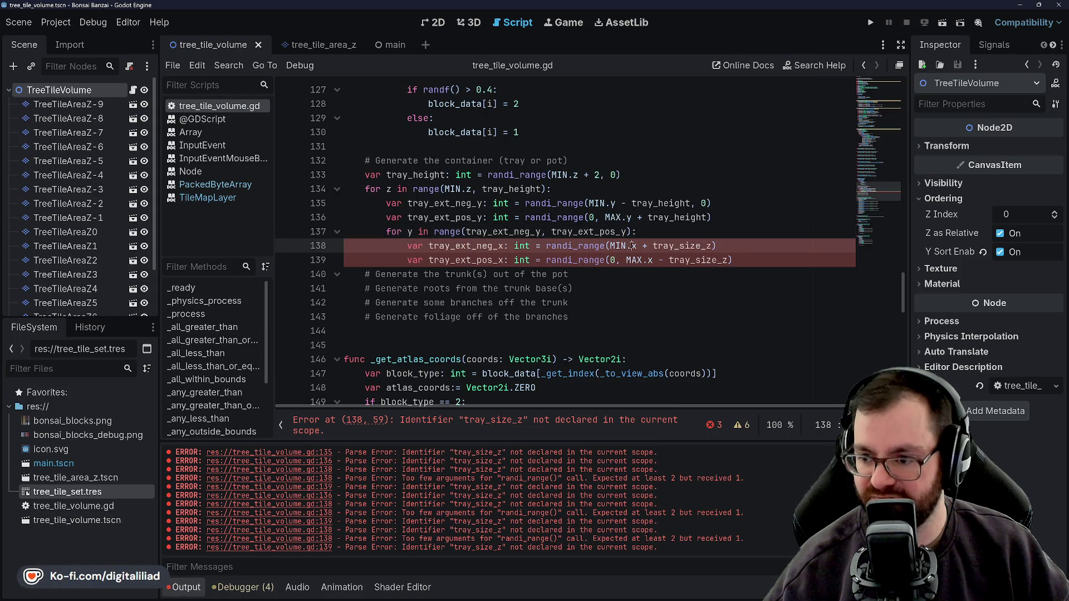
pyautogui.doubleClick(617, 246)
pyautogui.press('Up')
pyautogui.press('Up')
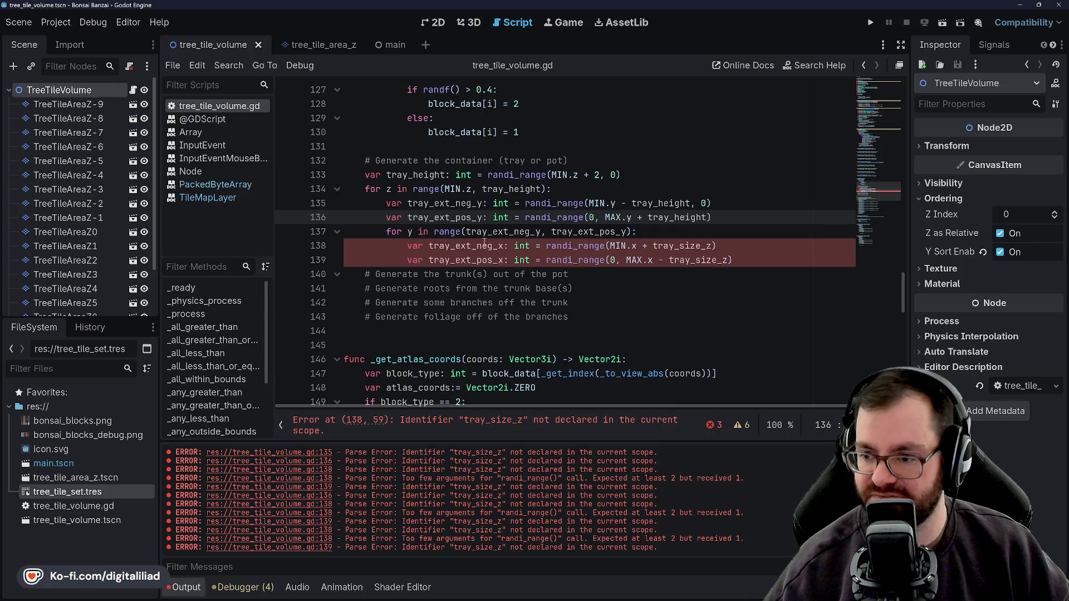
# Paste tray_height over tray_size_z on lines 138–139, make line 138 subtract, and save
pyautogui.doubleClick(689, 246)
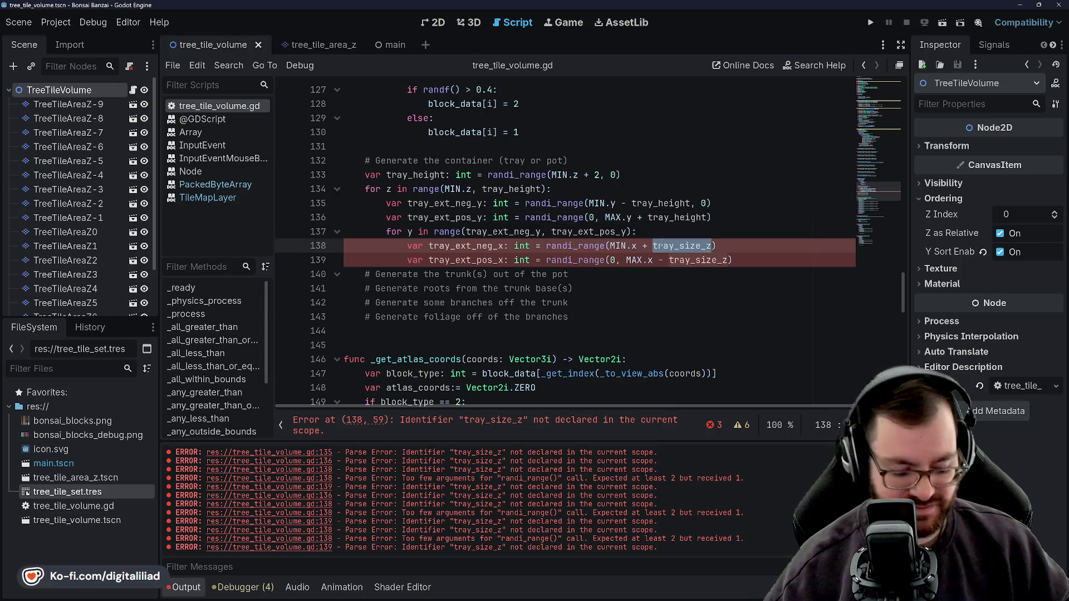
pyautogui.hotkey('ctrl', 'v')
pyautogui.press('BackSpace')
pyautogui.write('-')
pyautogui.click(678, 155)
pyautogui.click(653, 245)
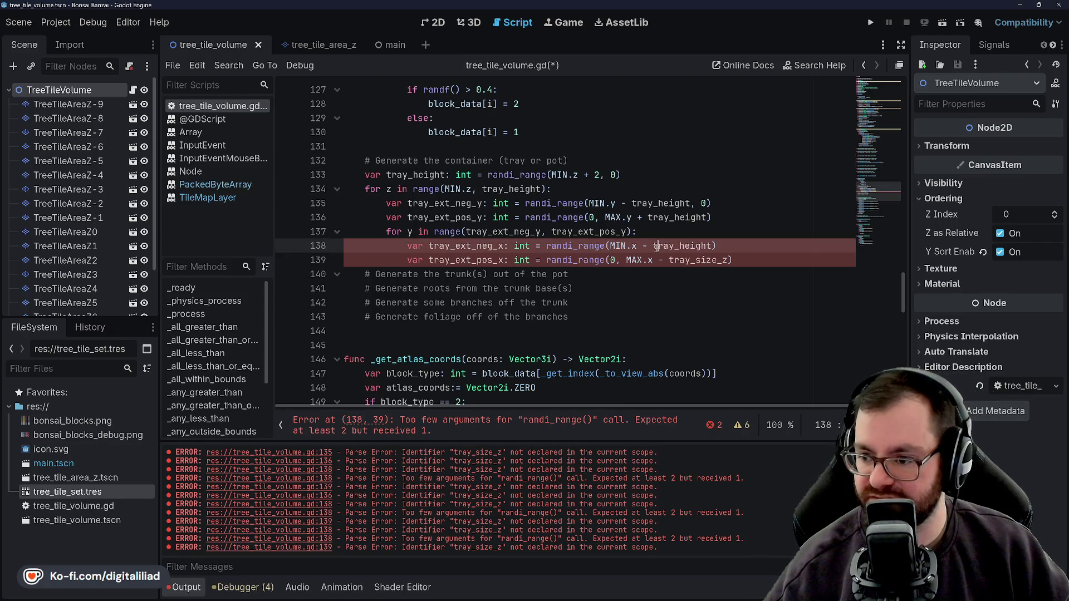
pyautogui.click(661, 259)
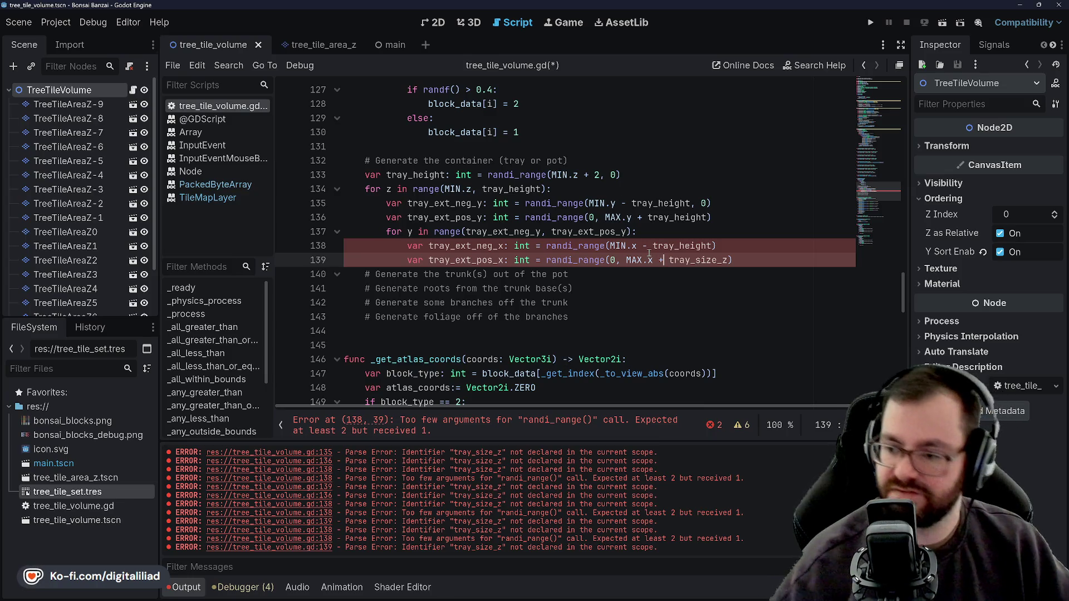
pyautogui.click(696, 247)
pyautogui.doubleClick(688, 260)
pyautogui.hotkey('ctrl', 'v')
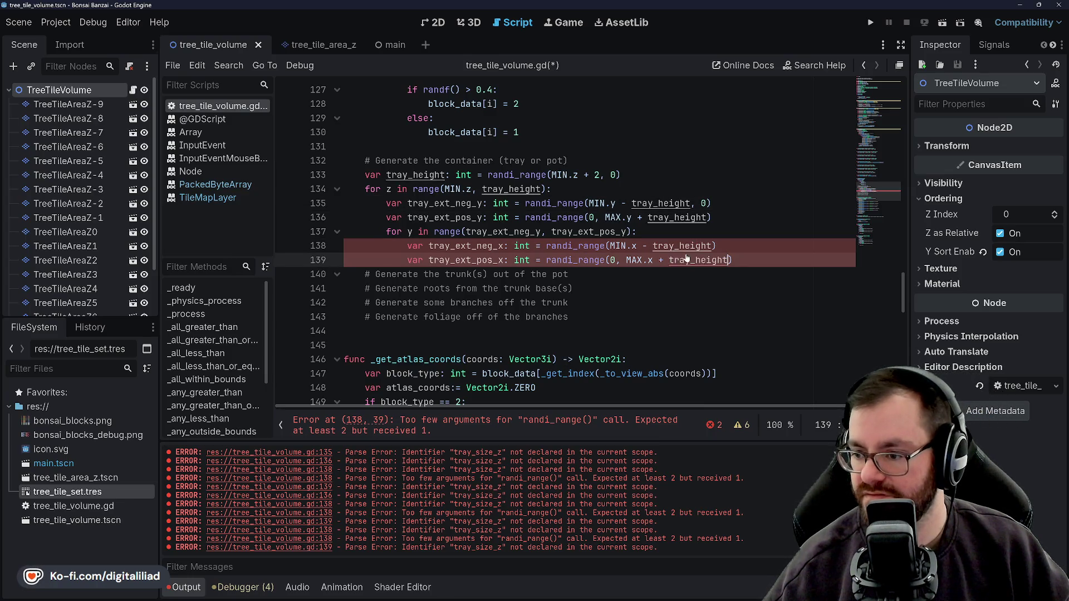
pyautogui.click(692, 228)
pyautogui.hotkey('ctrl', 's')
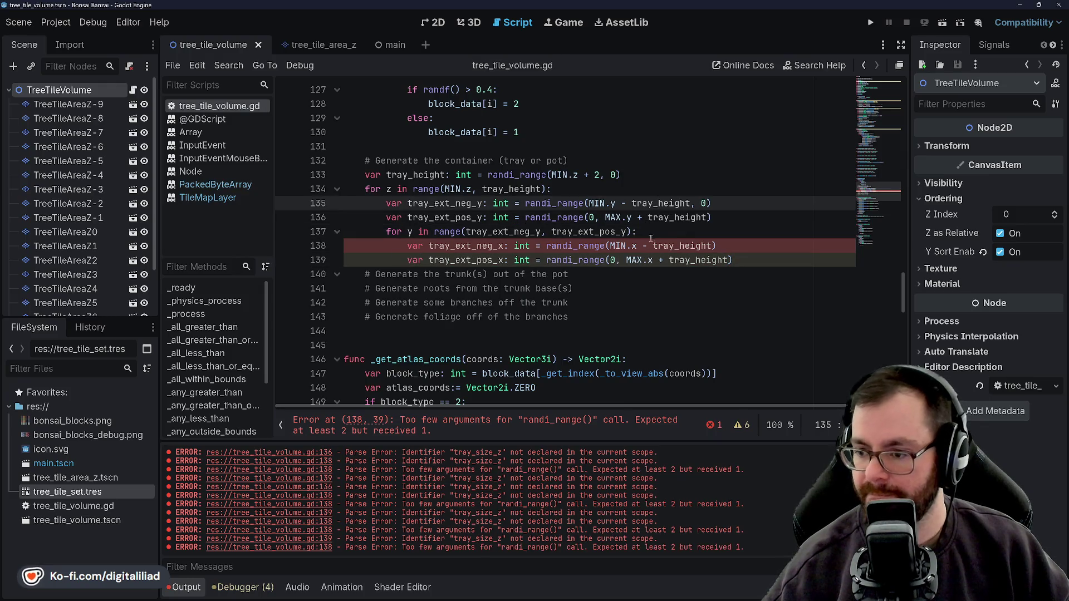
# Add ', 0' as the second randi_range argument on line 138 and save
pyautogui.doubleClick(682, 246)
pyautogui.click(589, 246)
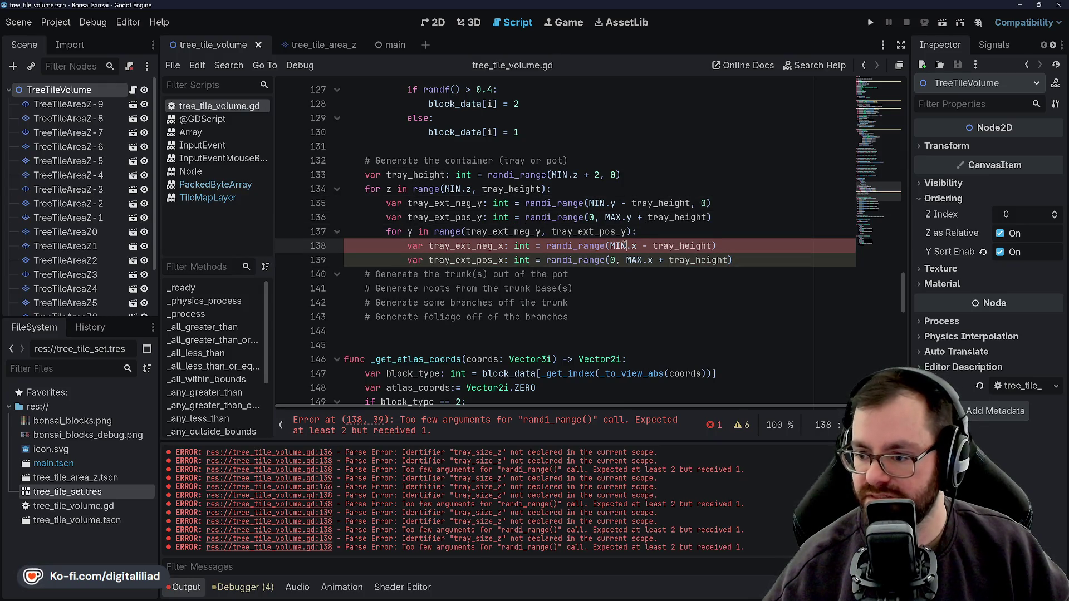
pyautogui.press('Up')
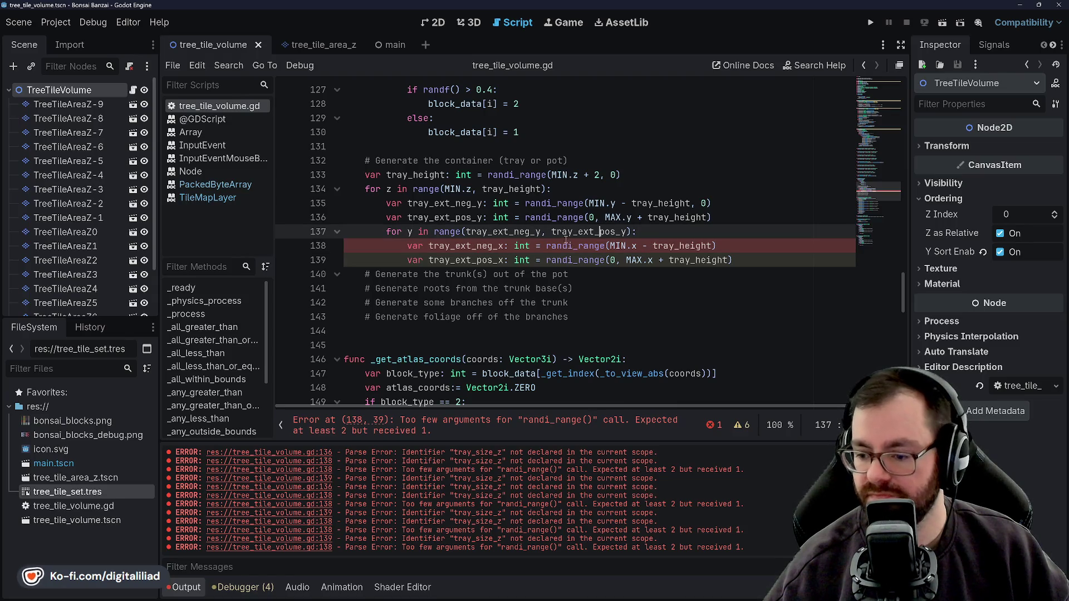
pyautogui.click(559, 203)
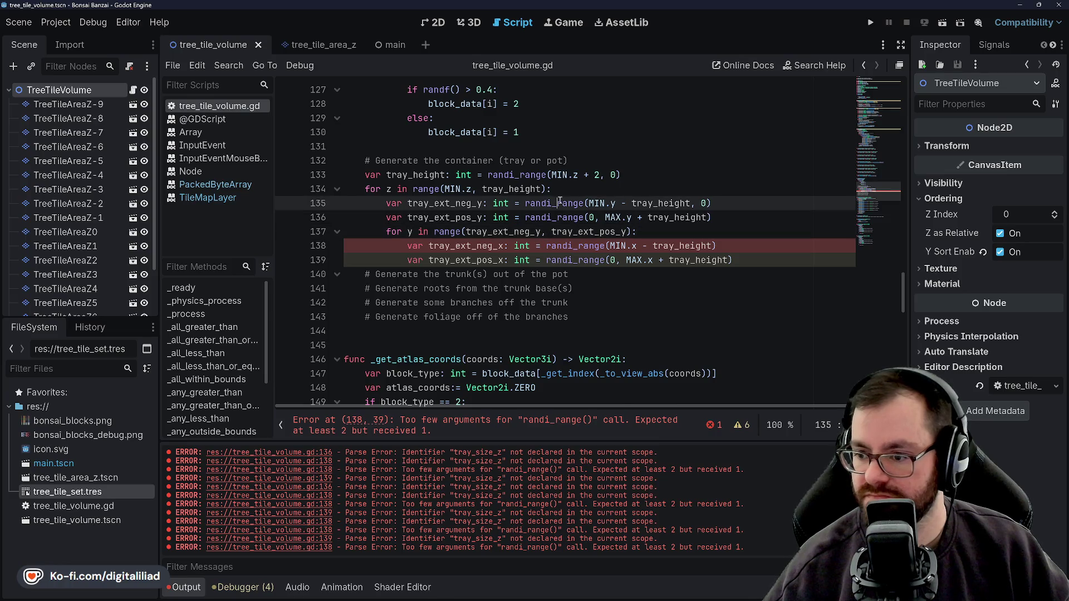
pyautogui.click(578, 246)
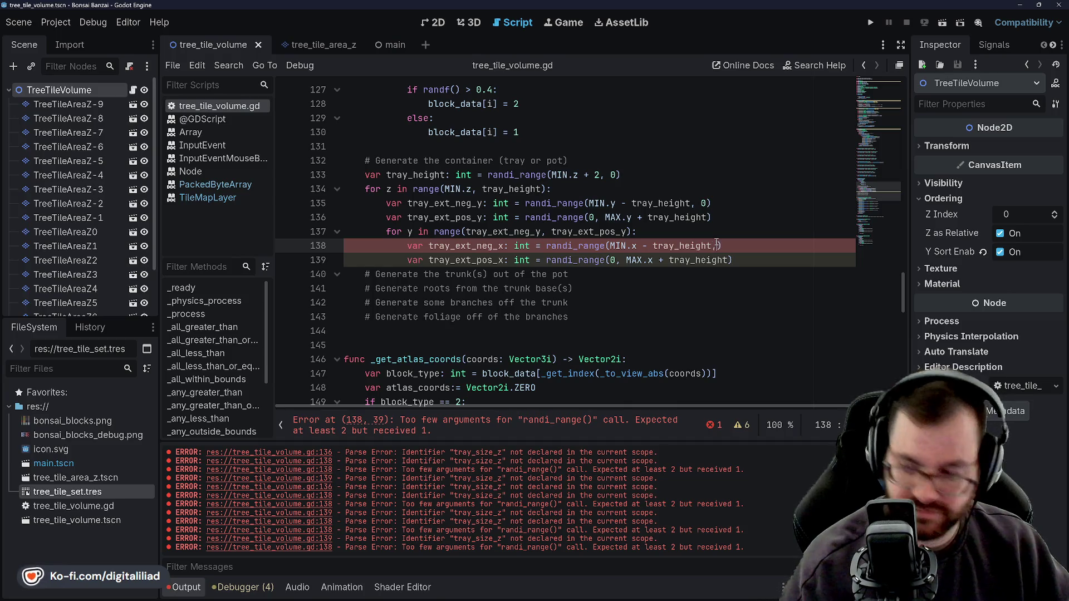
pyautogui.write(', 0')
pyautogui.hotkey('ctrl', 's')
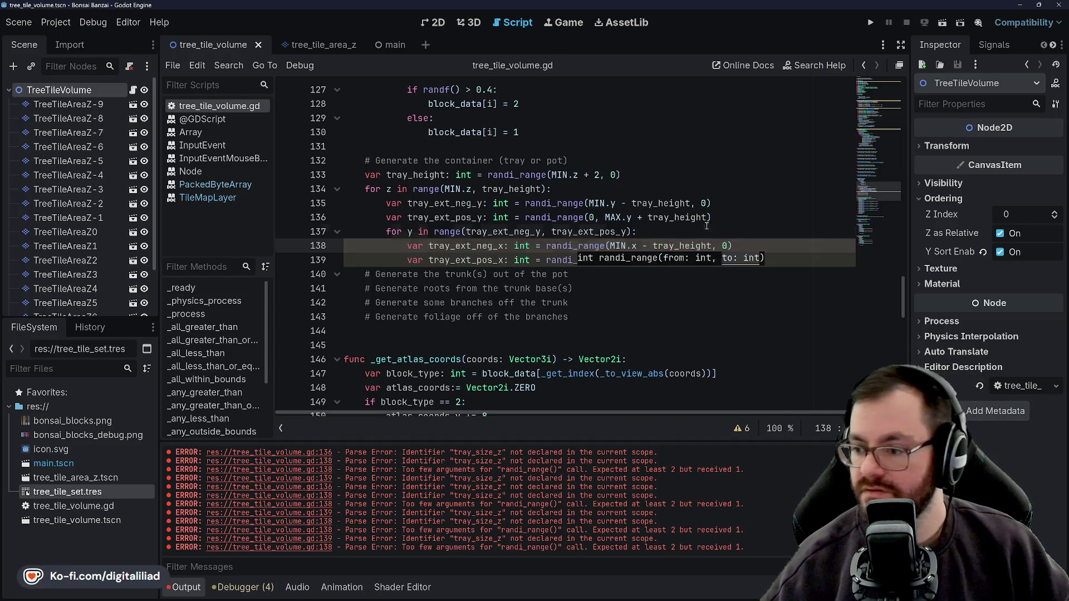
pyautogui.press('Down')
pyautogui.press('Down')
pyautogui.press('Down')
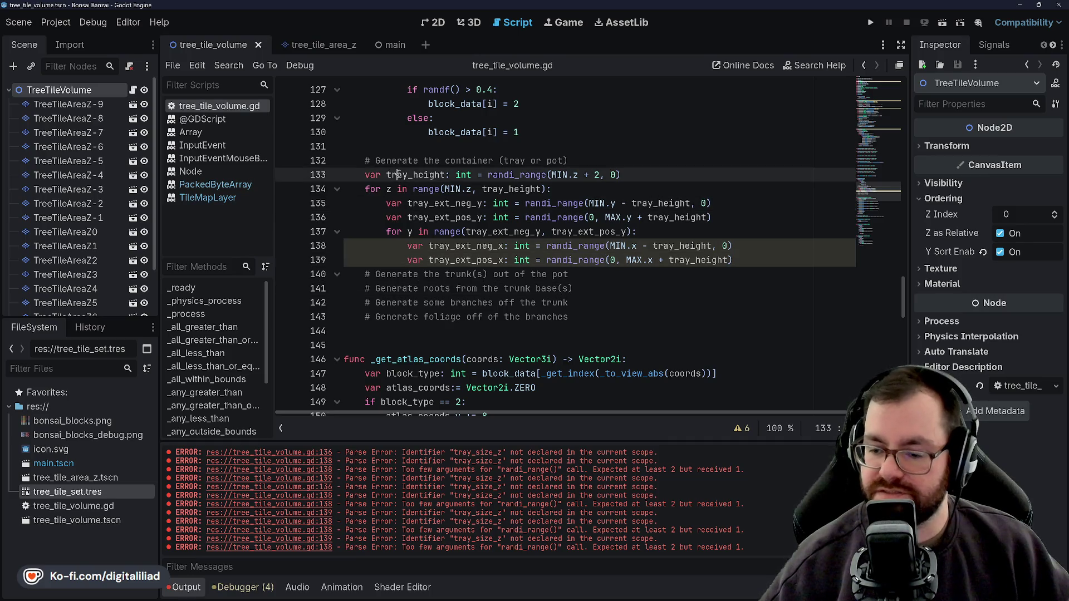
# Start a new 'for' line below the x-extent declaration on line 139
pyautogui.click(447, 175)
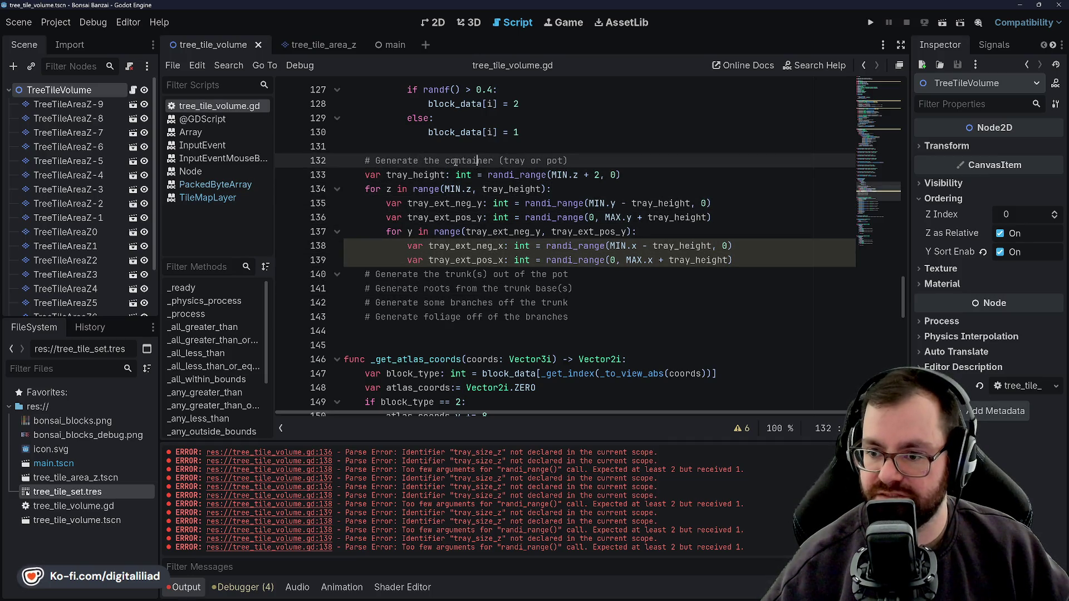
pyautogui.click(488, 217)
pyautogui.click(796, 260)
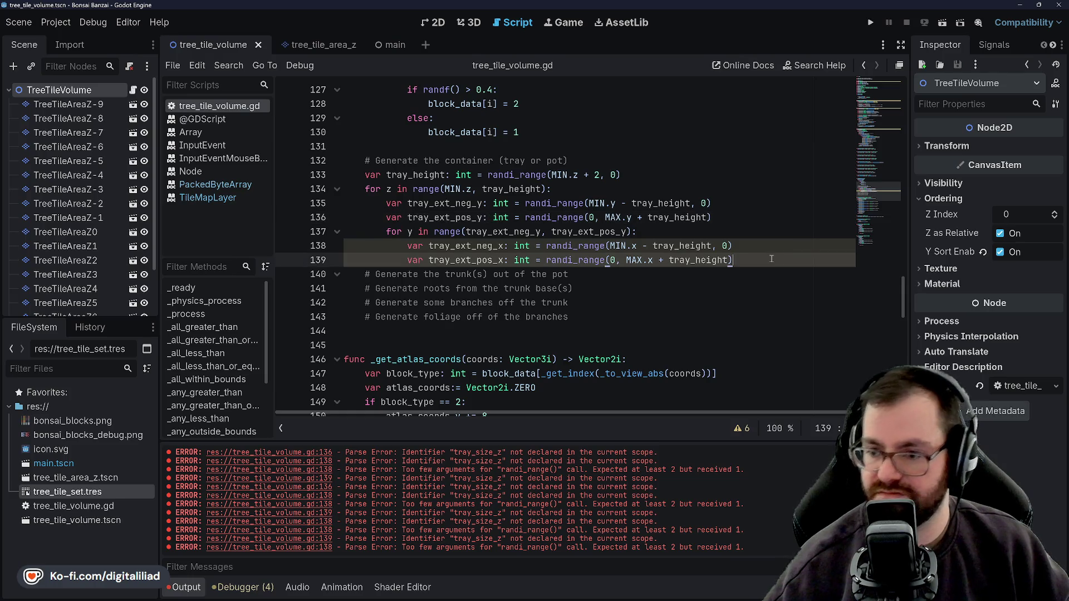
pyautogui.press('Return')
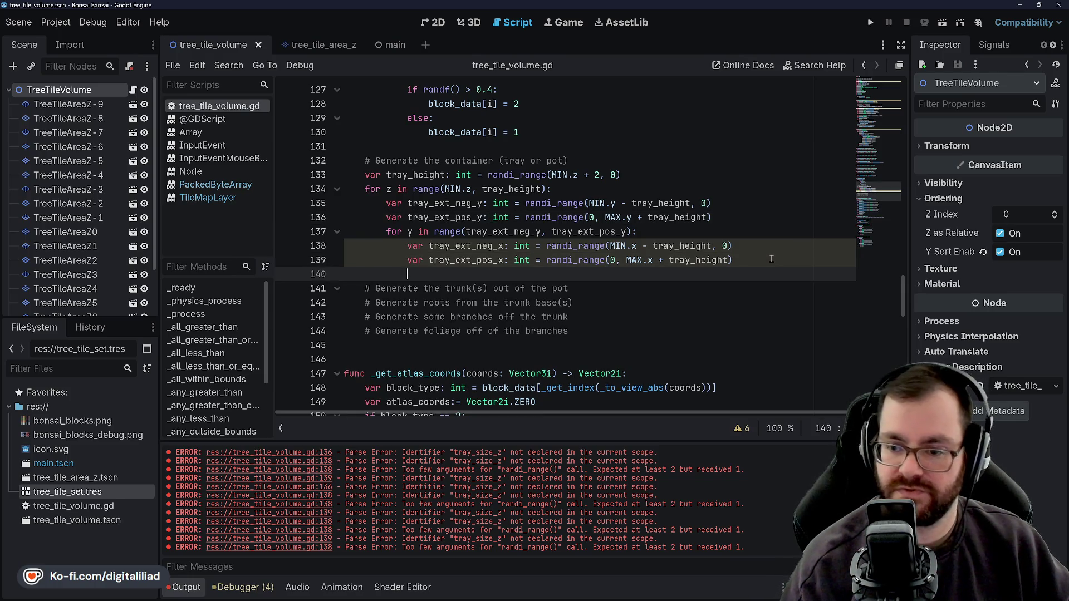
pyautogui.write('for')
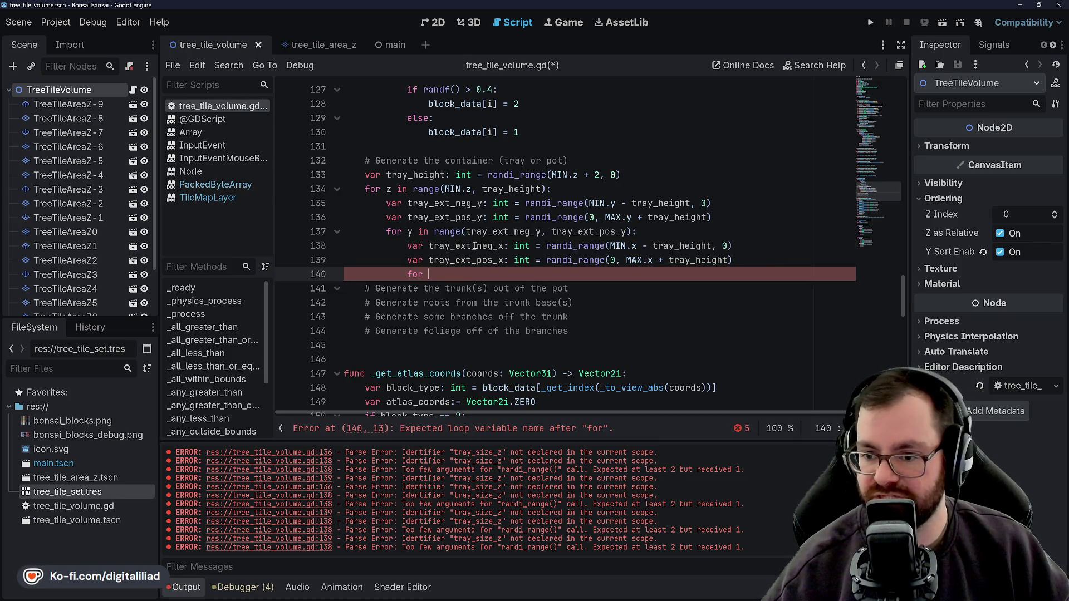
# Move the two y-extent declarations above the z loop, below tray_height, and dedent them
pyautogui.click(435, 217)
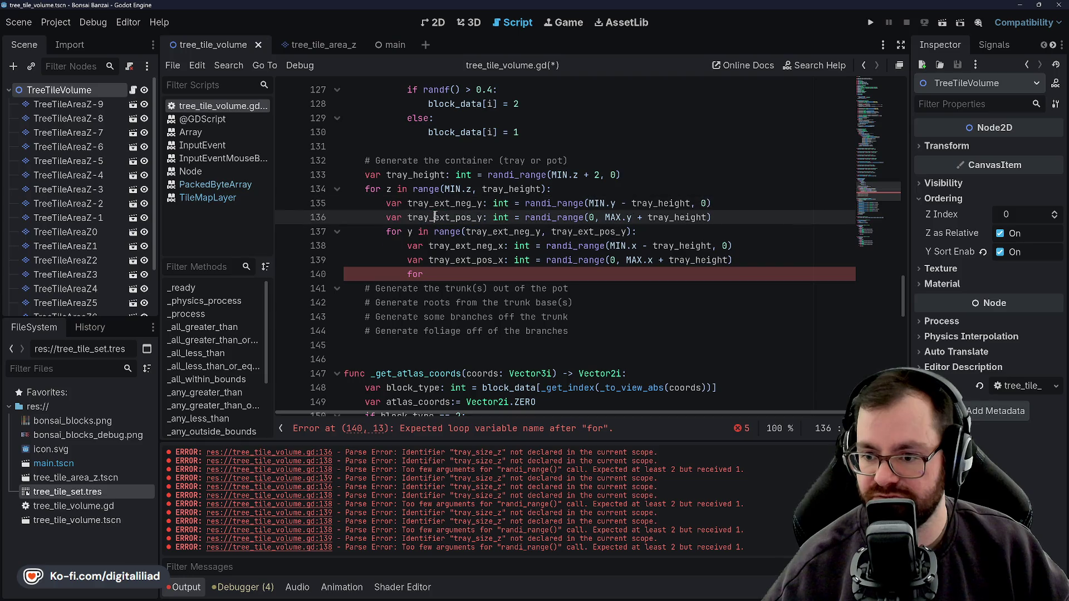
pyautogui.press('Up')
pyautogui.press('Up')
pyautogui.click(671, 176)
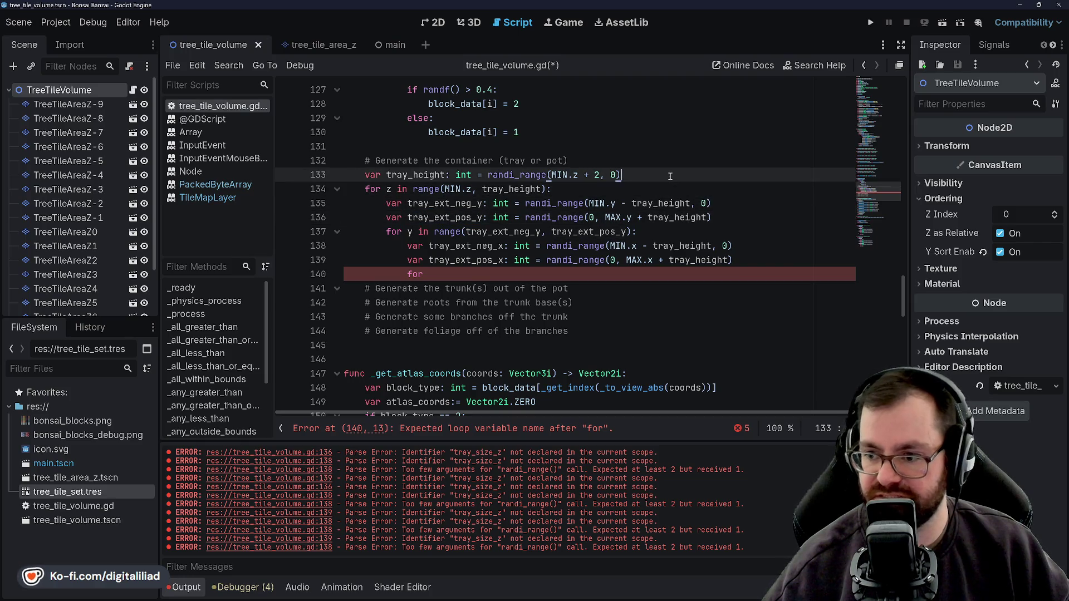
pyautogui.press('Return')
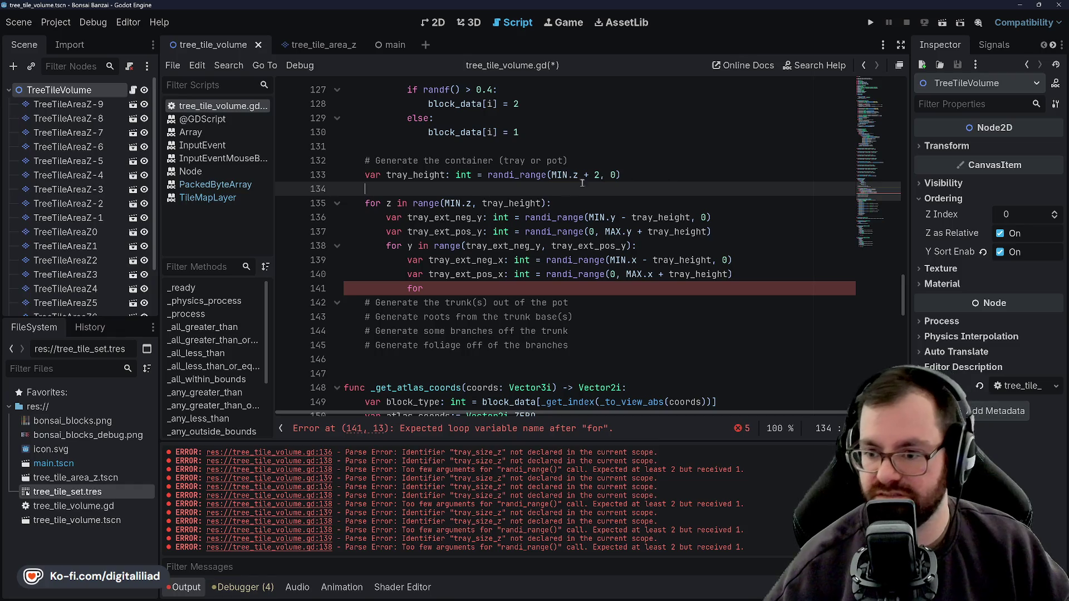
pyautogui.moveTo(387, 217); pyautogui.dragTo(735, 229)
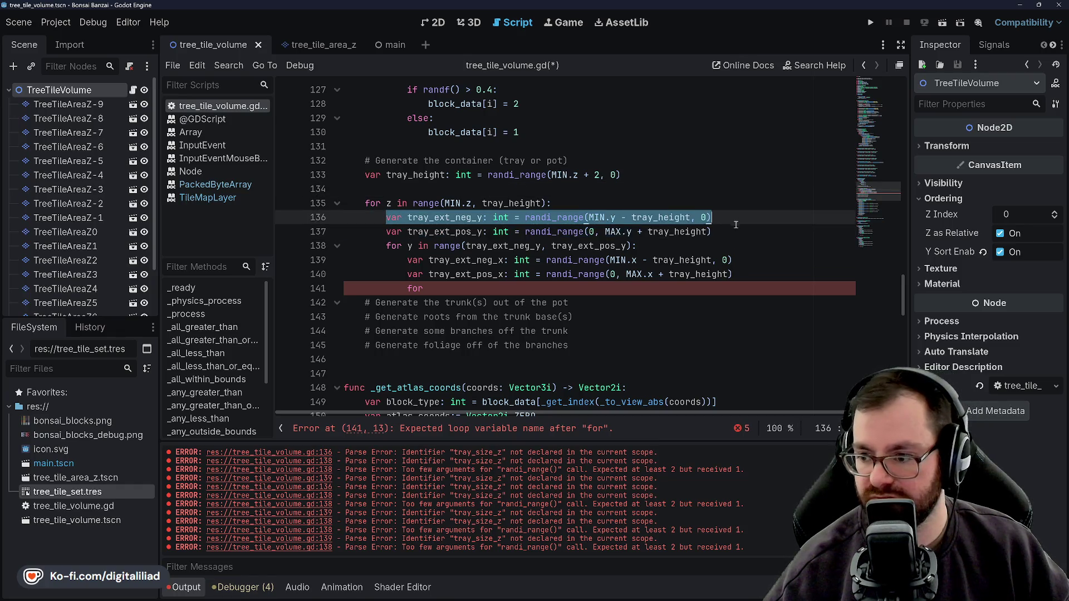
pyautogui.hotkey('alt', 'Up')
pyautogui.hotkey('alt', 'Up')
pyautogui.hotkey('shift', 'Tab')
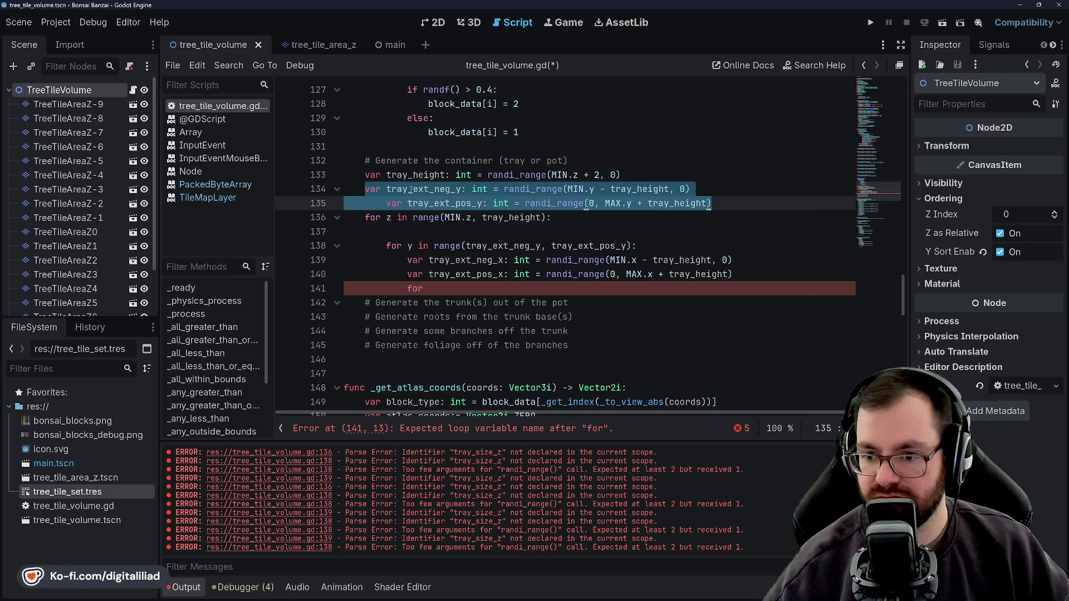
pyautogui.click(388, 202)
pyautogui.hotkey('shift', 'Tab')
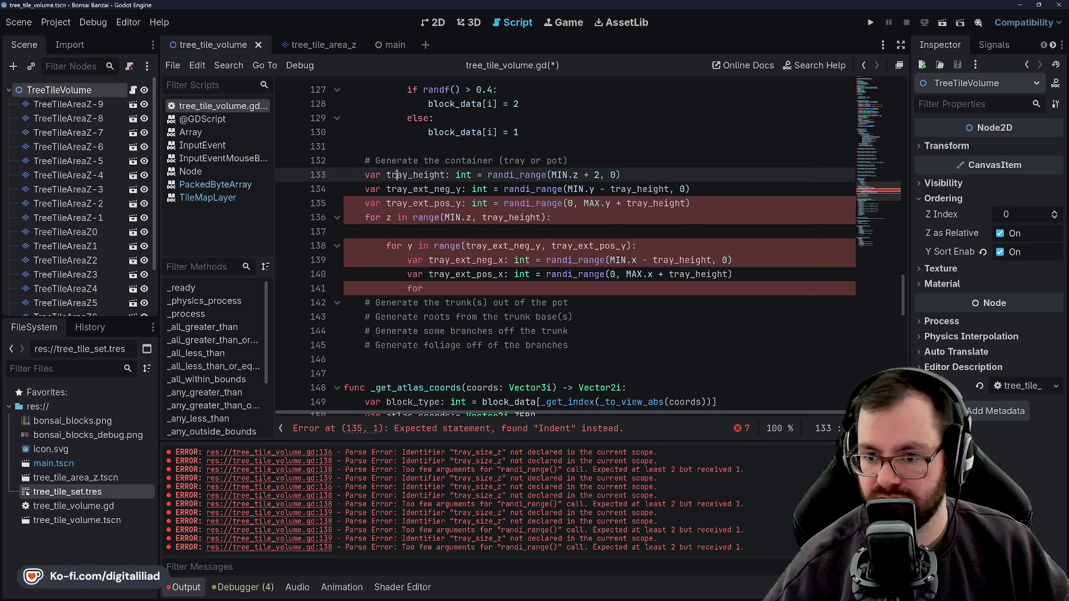
pyautogui.click(438, 233)
# Rework the negative y-extent variable name on line 134, ending with a _neg suffix
pyautogui.moveTo(407, 260); pyautogui.dragTo(750, 277)
pyautogui.press('Up')
pyautogui.press('Up')
pyautogui.press('Up')
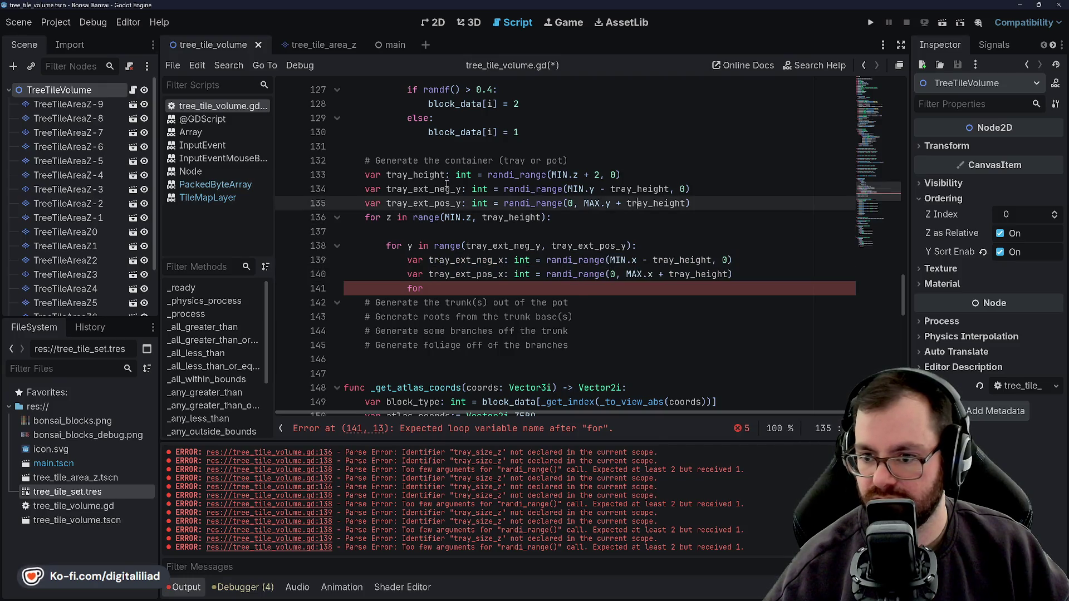
pyautogui.moveTo(450, 188); pyautogui.dragTo(433, 189)
pyautogui.press('BackSpace')
pyautogui.press('BackSpace')
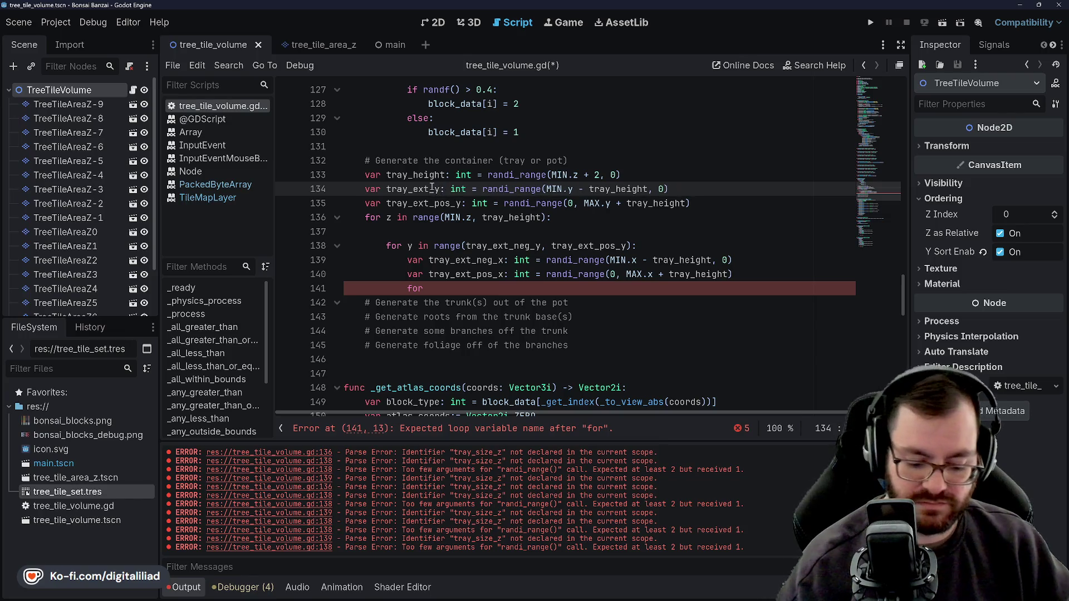
pyautogui.click(475, 162)
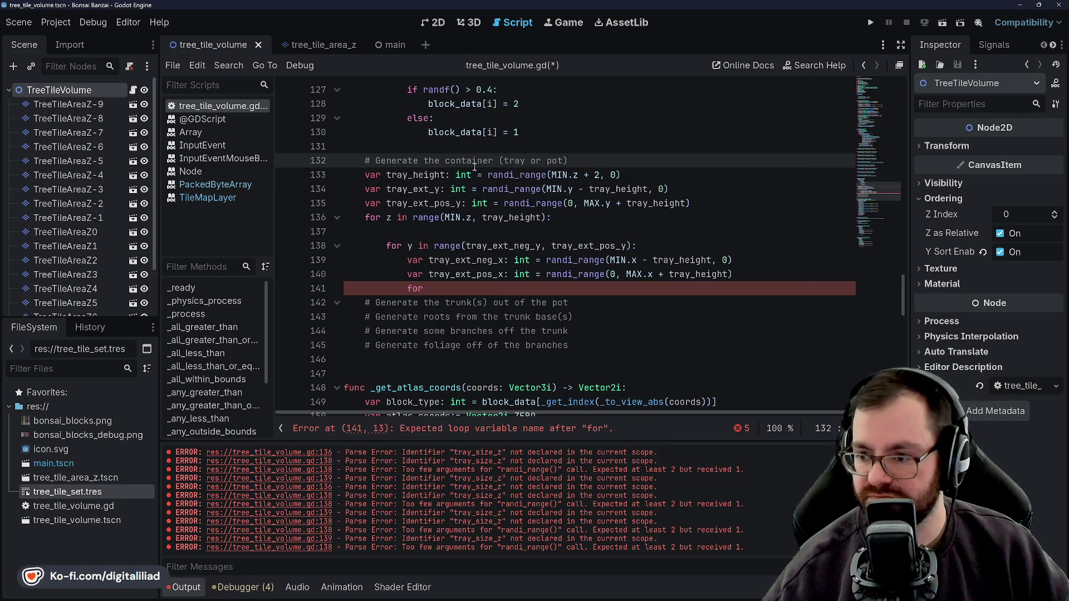
pyautogui.doubleClick(458, 190)
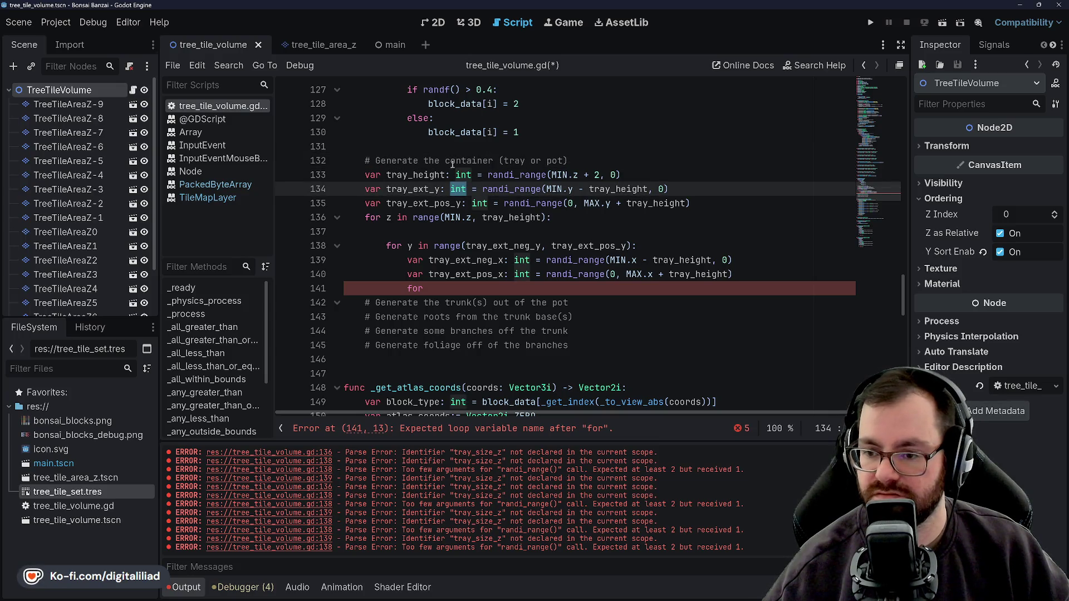
pyautogui.moveTo(430, 189); pyautogui.dragTo(415, 190)
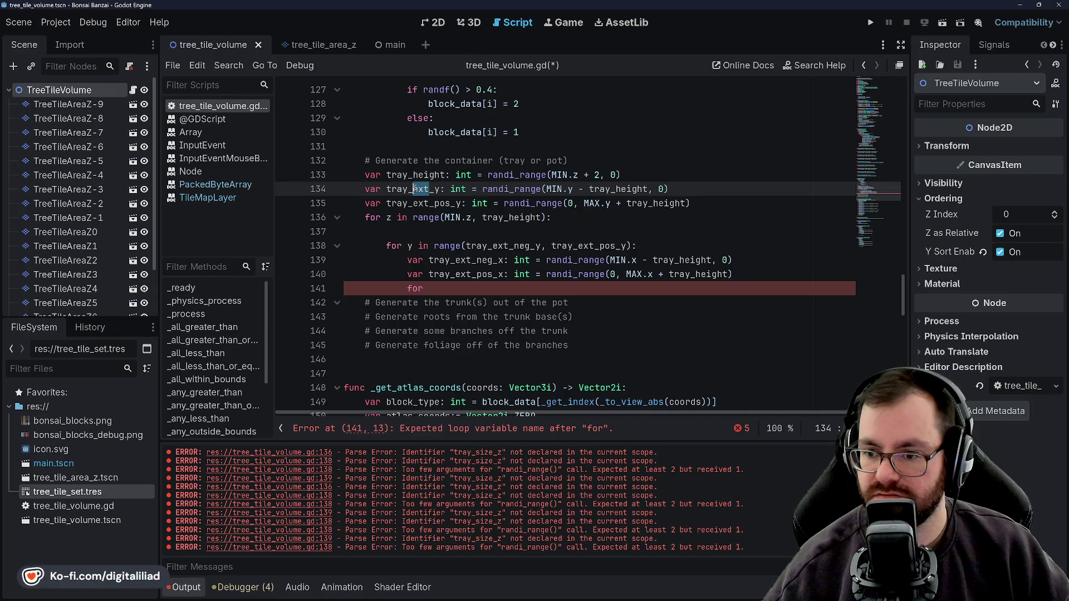
pyautogui.click(431, 174)
pyautogui.click(430, 189)
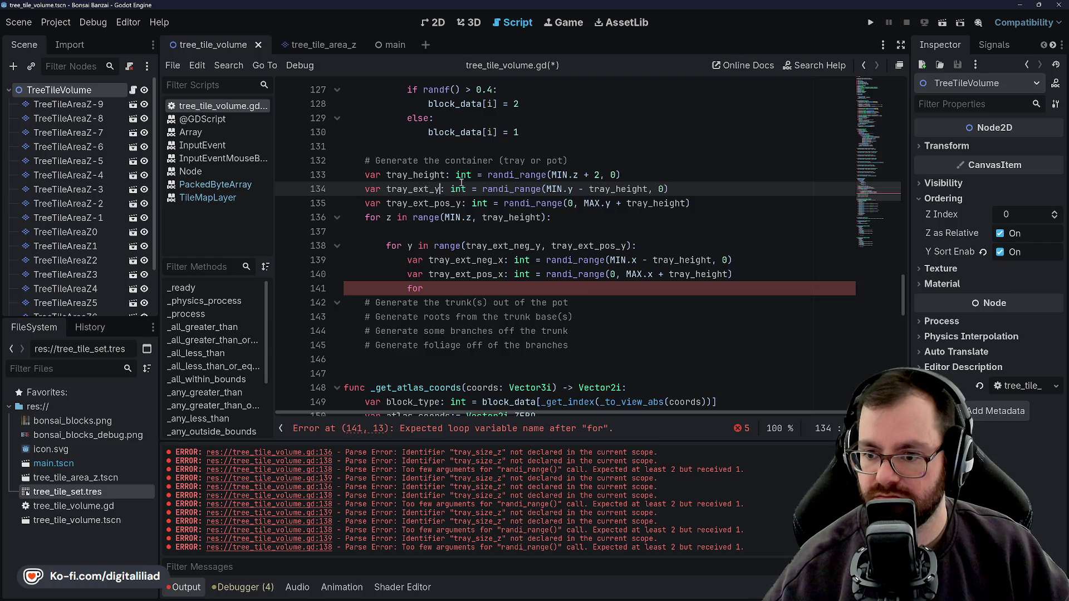
pyautogui.write('_neg')
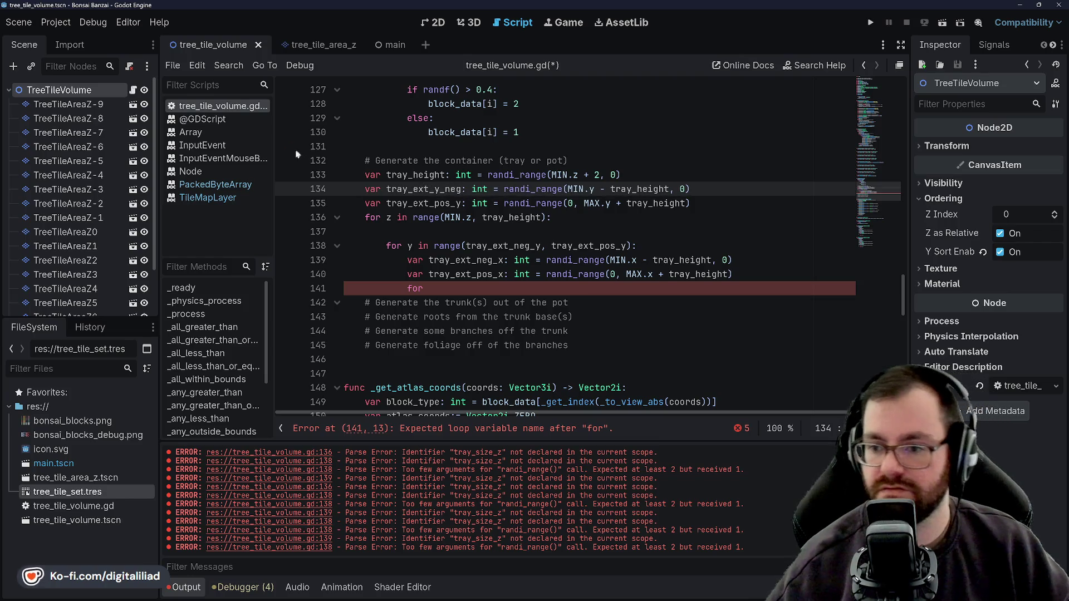
# Align line 135 with line 134's indent and add a blank line below the y-extent declarations
pyautogui.press('Down')
pyautogui.press('Home')
pyautogui.press('Tab')
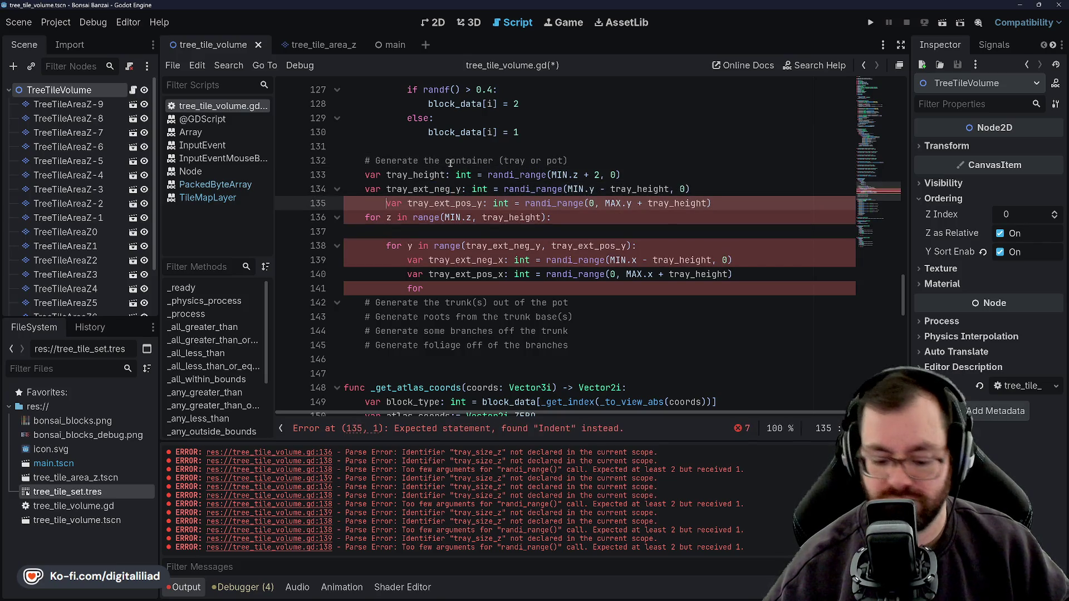
pyautogui.hotkey('shift', 'Tab')
pyautogui.click(713, 203)
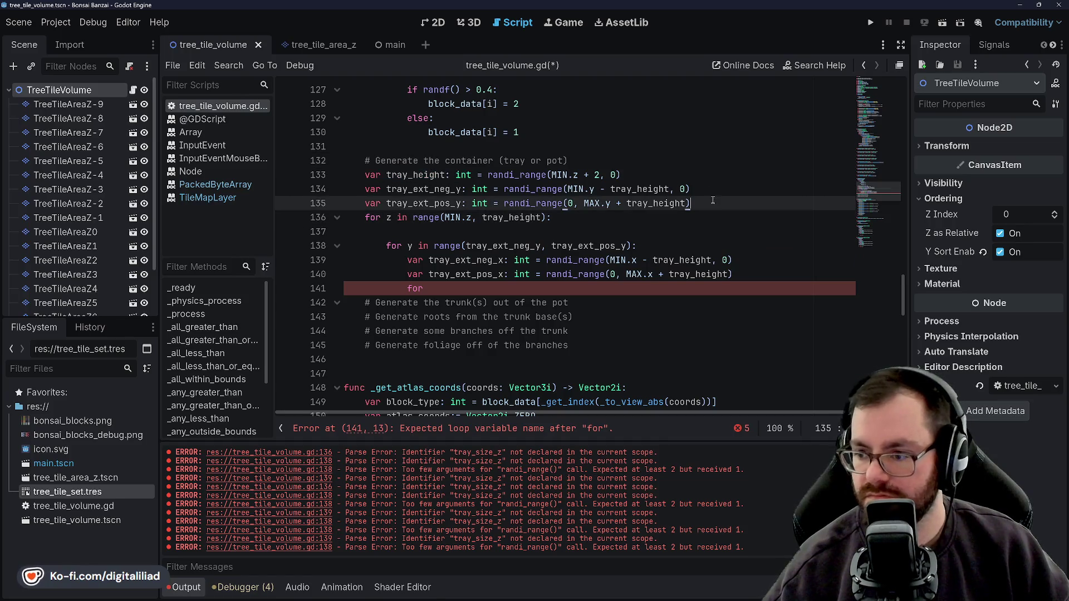
pyautogui.press('Return')
pyautogui.moveTo(746, 288)
pyautogui.mouseDown()
pyautogui.moveTo(443, 303)
pyautogui.moveTo(405, 277)
pyautogui.mouseUp()
# Move the x-extent declarations above the loops, fix their indent, and delete blank lines between loops
pyautogui.hotkey('alt', 'Up')
pyautogui.hotkey('alt', 'Up')
pyautogui.hotkey('alt', 'Up')
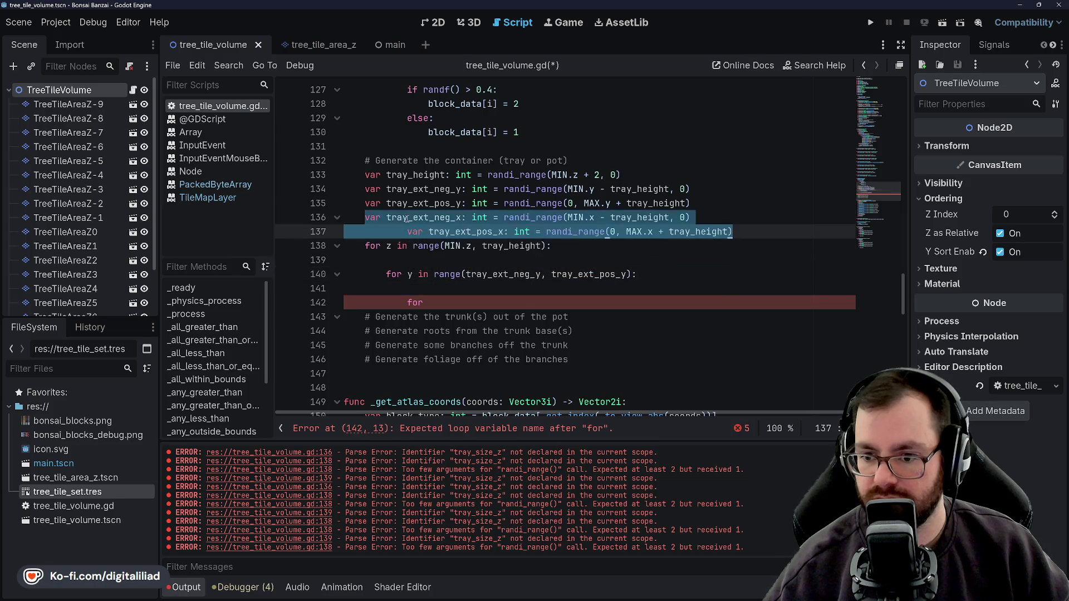
pyautogui.press('BackSpace')
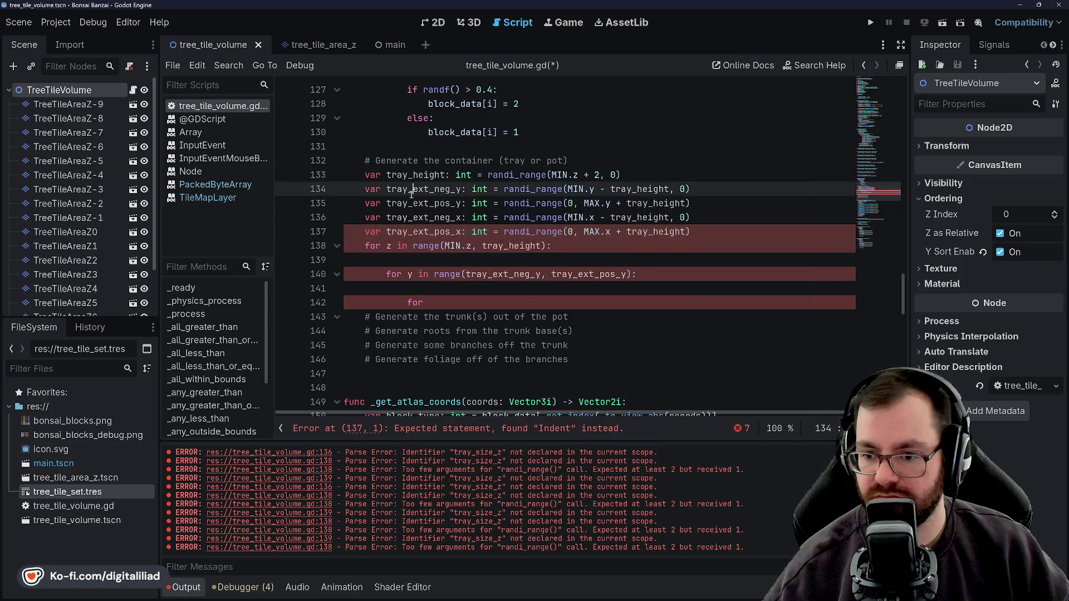
pyautogui.click(425, 258)
pyautogui.click(469, 286)
pyautogui.click(465, 305)
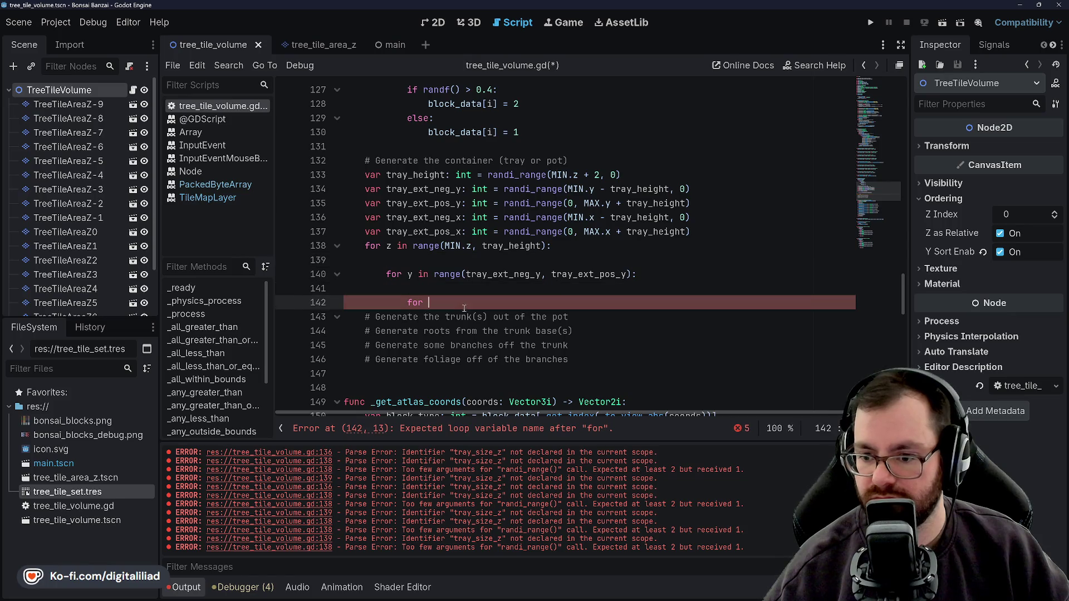
pyautogui.click(438, 258)
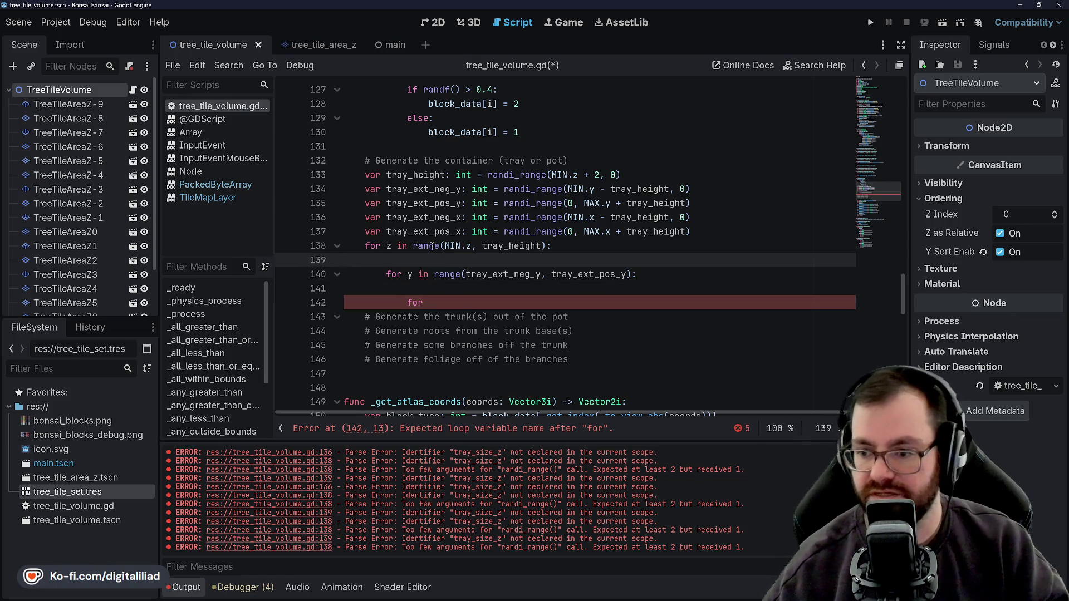
pyautogui.press('BackSpace')
pyautogui.click(445, 269)
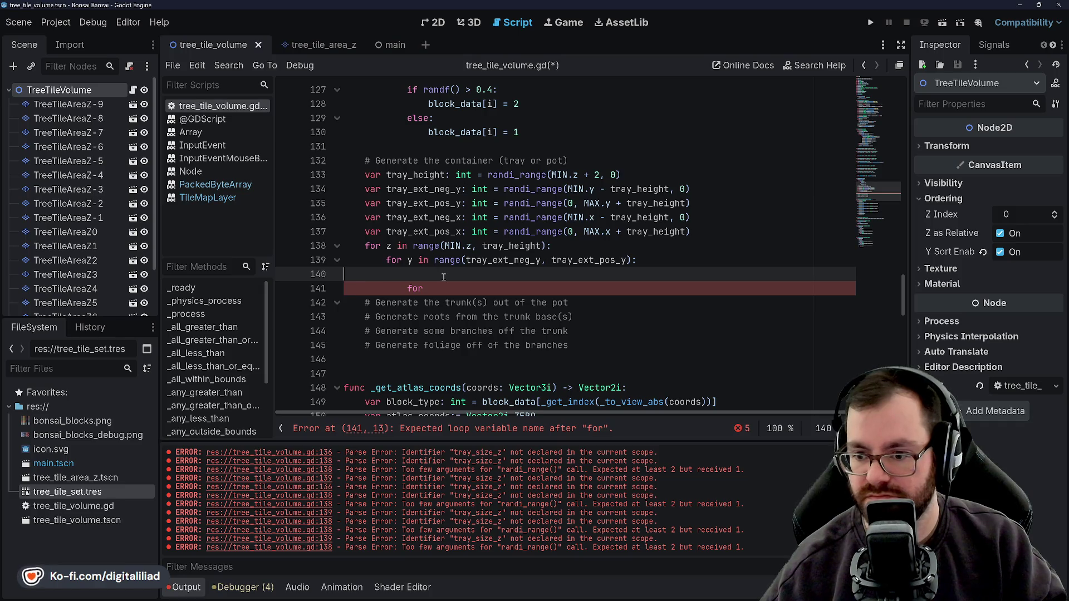
pyautogui.hotkey('ctrl', 'shift', 'k')
# Check the five tray declarations and select 'height' in tray_height for renaming
pyautogui.click(414, 203)
pyautogui.doubleClick(414, 189)
pyautogui.doubleClick(423, 217)
pyautogui.doubleClick(414, 183)
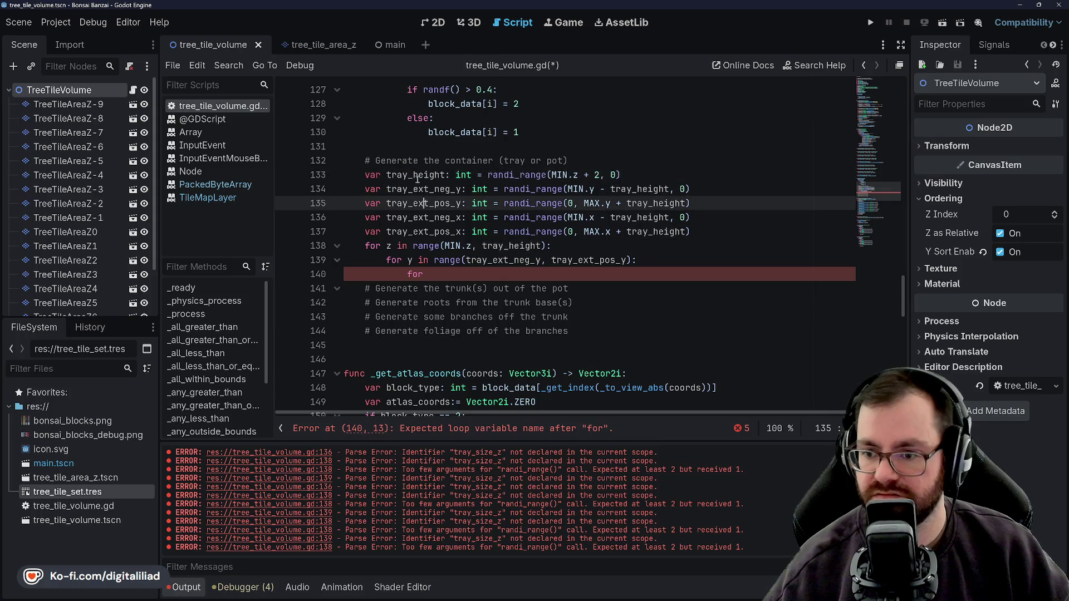
pyautogui.moveTo(418, 203); pyautogui.dragTo(422, 185)
pyautogui.click(417, 190)
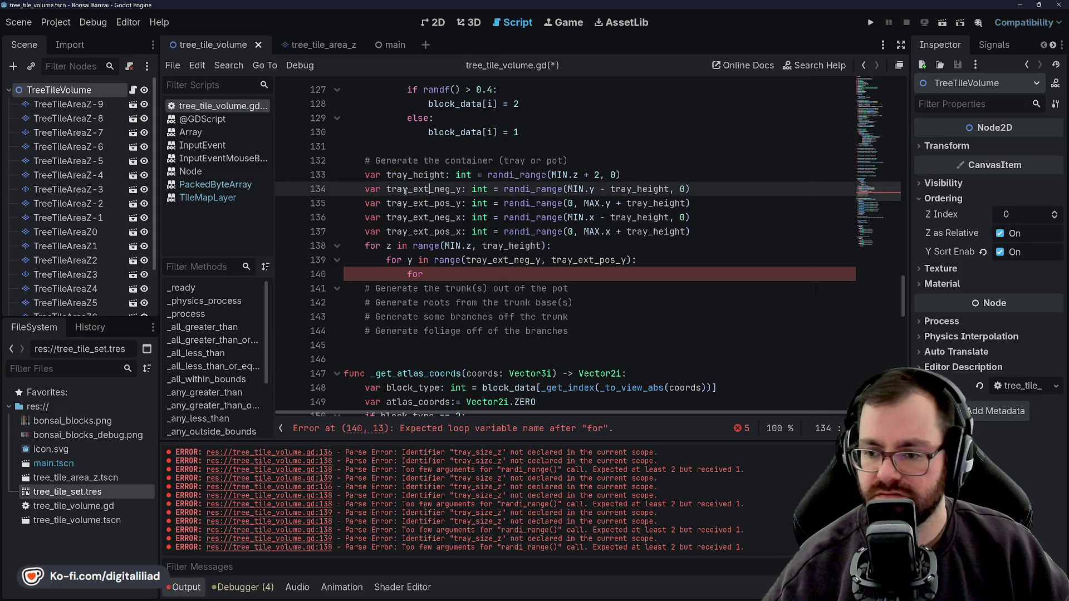
pyautogui.click(612, 175)
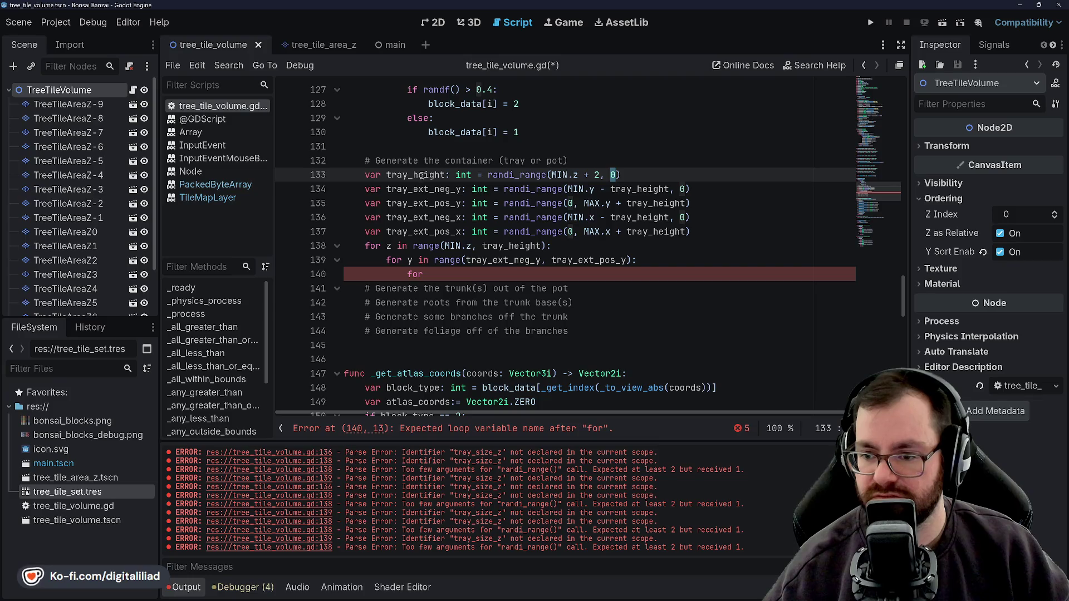
pyautogui.click(450, 189)
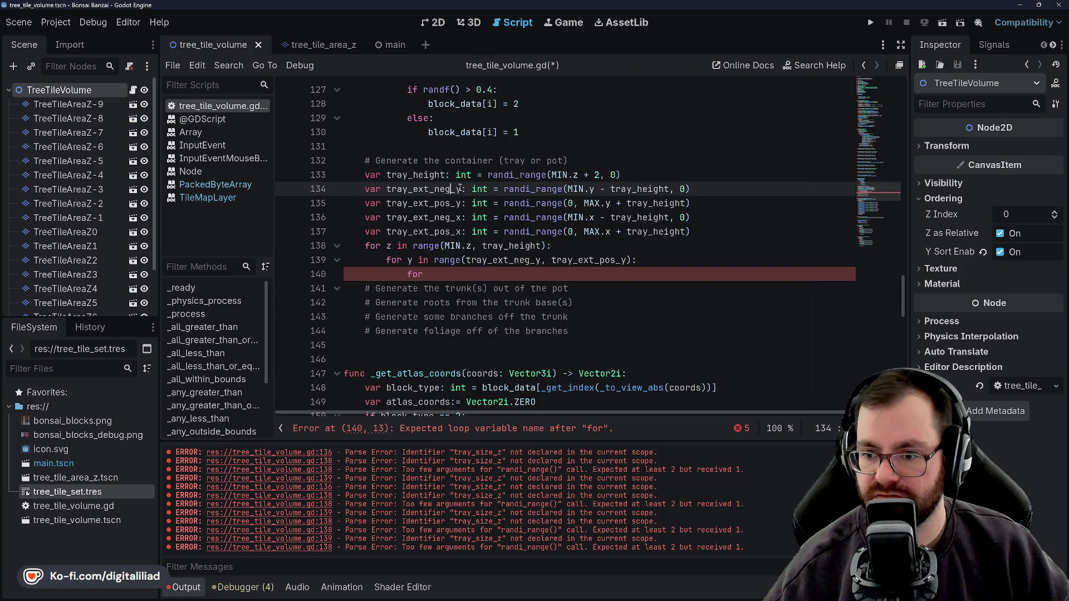
pyautogui.moveTo(448, 196)
pyautogui.mouseDown()
pyautogui.moveTo(446, 234)
pyautogui.moveTo(440, 184)
pyautogui.mouseUp()
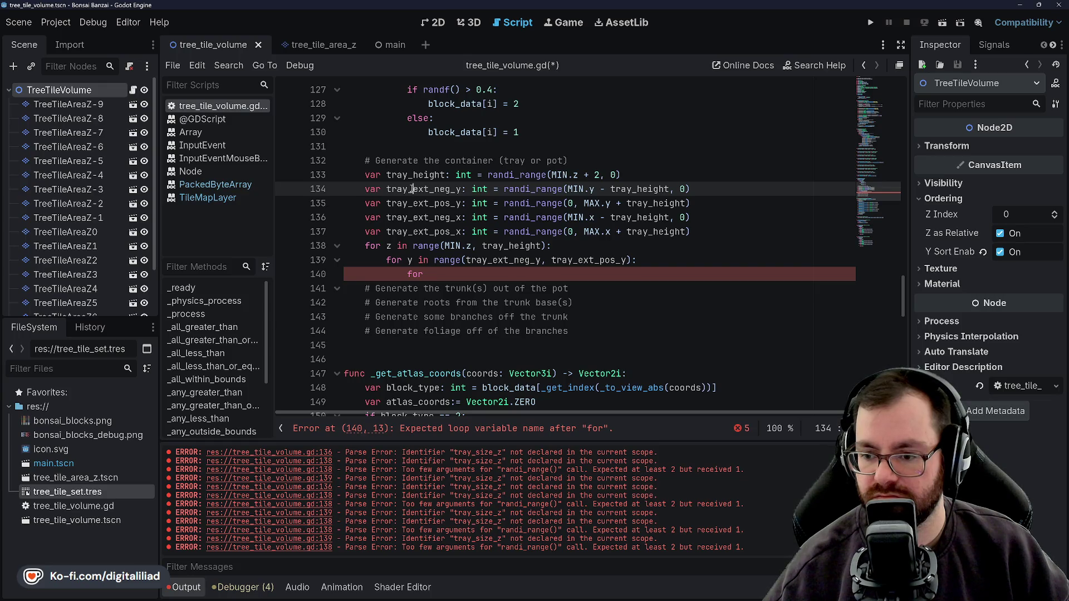
pyautogui.click(416, 173)
pyautogui.press('Up')
pyautogui.moveTo(413, 175); pyautogui.dragTo(431, 178)
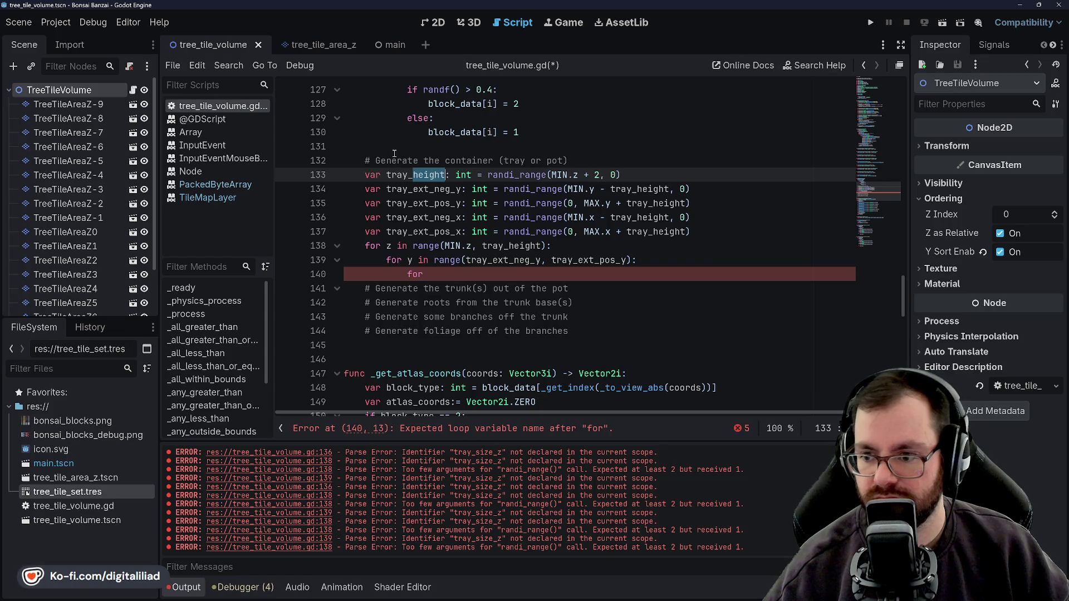
# Rename tray_height to tray_span_z and change its type to Vector2i
pyautogui.write('span_z')
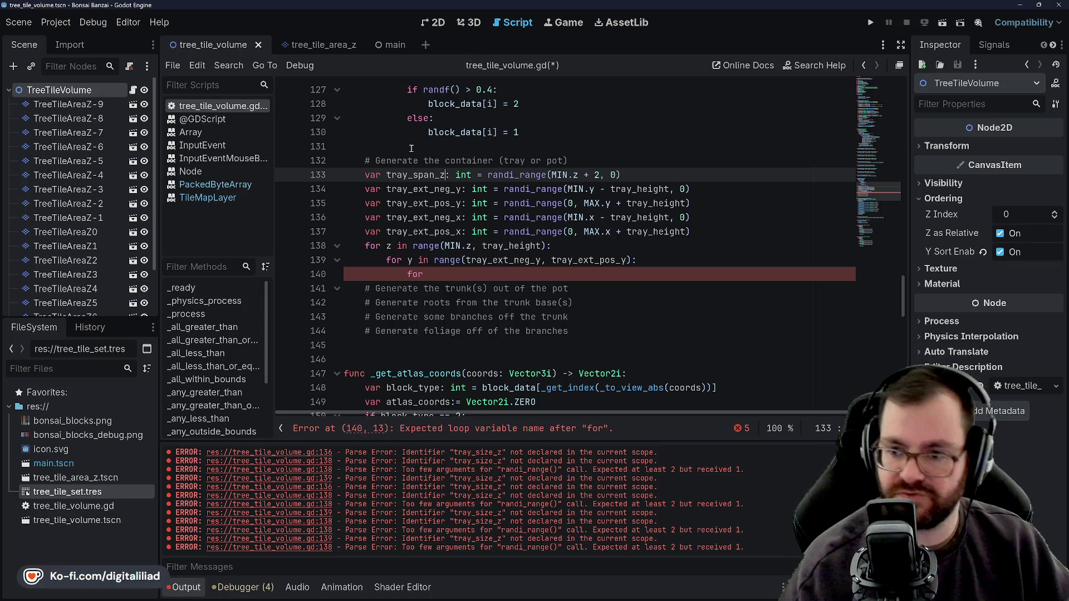
pyautogui.doubleClick(463, 177)
pyautogui.write('Vector2i')
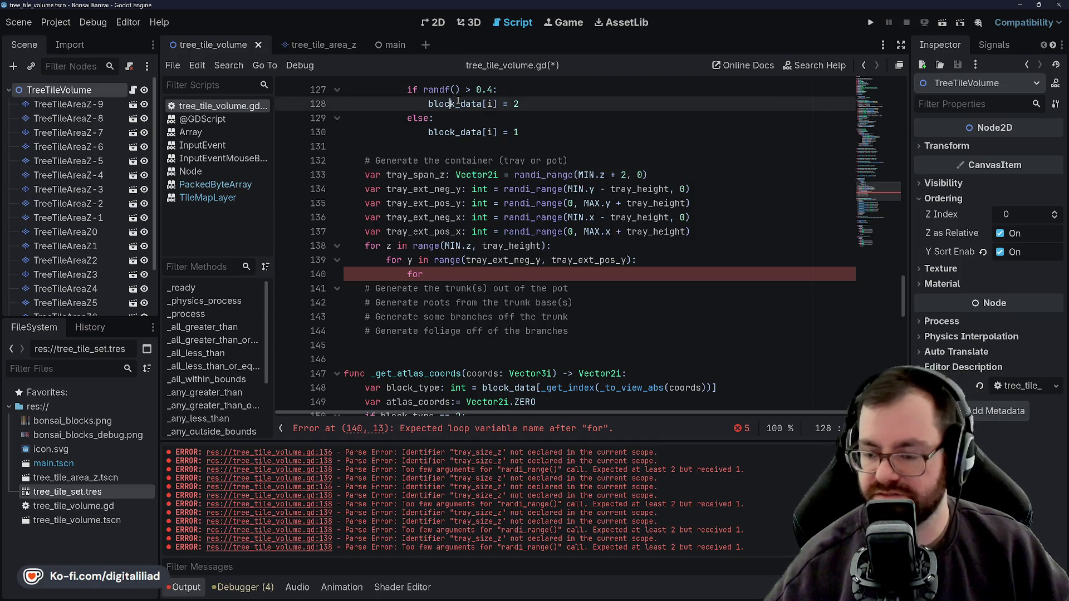
pyautogui.click(526, 143)
pyautogui.scroll(3, 562, 160)
# Make tray_span_z's initializer a Vector2i constructor starting with MIN.z
pyautogui.click(516, 218)
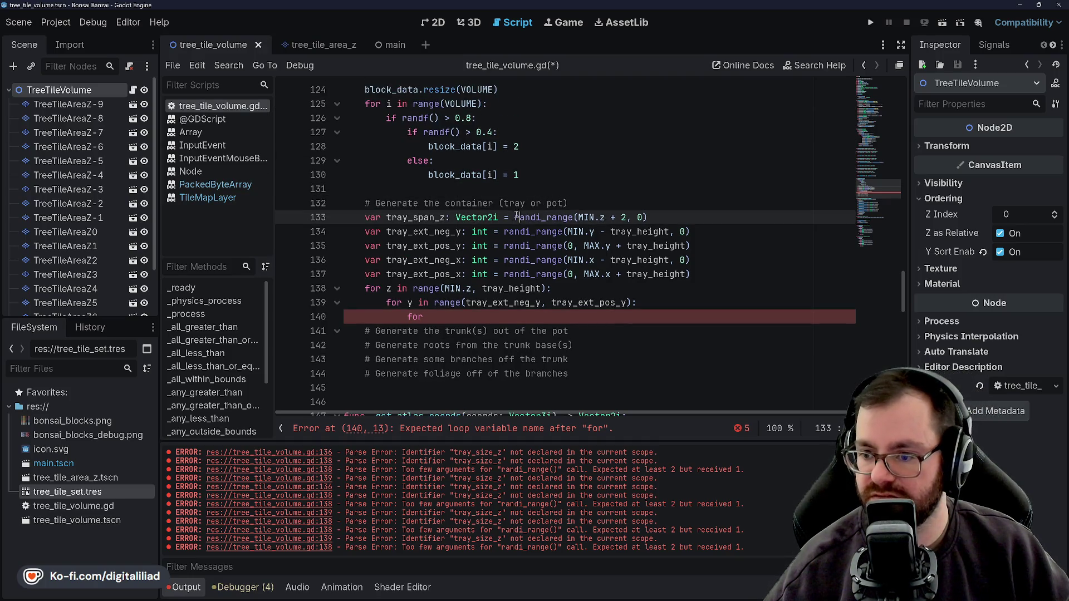
pyautogui.click(514, 217)
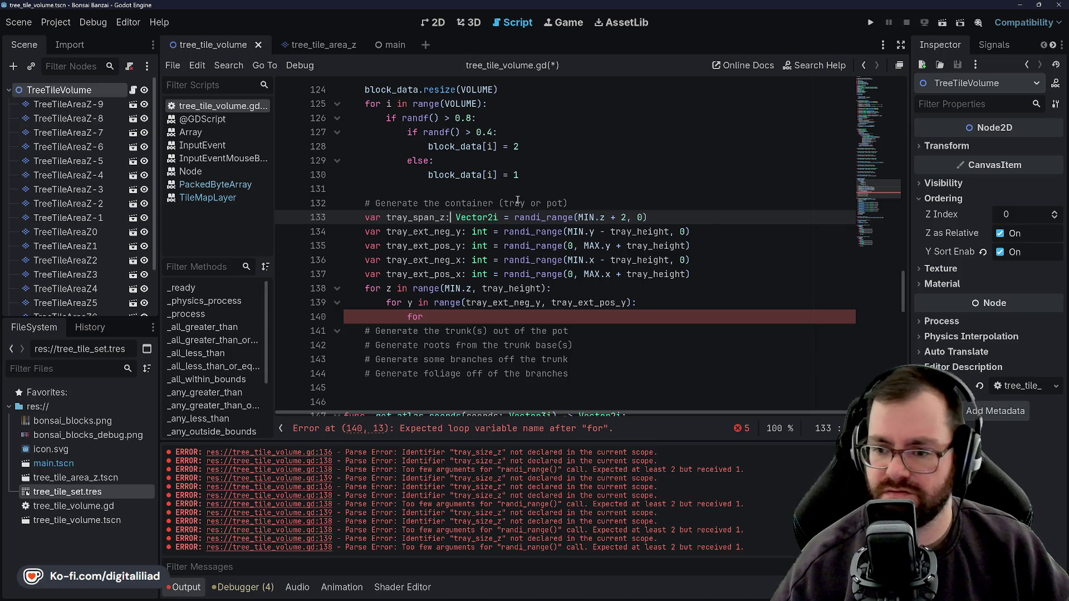
pyautogui.write('=')
pyautogui.press('Right')
pyautogui.press('Right')
pyautogui.press('Right')
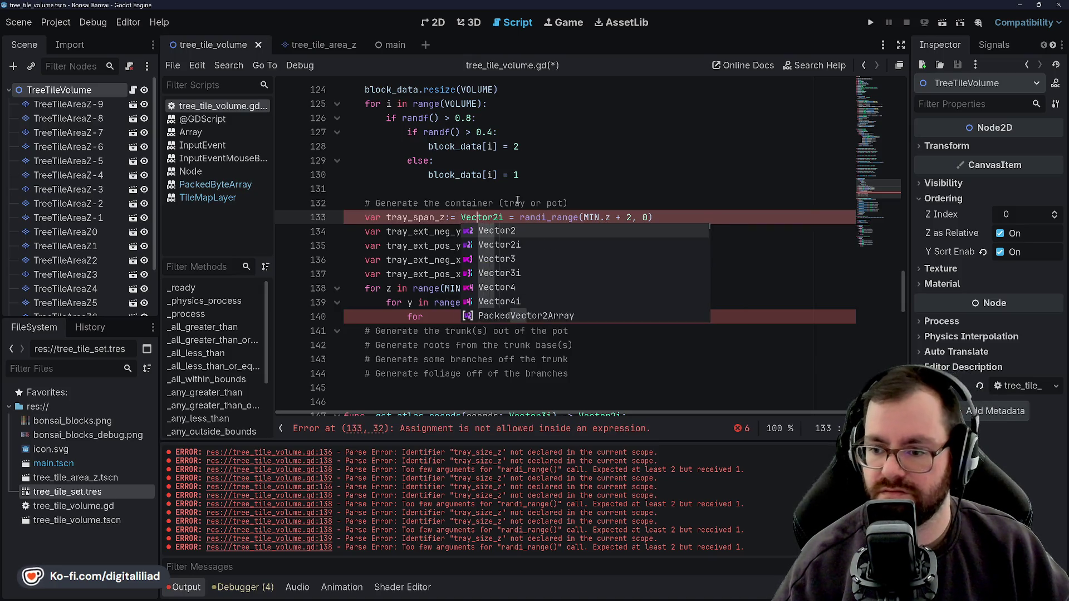
pyautogui.press('Down')
pyautogui.press('Tab')
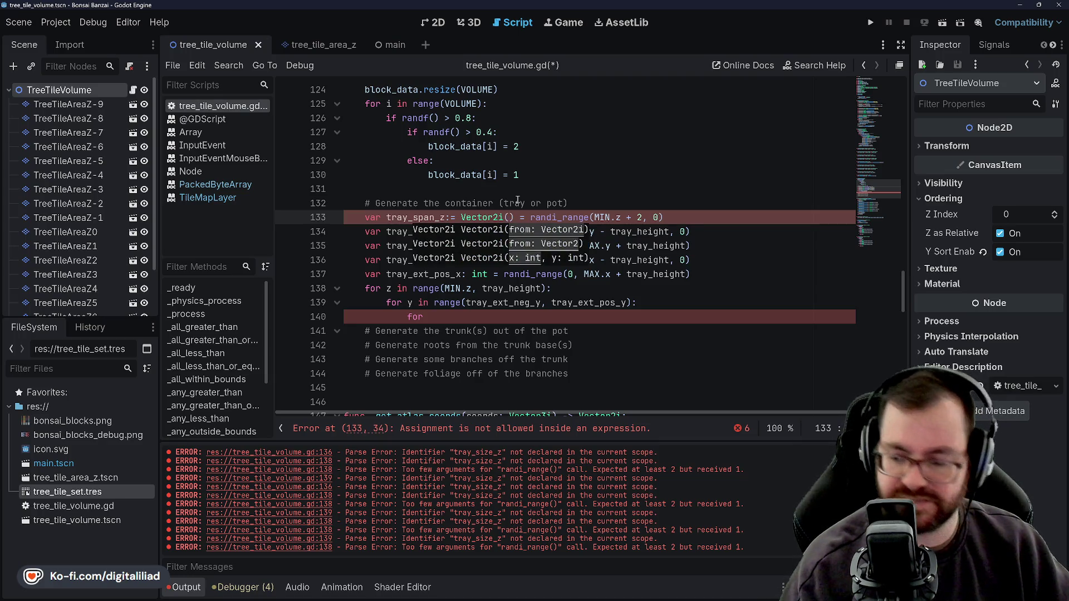
pyautogui.press('Delete')
pyautogui.press('Delete')
pyautogui.press('Delete')
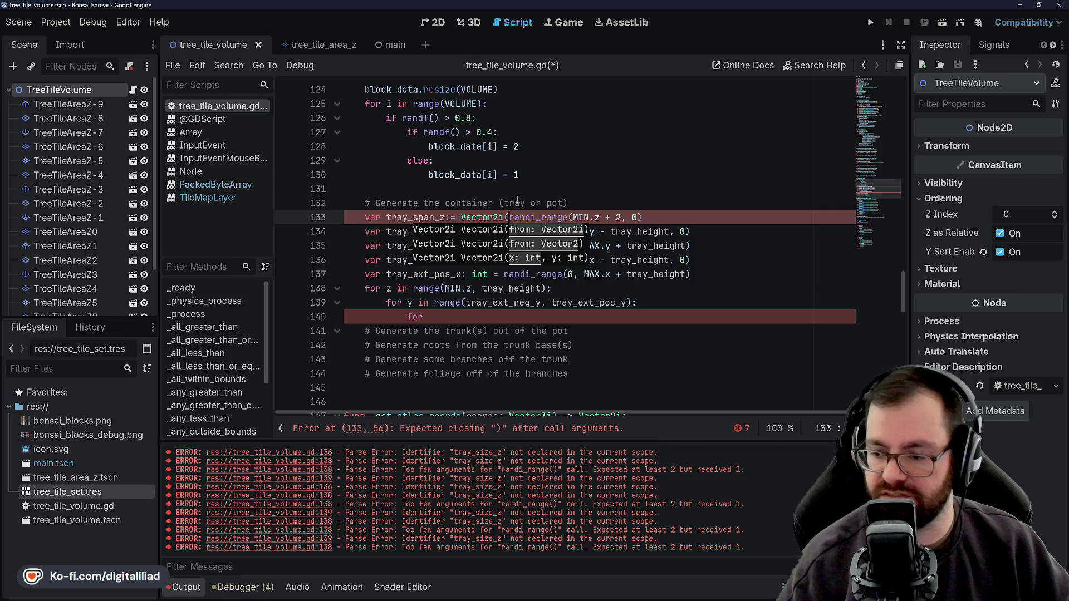
pyautogui.write('Min.')
pyautogui.press('BackSpace')
pyautogui.press('BackSpace')
pyautogui.press('BackSpace')
pyautogui.write('MIN.')
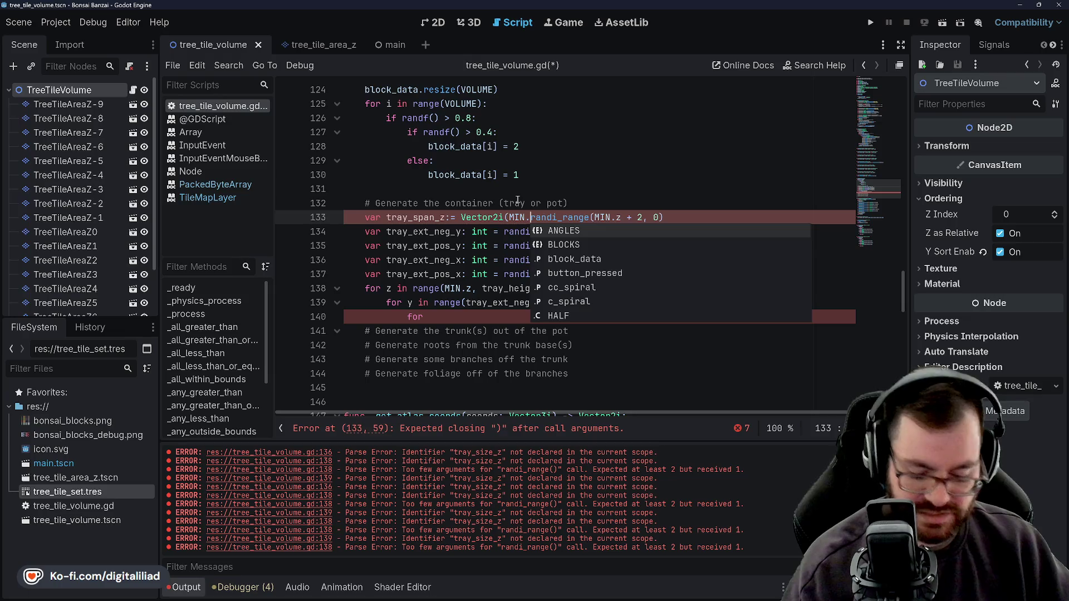
pyautogui.write('z')
pyautogui.press('Escape')
pyautogui.write(',')
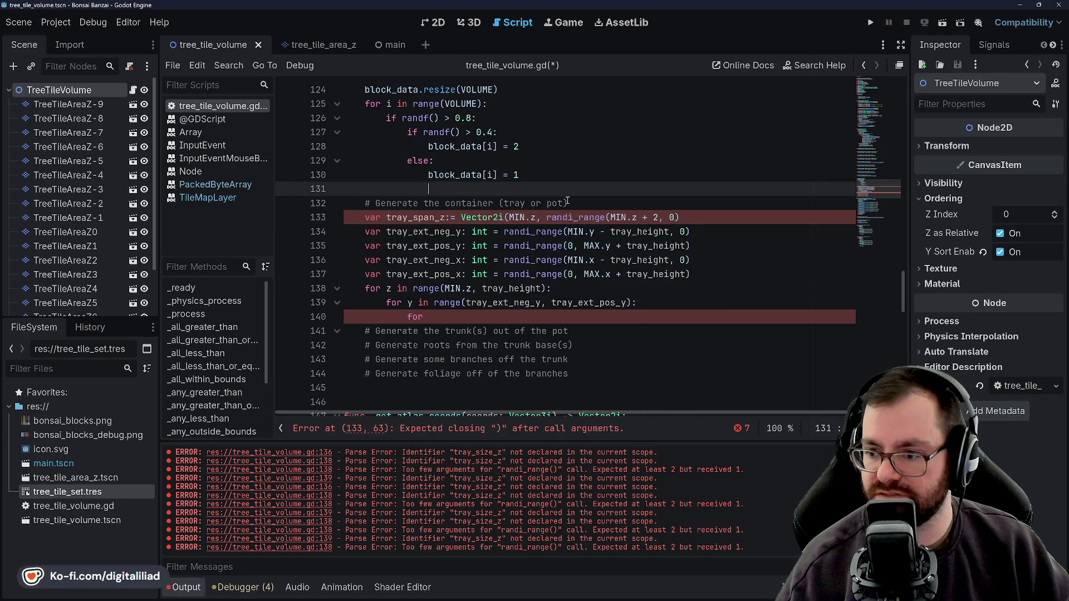
# Set the second component to randi_range(MIN.z + 1, 0) and save the script
pyautogui.doubleClick(579, 217)
pyautogui.click(613, 217)
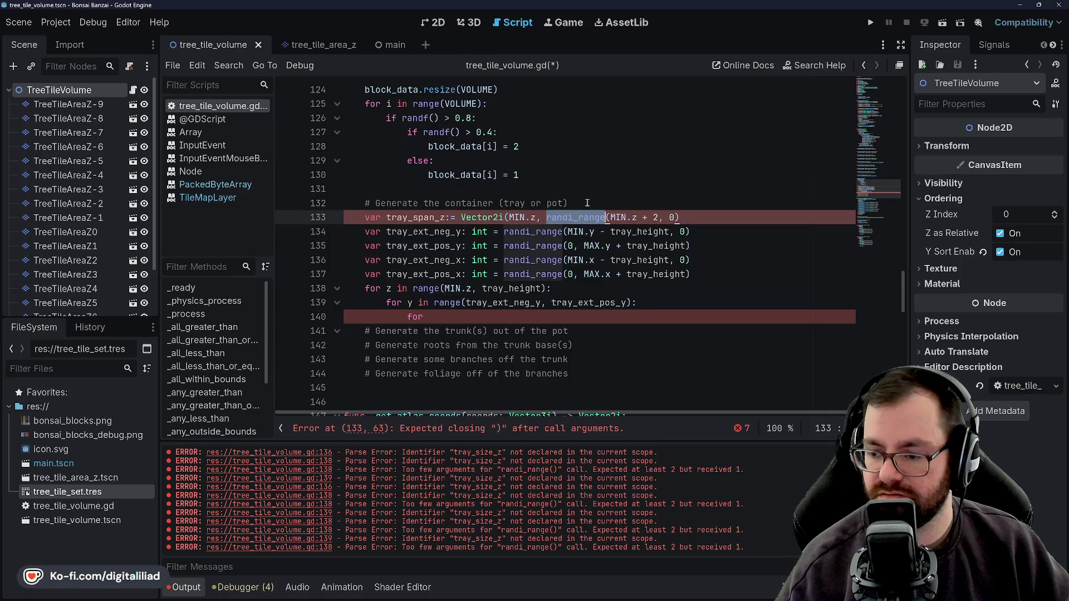
pyautogui.click(624, 208)
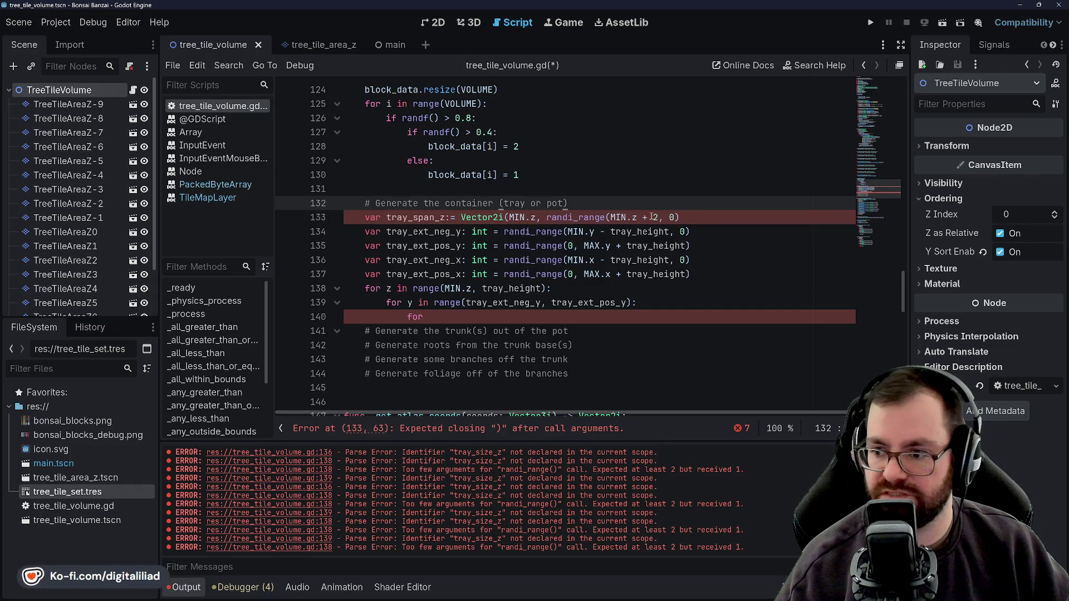
pyautogui.hotkey('ctrl', 'z')
pyautogui.hotkey('ctrl', 'z')
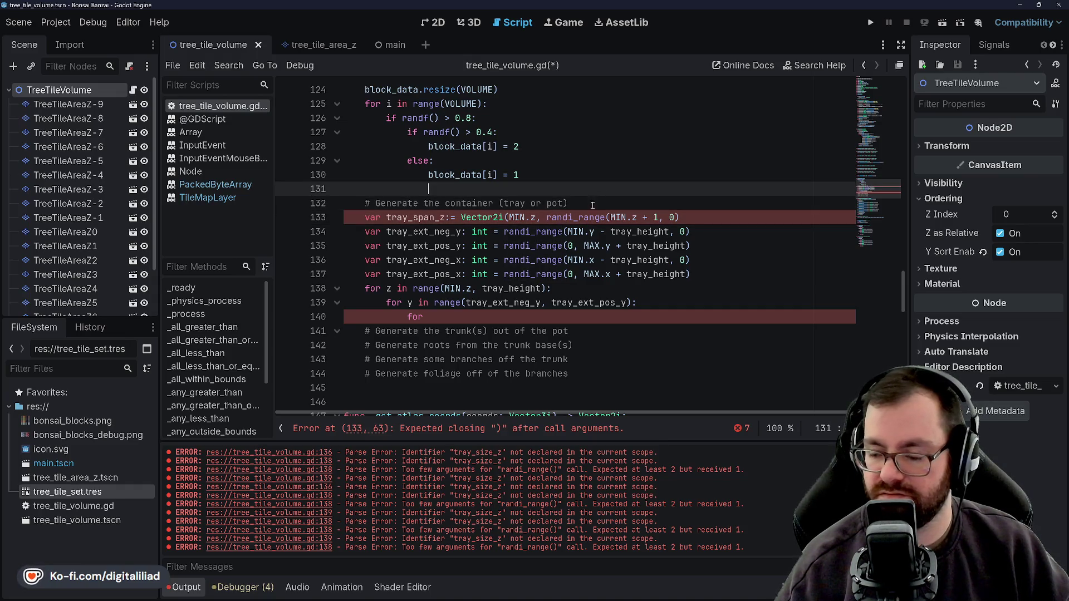
pyautogui.click(675, 218)
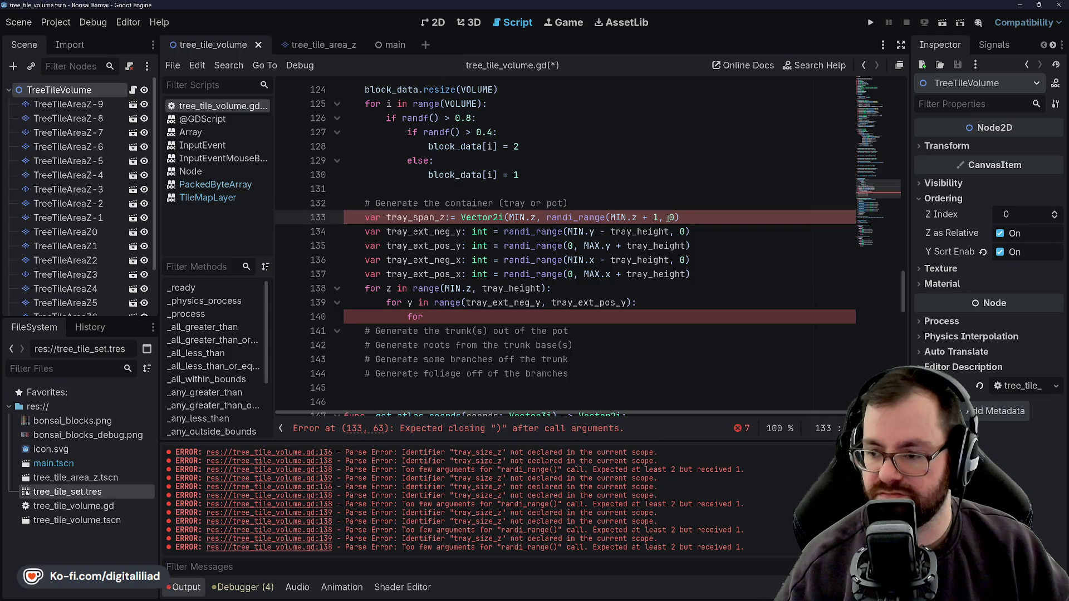
pyautogui.hotkey('ctrl', 's')
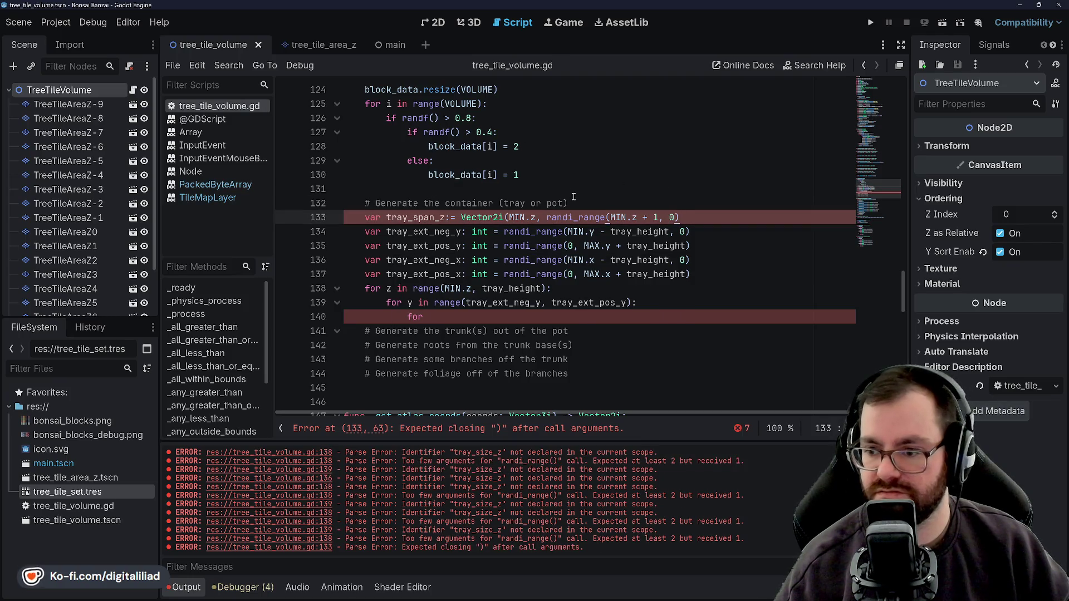
# Put the caret at the end of the tray_span_z line to add its missing closing parenthesis
pyautogui.click(502, 204)
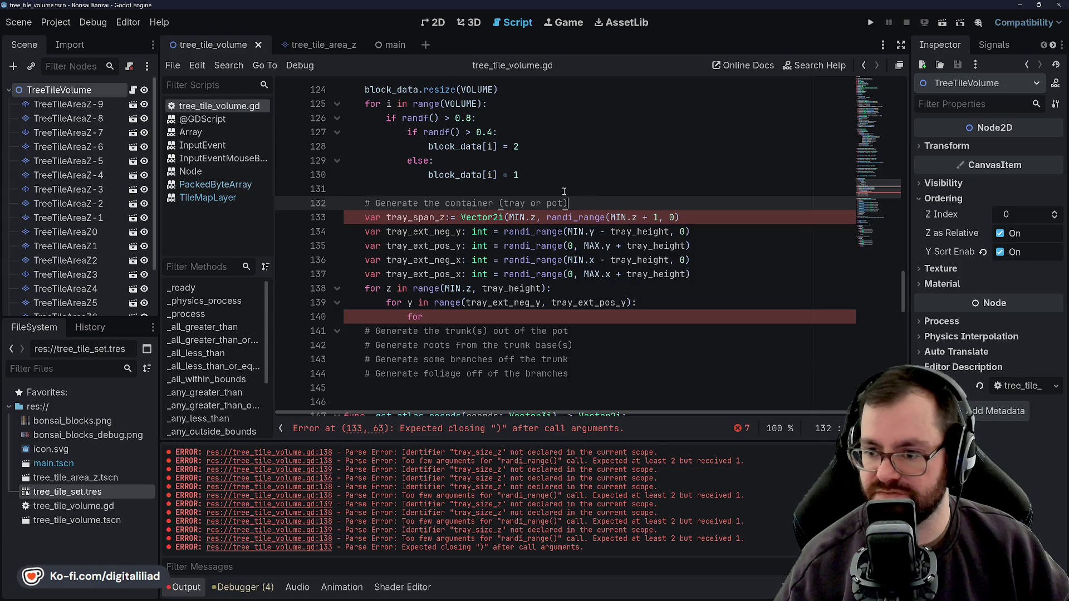
pyautogui.click(700, 218)
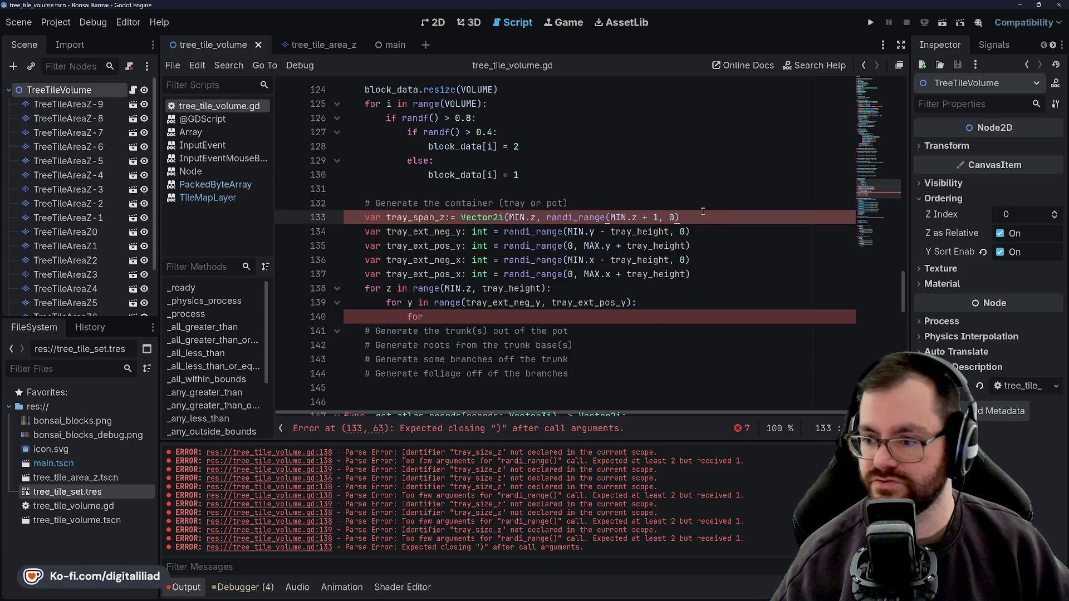
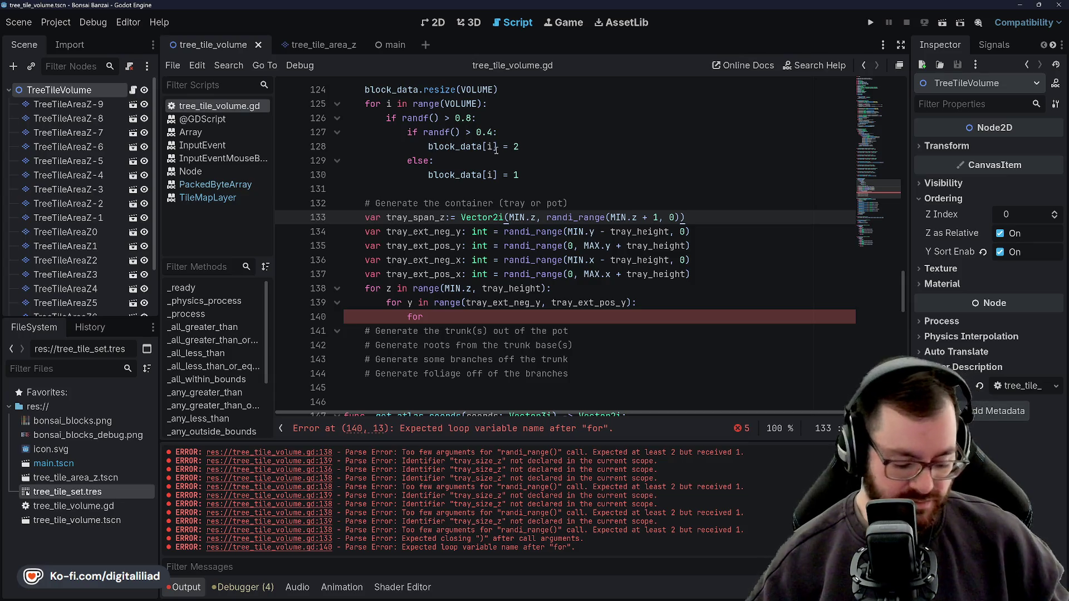
# Rename the variable tray_ext_neg_y to tray_span_y on line 134
pyautogui.click(634, 192)
pyautogui.click(414, 229)
pyautogui.press('Up')
pyautogui.press('Up')
pyautogui.moveTo(413, 232); pyautogui.dragTo(449, 232)
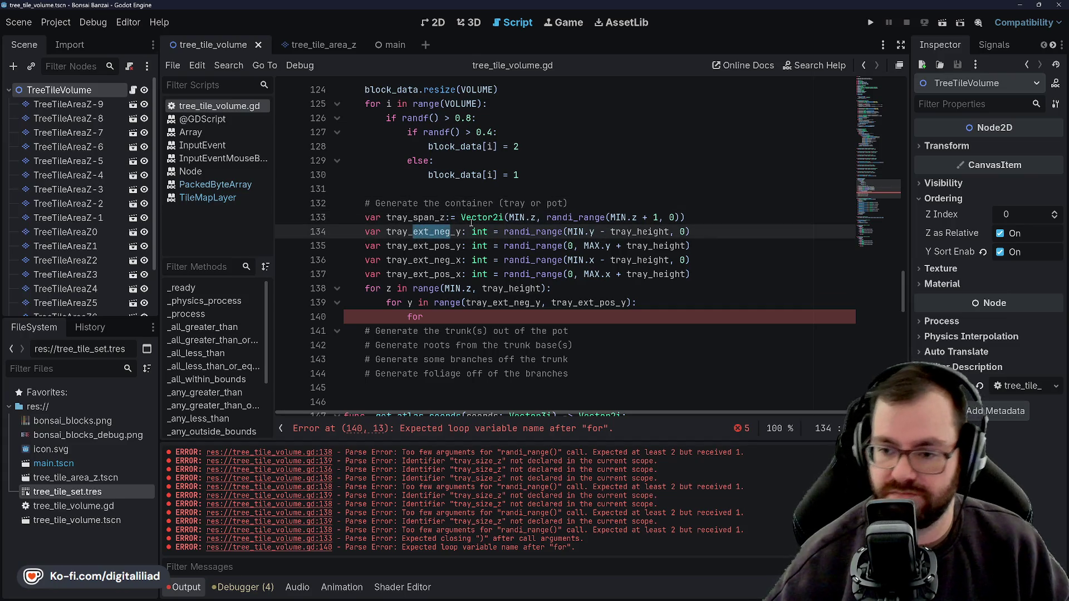
pyautogui.write('span_y: int')
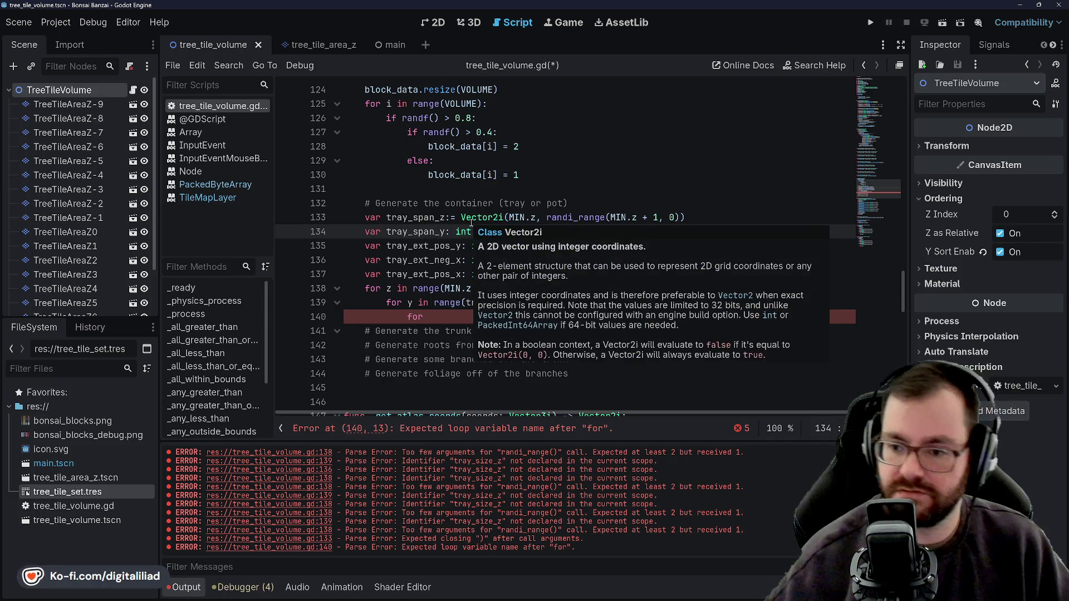
pyautogui.click(472, 190)
# Replace the int type with Vector2i( and delete the auto-inserted parenthesis and space
pyautogui.click(451, 231)
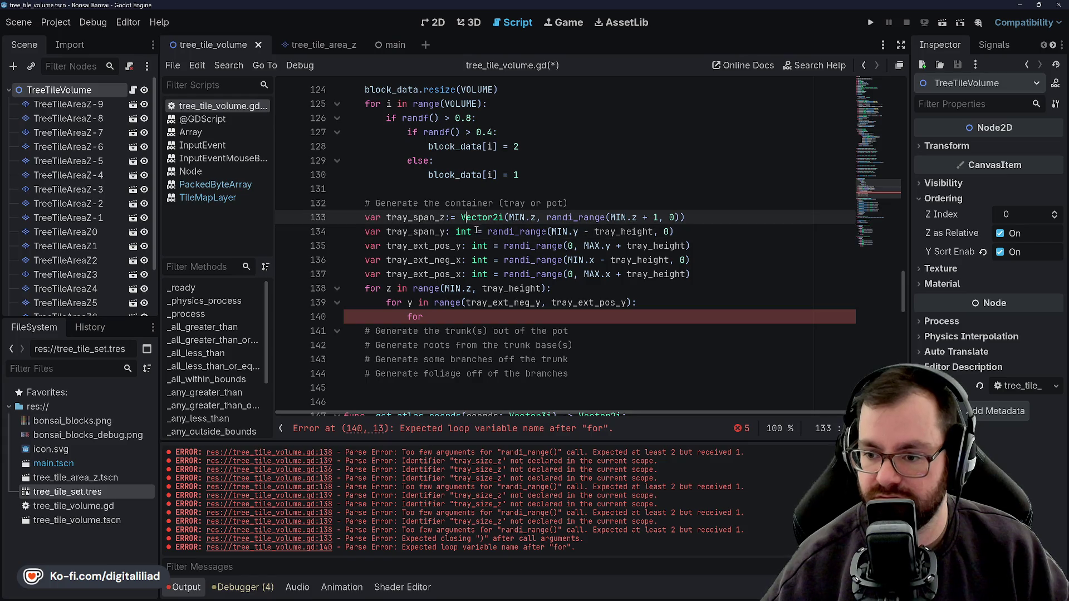
pyautogui.doubleClick(453, 231)
pyautogui.write('Vector2i')
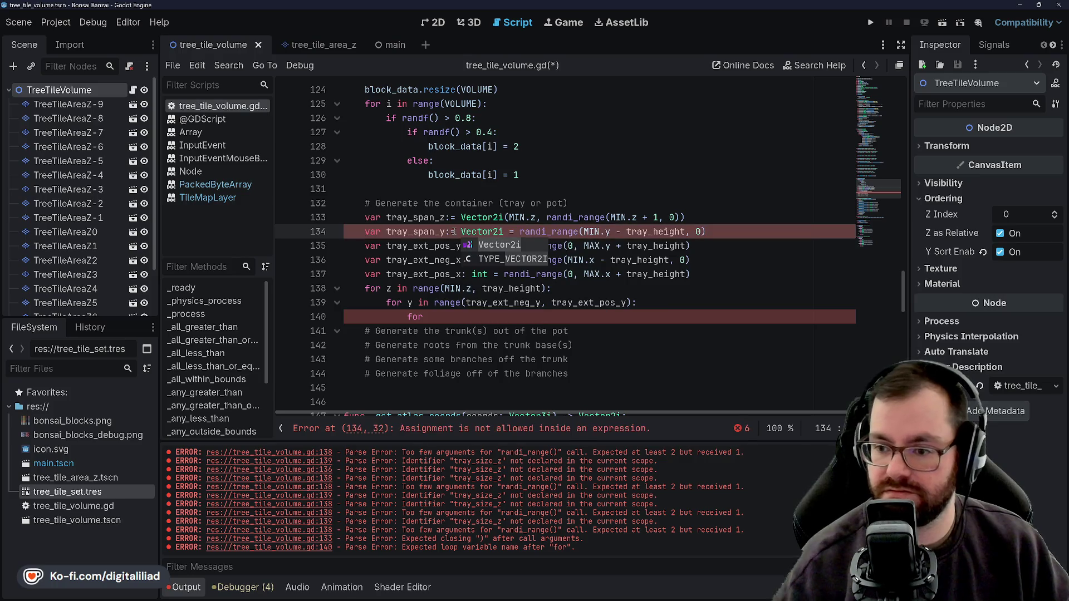
pyautogui.write('(')
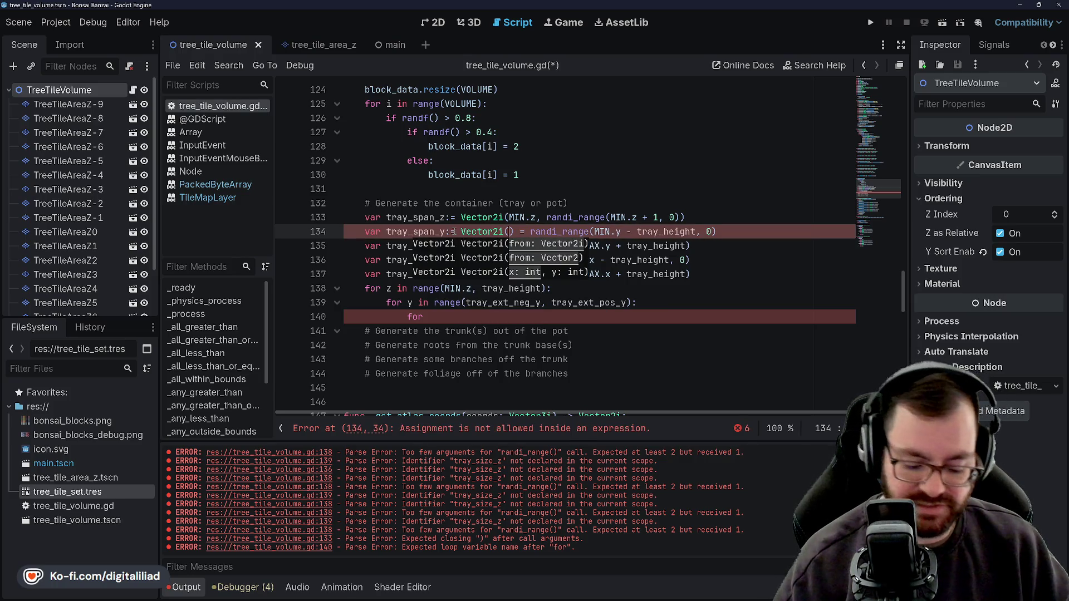
pyautogui.press('Delete')
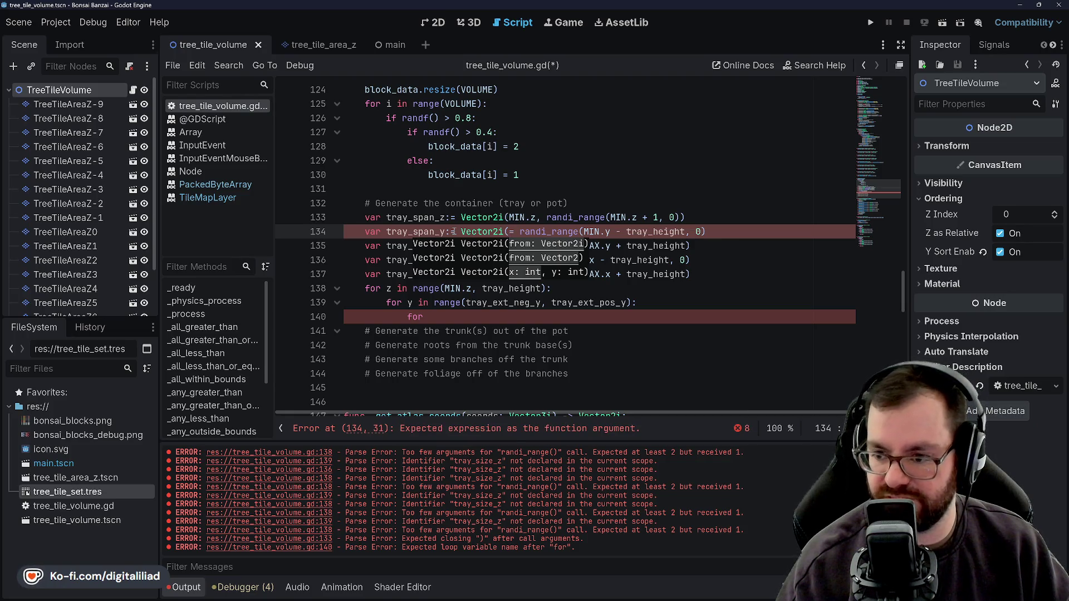
pyautogui.press('Delete')
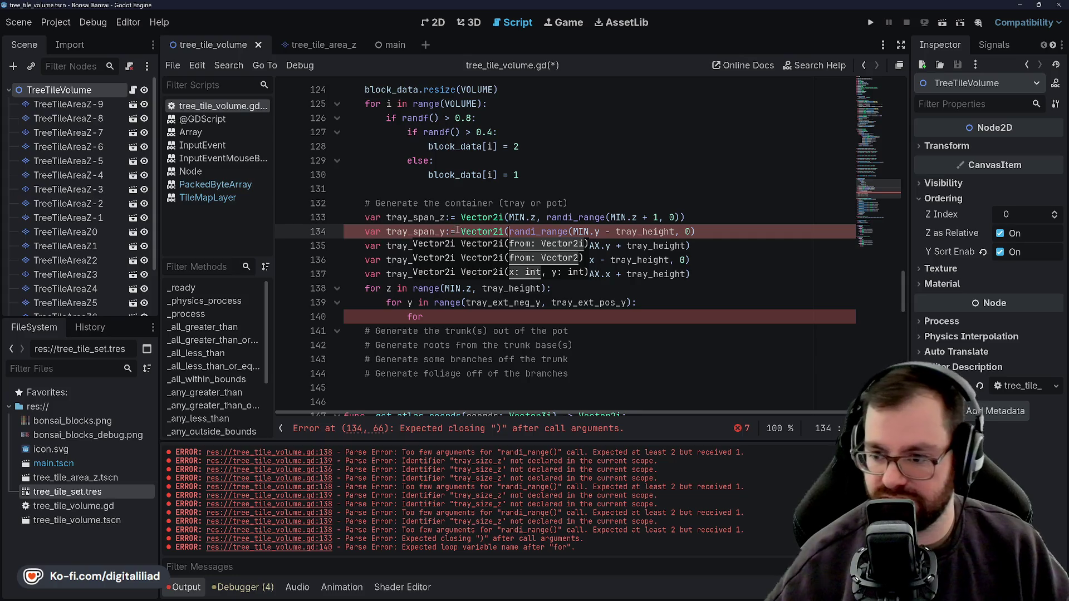
pyautogui.click(467, 176)
pyautogui.click(430, 245)
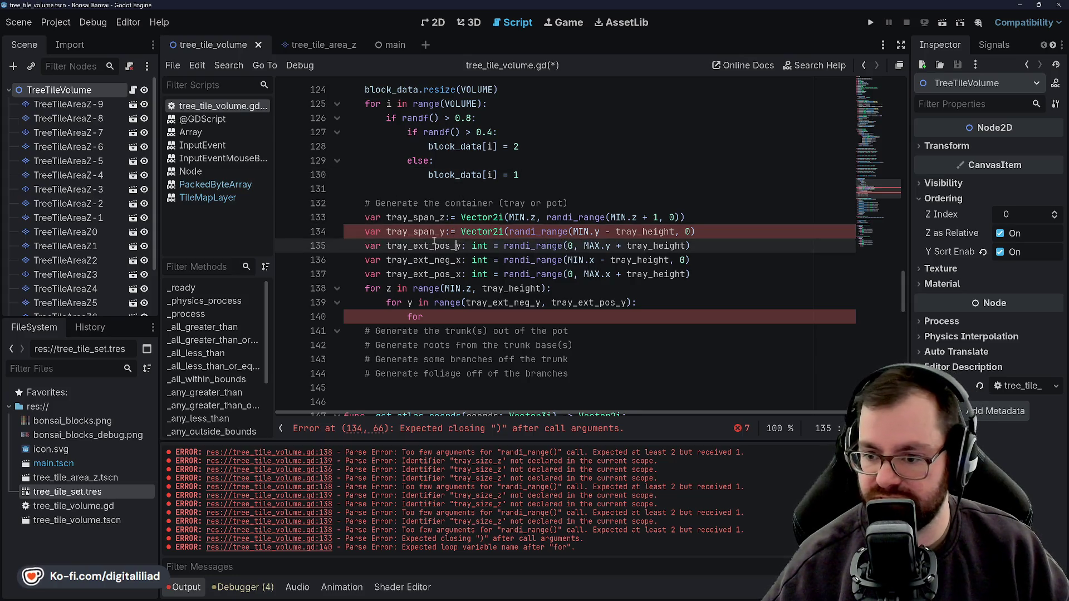
# Replace tray_height on line 134 with tray_span_z.x copied from line 133, then save
pyautogui.click(547, 217)
pyautogui.click(487, 233)
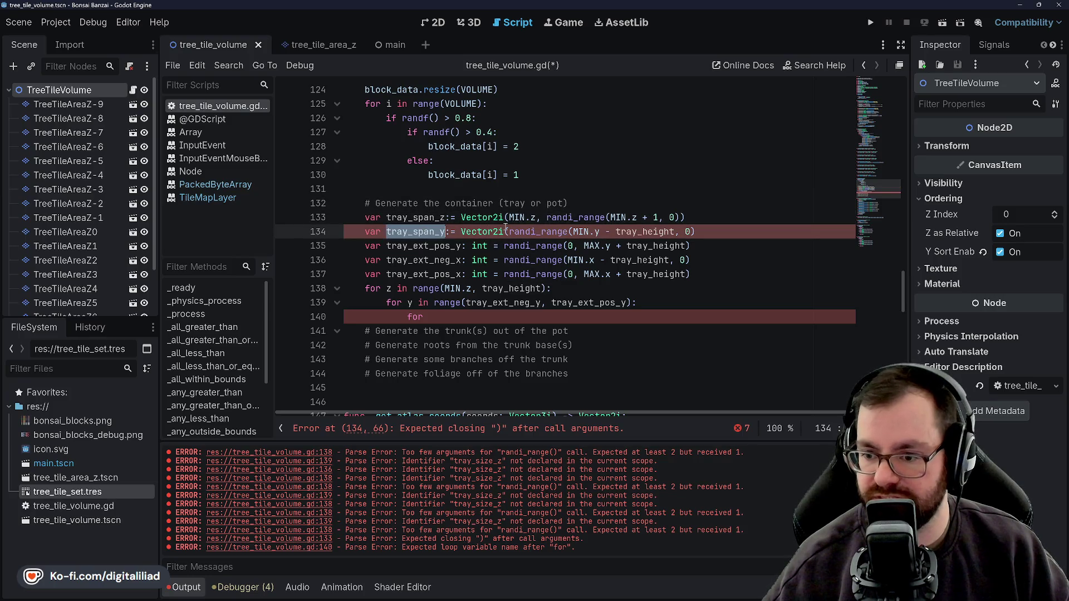
pyautogui.doubleClick(582, 231)
pyautogui.click(600, 232)
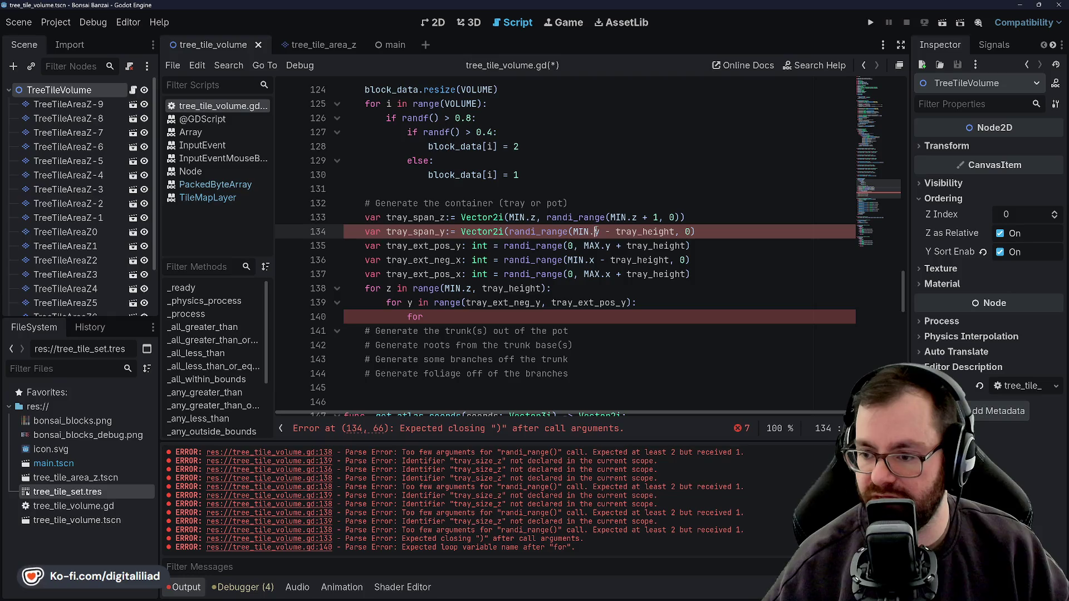
pyautogui.doubleClick(627, 231)
pyautogui.doubleClick(415, 218)
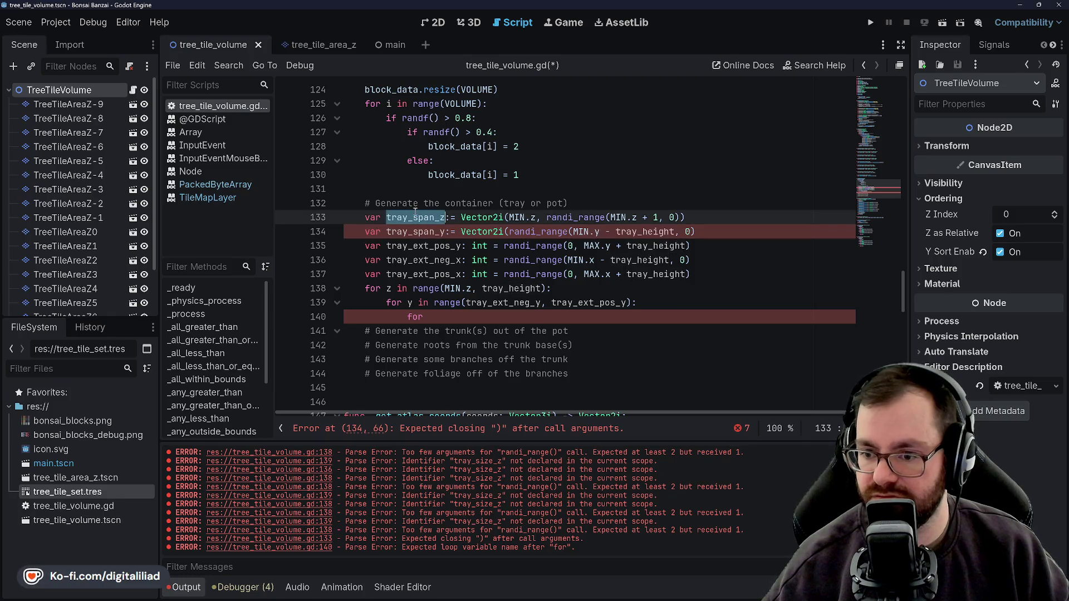
pyautogui.hotkey('ctrl', 'c')
pyautogui.doubleClick(654, 232)
pyautogui.hotkey('ctrl', 'v')
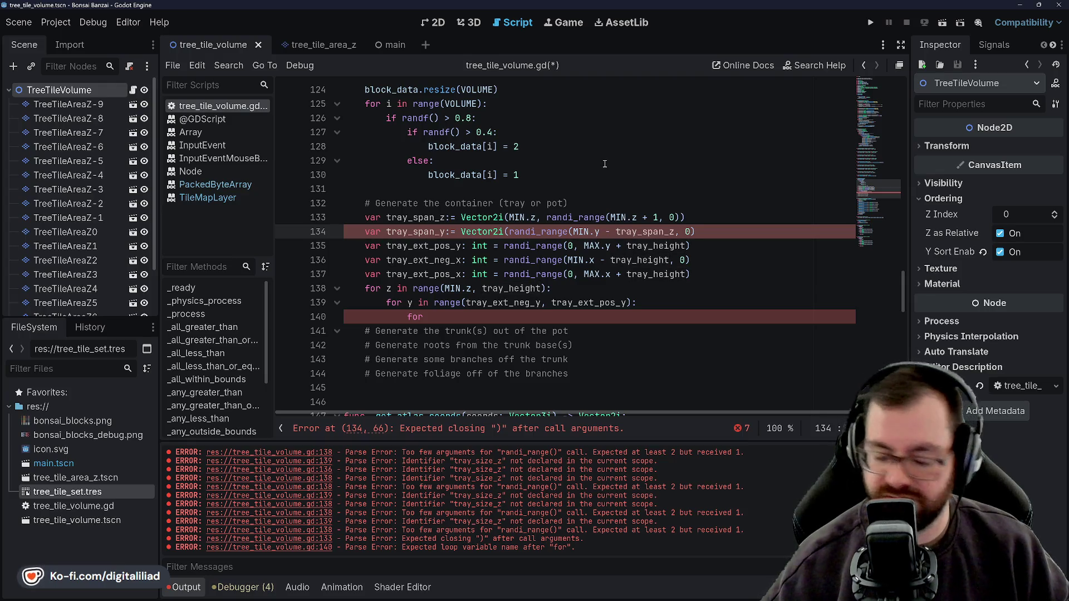
pyautogui.write('.x')
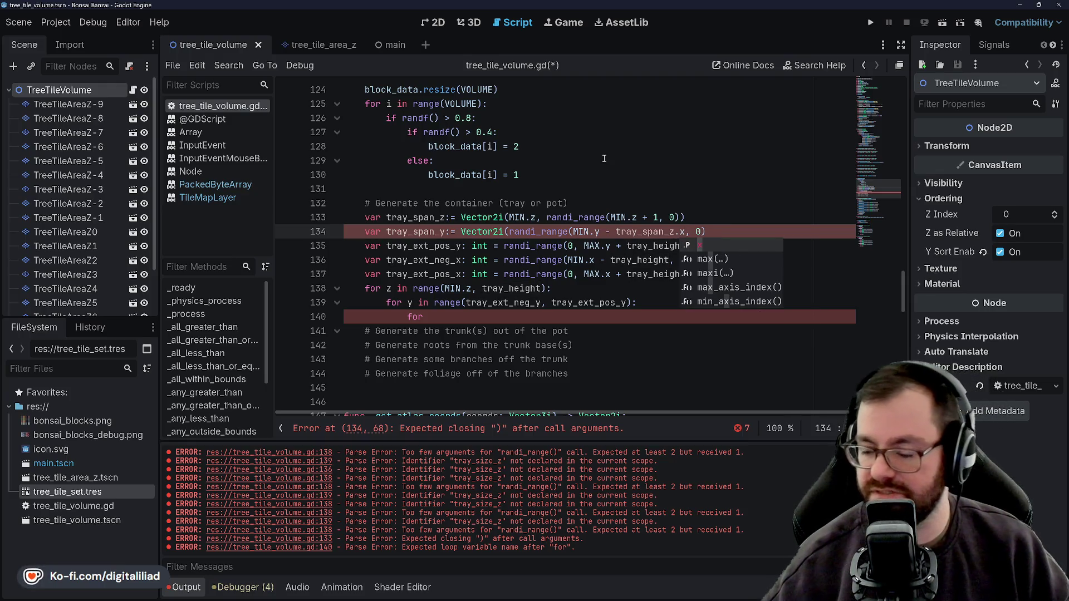
pyautogui.click(605, 163)
pyautogui.hotkey('ctrl', 's')
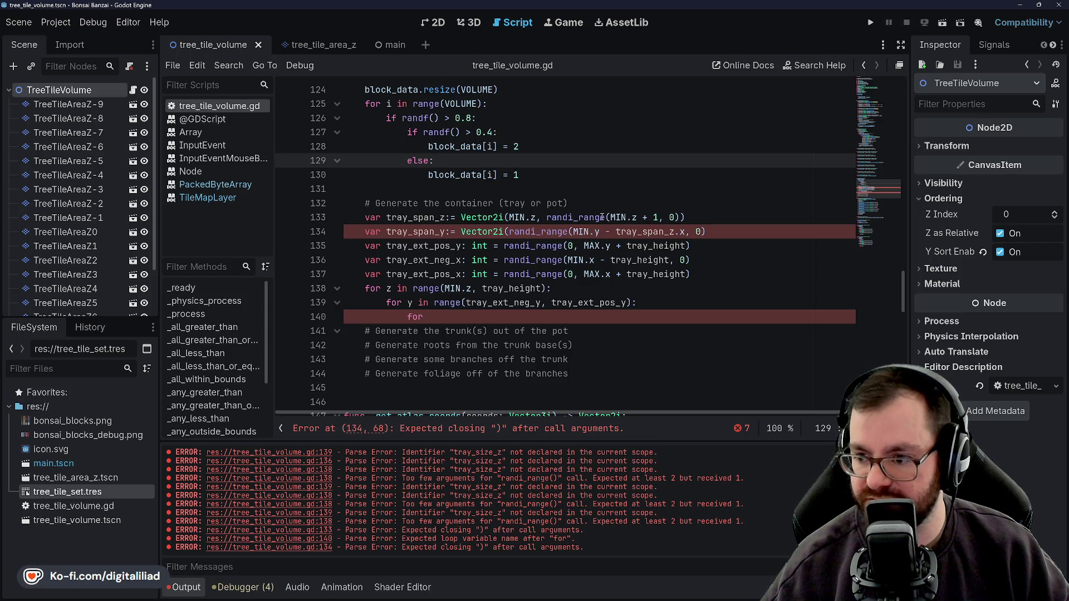
# Compare line 134's randi_range arguments and brackets against line 133's tray_span_z call
pyautogui.click(630, 217)
pyautogui.press('End')
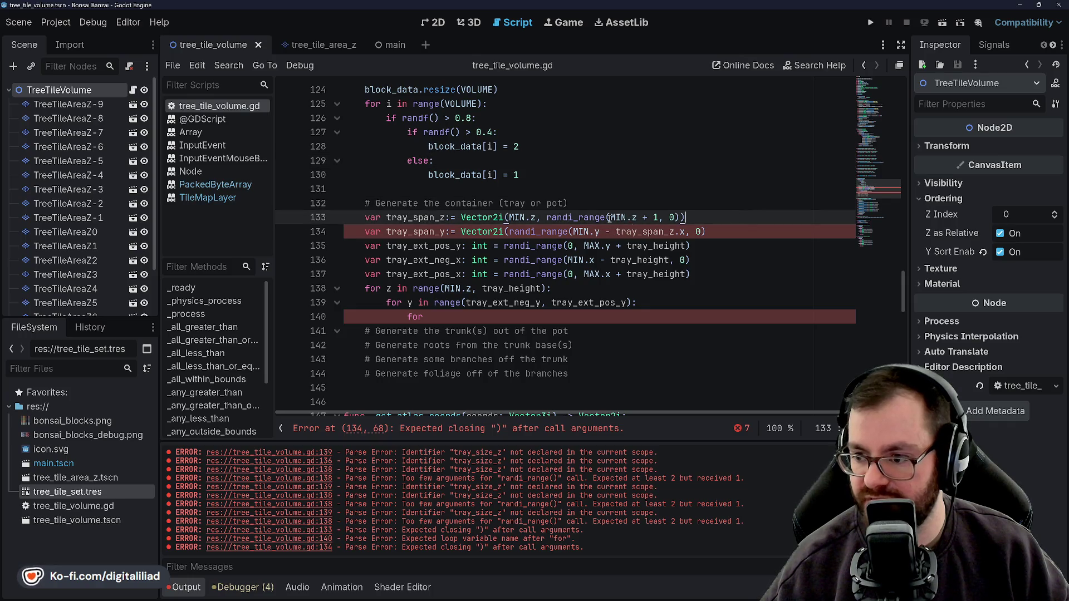
pyautogui.click(600, 231)
pyautogui.click(648, 232)
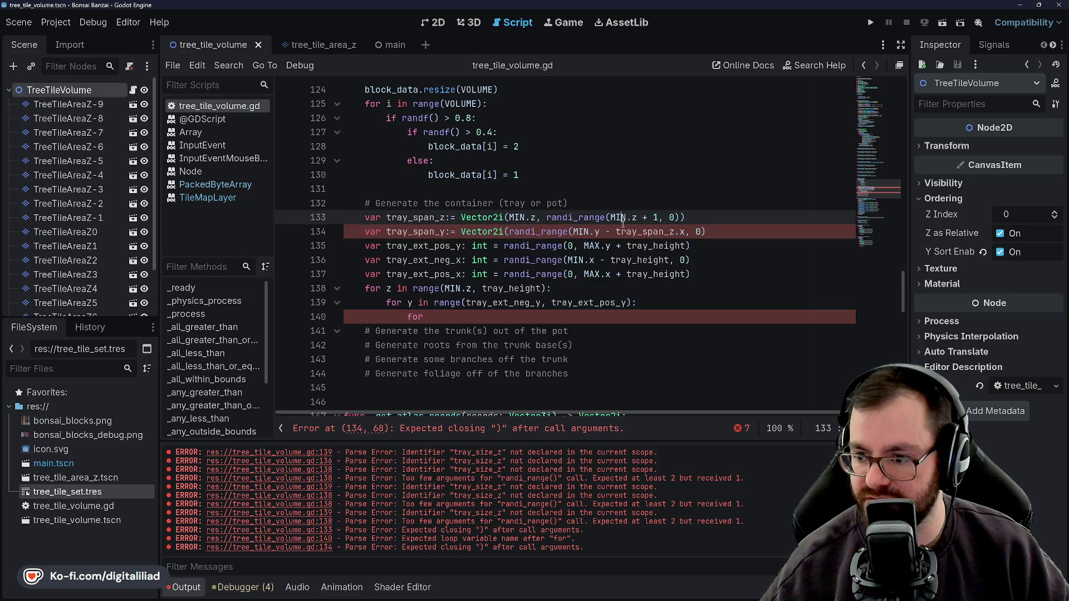
pyautogui.click(591, 232)
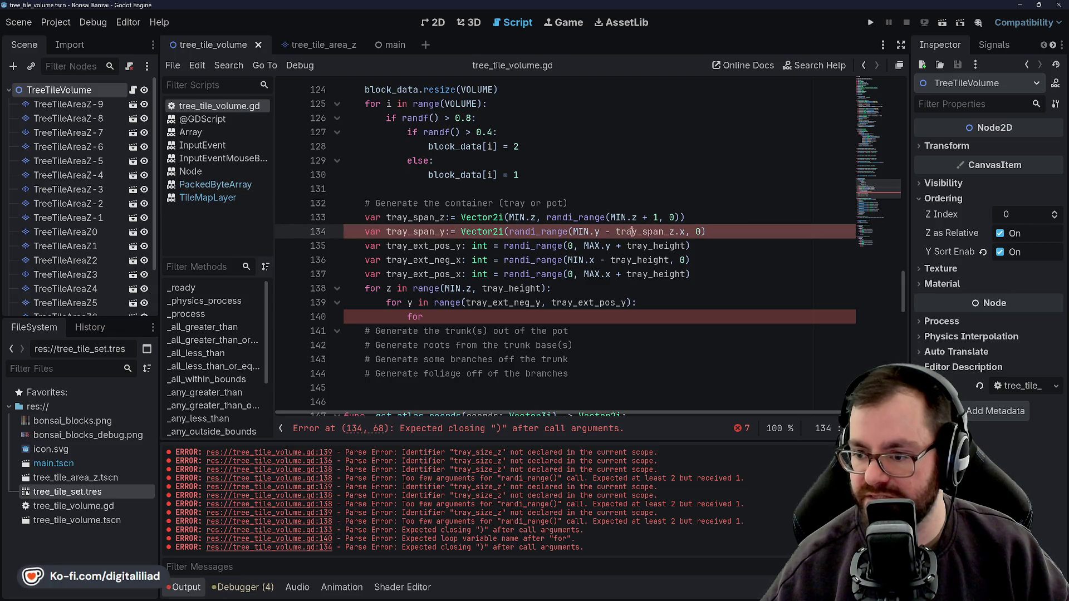
pyautogui.doubleClick(617, 231)
pyautogui.click(636, 218)
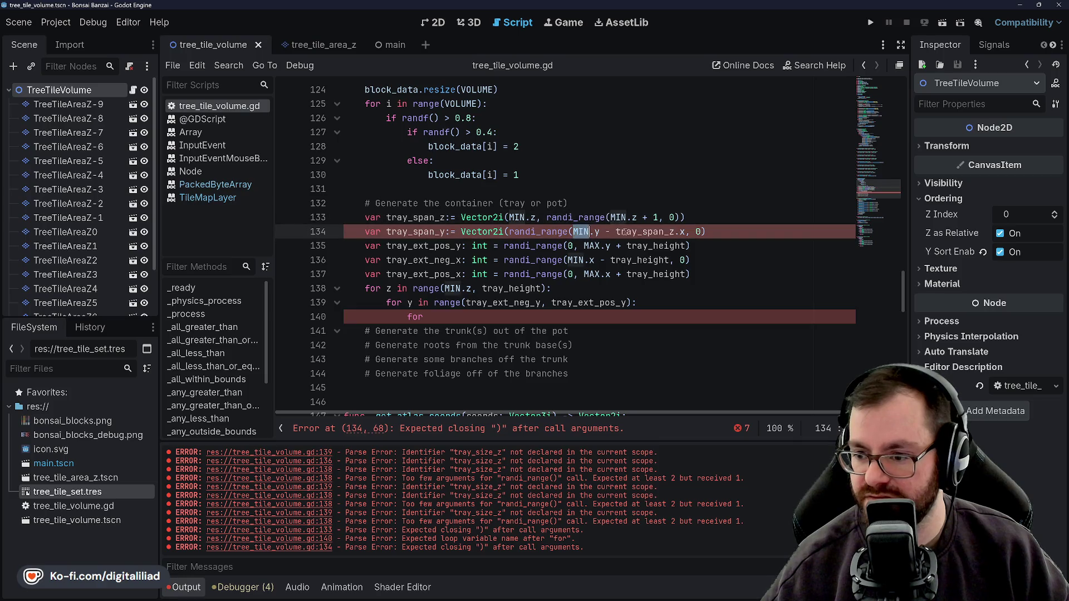
pyautogui.click(667, 232)
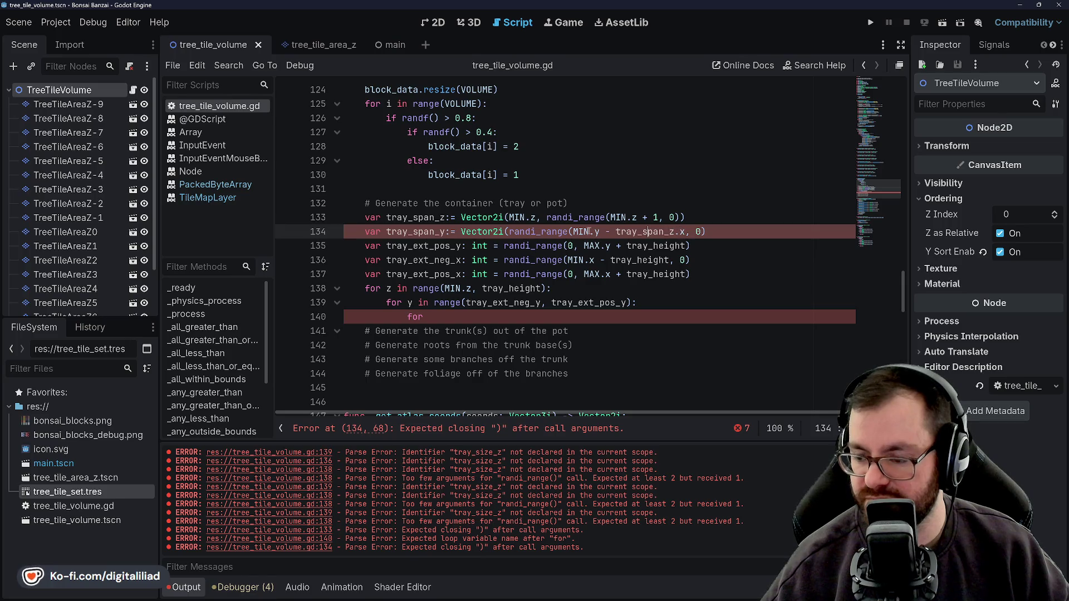
pyautogui.click(716, 224)
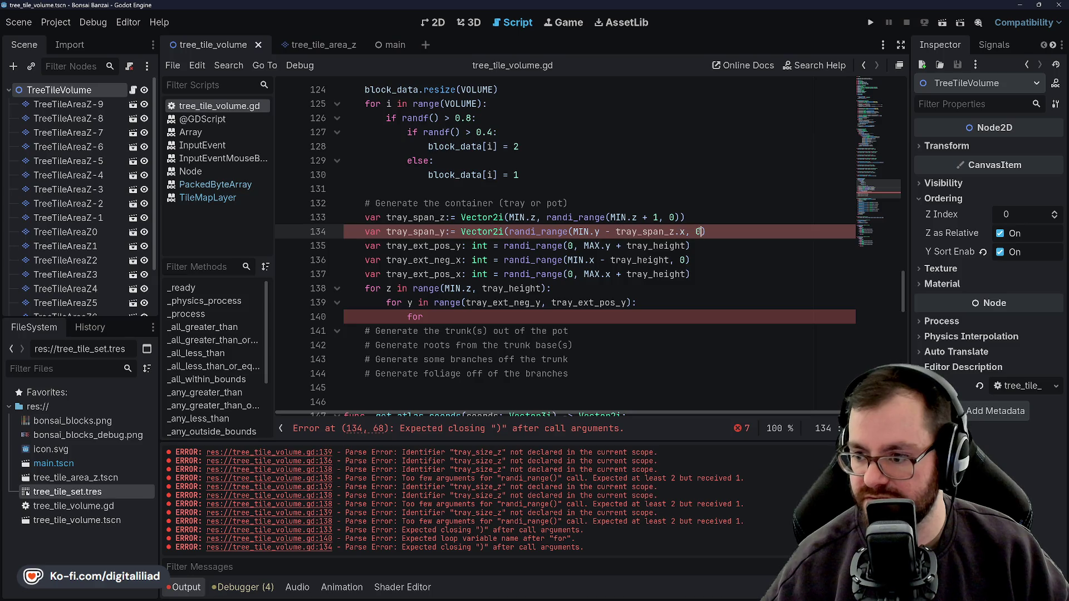
pyautogui.click(686, 220)
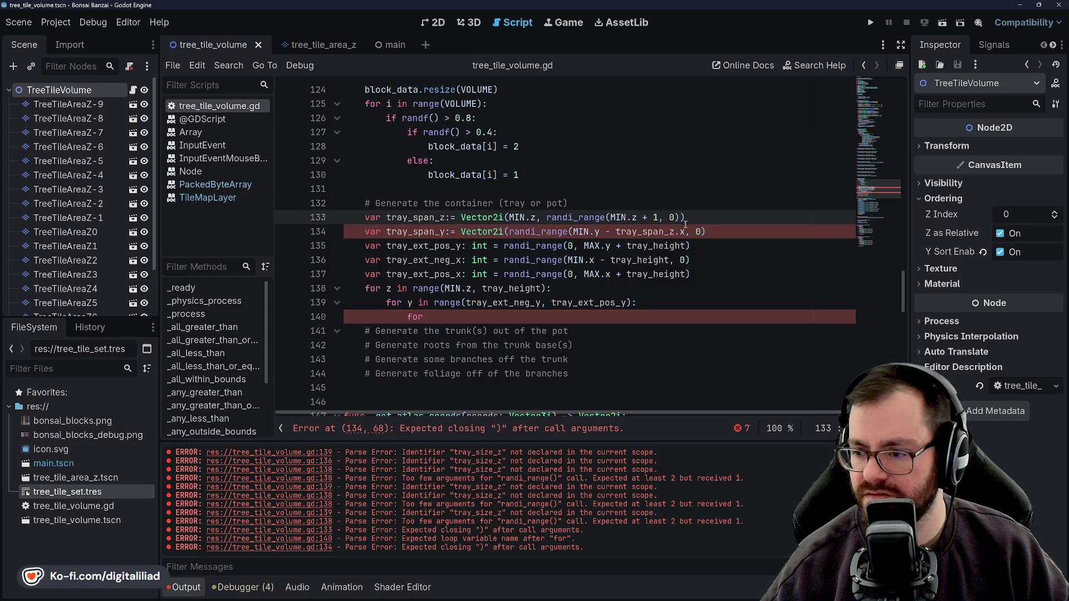
# Clear the stray characters after 0 and add a comma after the first randi_range
pyautogui.click(702, 232)
pyautogui.write('.')
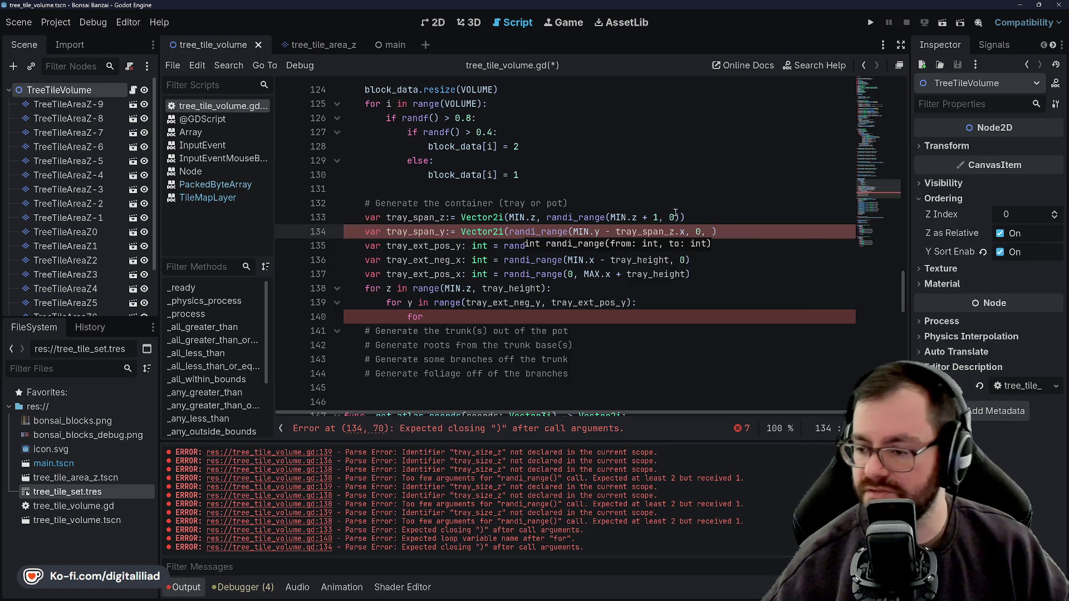
pyautogui.press('BackSpace')
pyautogui.press('BackSpace')
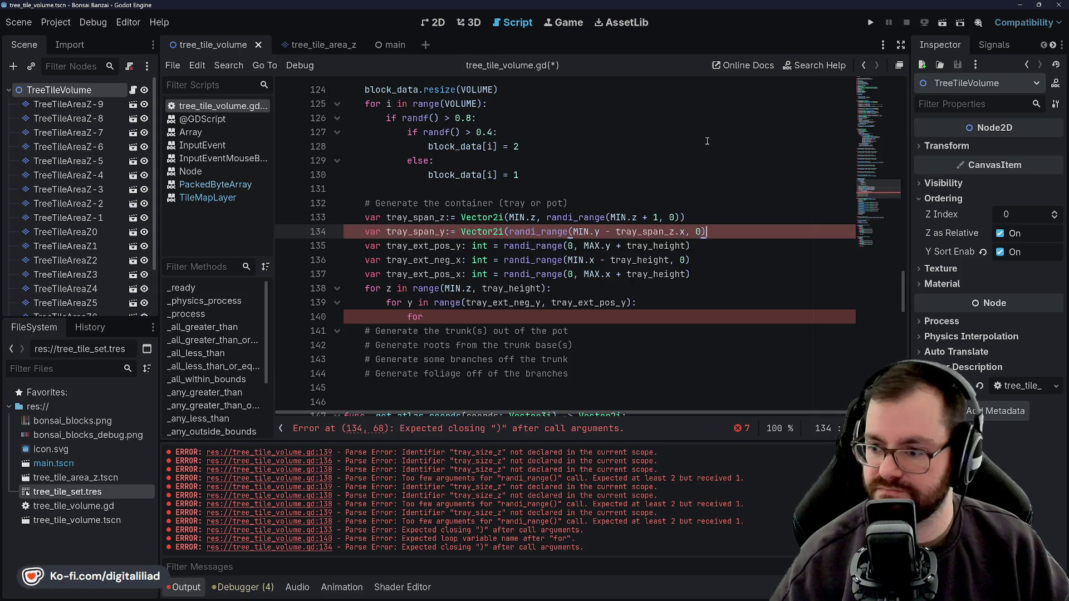
pyautogui.write(',')
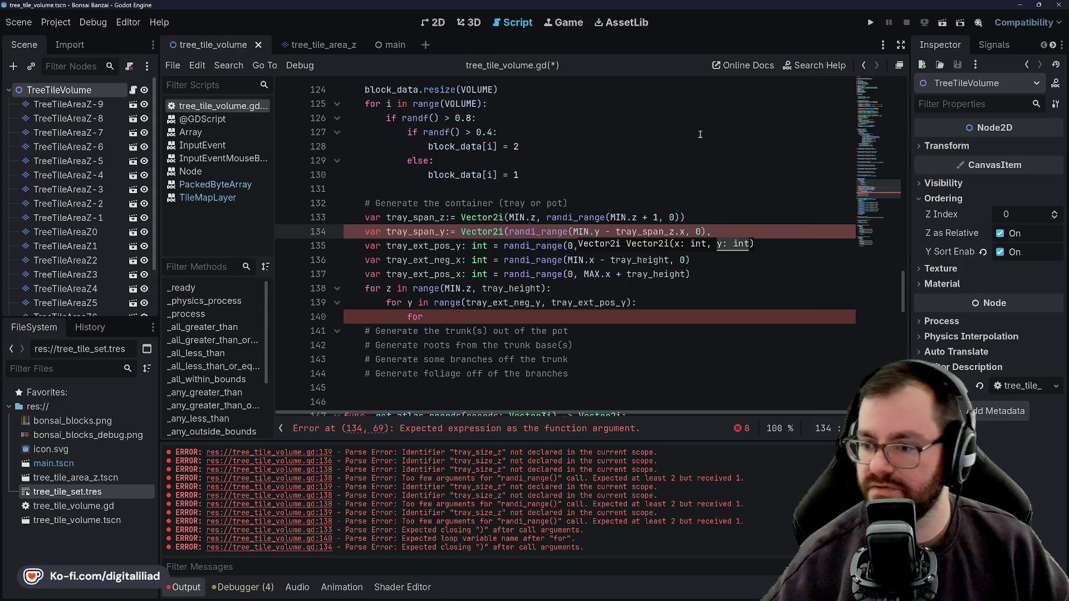
pyautogui.click(677, 162)
pyautogui.press('Down')
pyautogui.press('Down')
pyautogui.press('Down')
pyautogui.press('Up')
pyautogui.press('End')
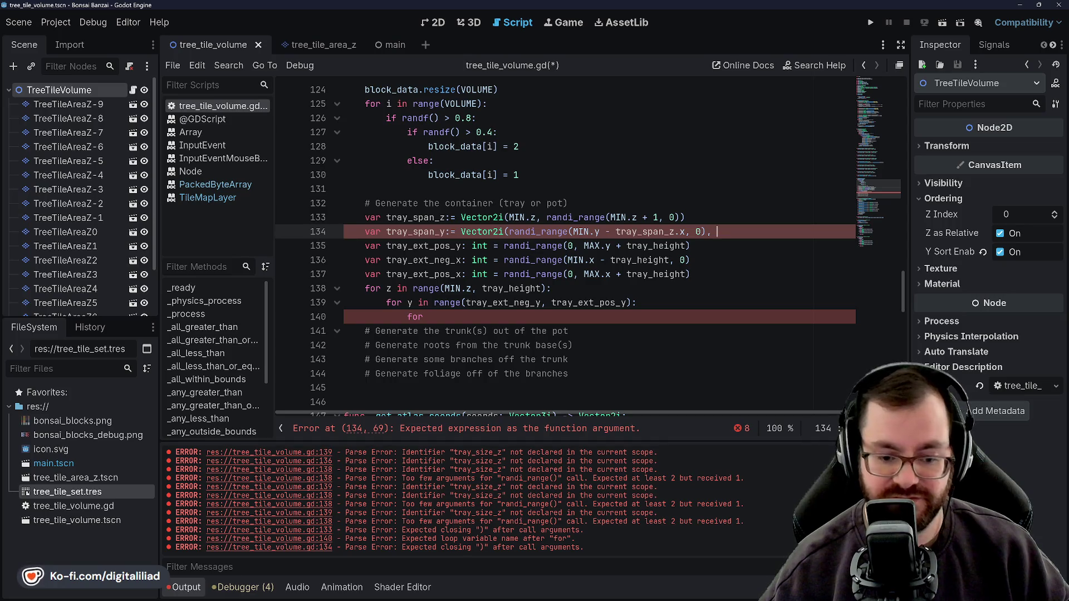
# Place the caret at the end of line 134, after randi_range(MIN.y - tray_span_z.x, 0),
pyautogui.click(481, 204)
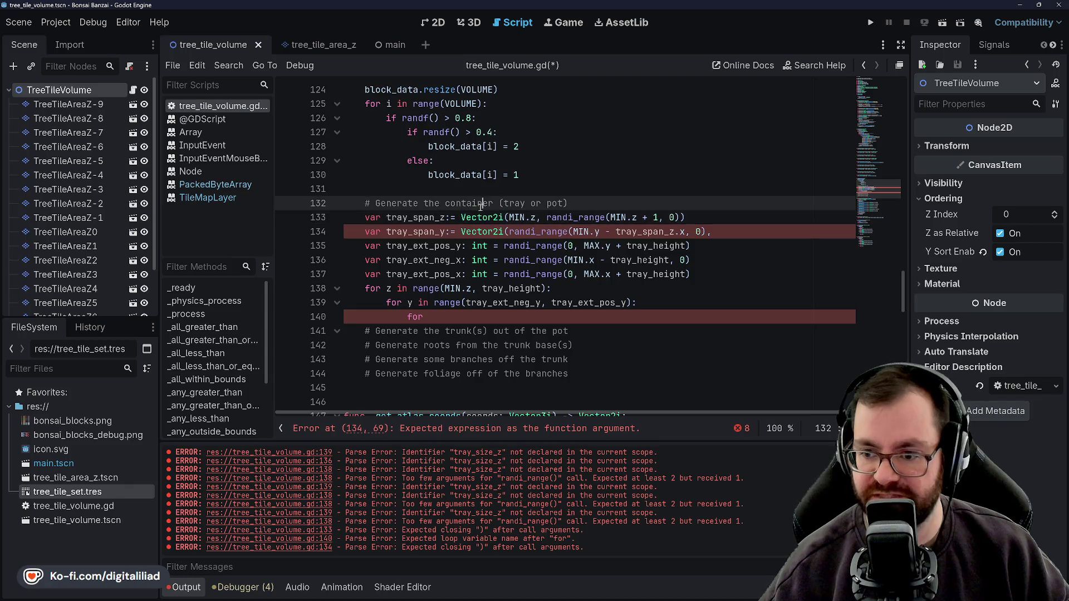
pyautogui.click(483, 232)
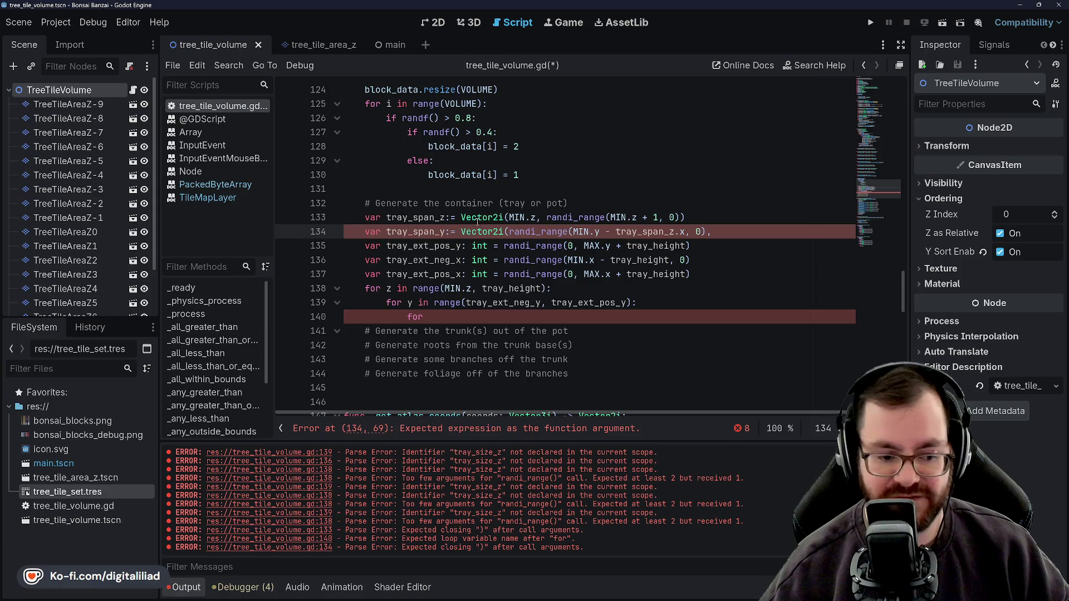
pyautogui.click(538, 188)
pyautogui.click(736, 238)
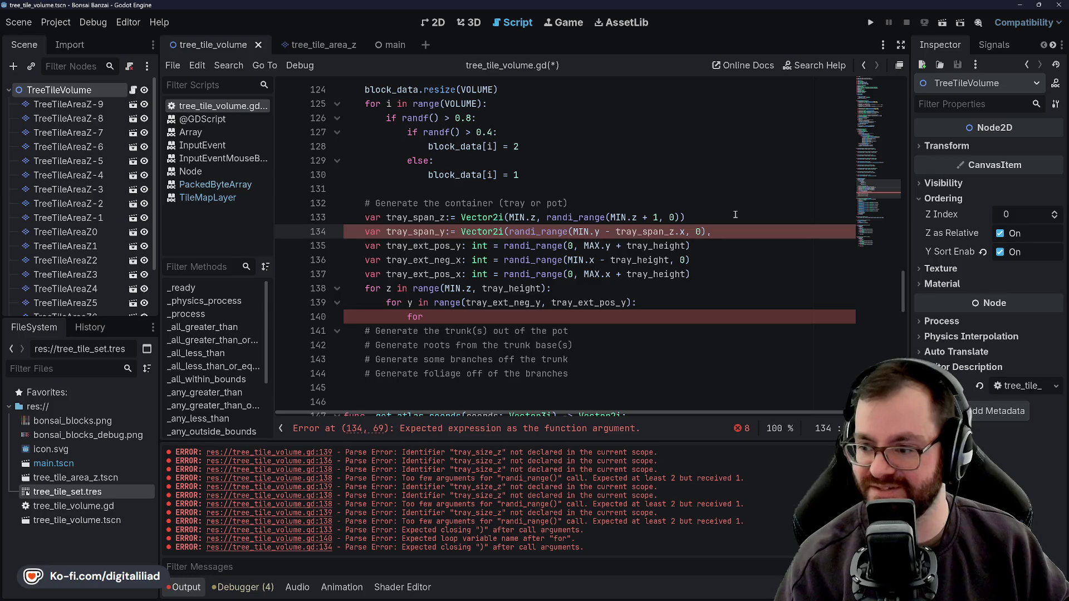
# Type the second component randi_range(0, MAX.y + tray_span_z.) on line 134, correcting typos
pyautogui.write(' randi')
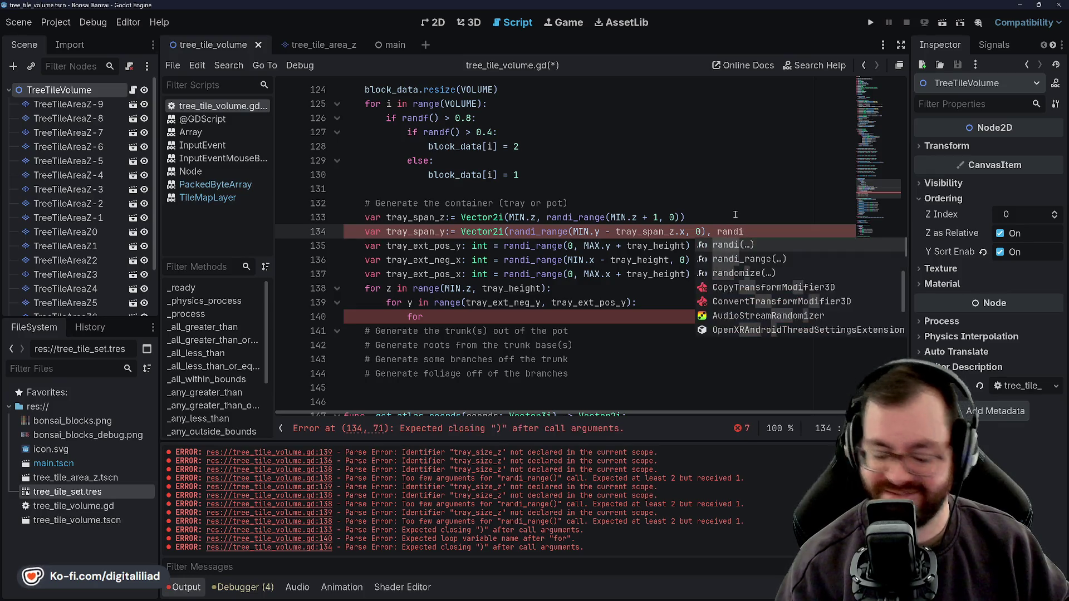
pyautogui.write('_range')
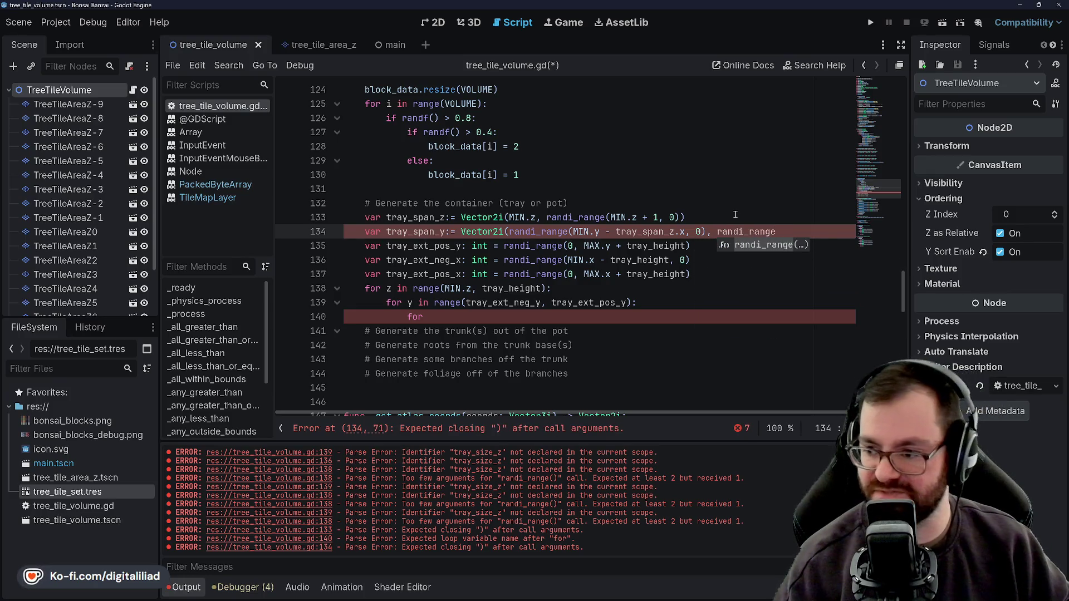
pyautogui.write('(0')
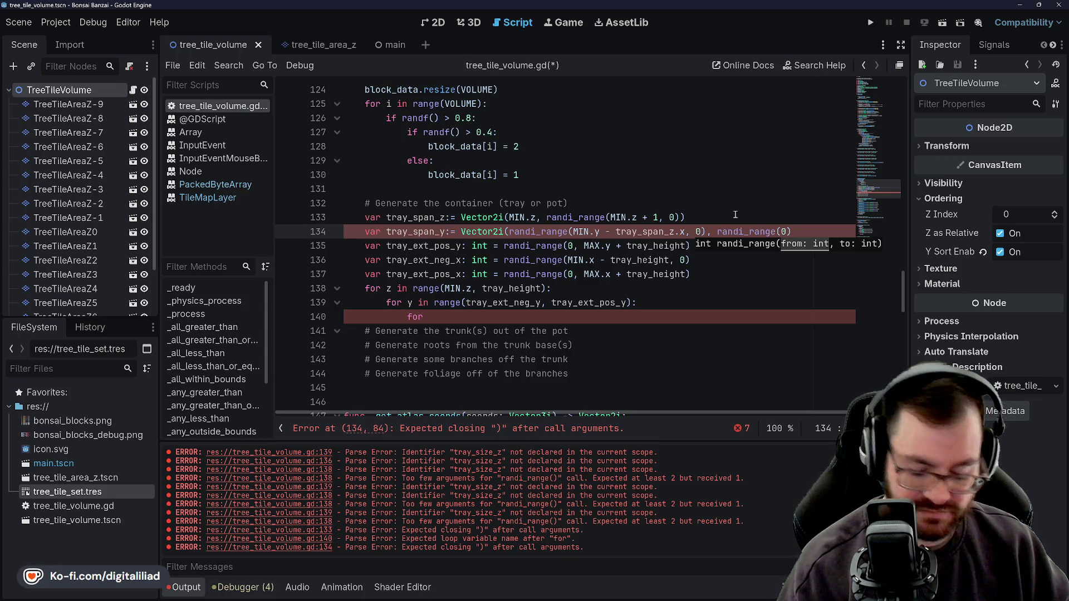
pyautogui.write(',')
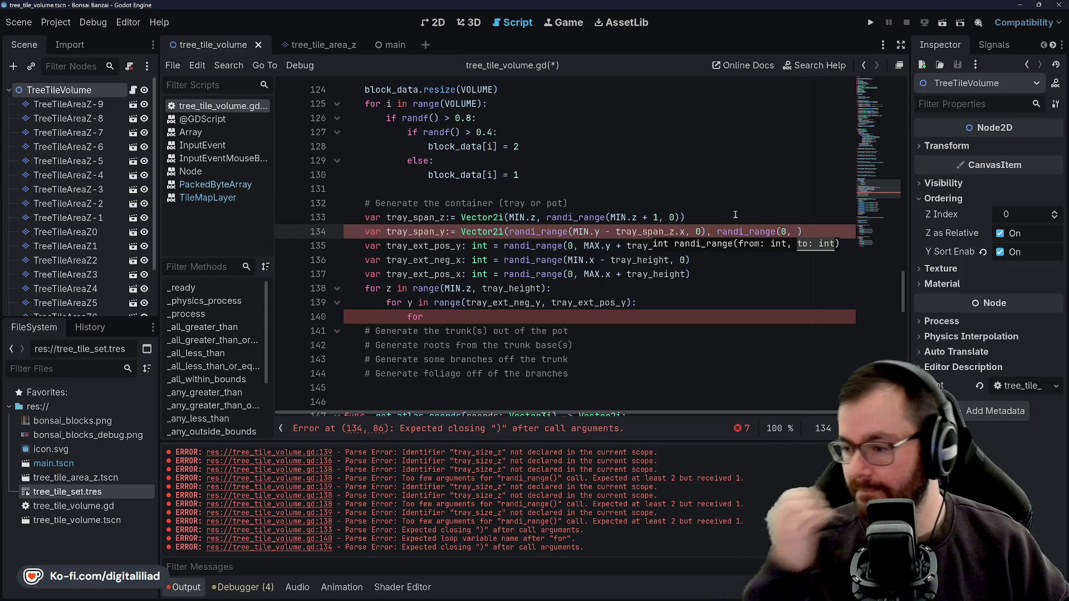
pyautogui.press('BackSpace')
pyautogui.press('BackSpace')
pyautogui.press('BackSpace')
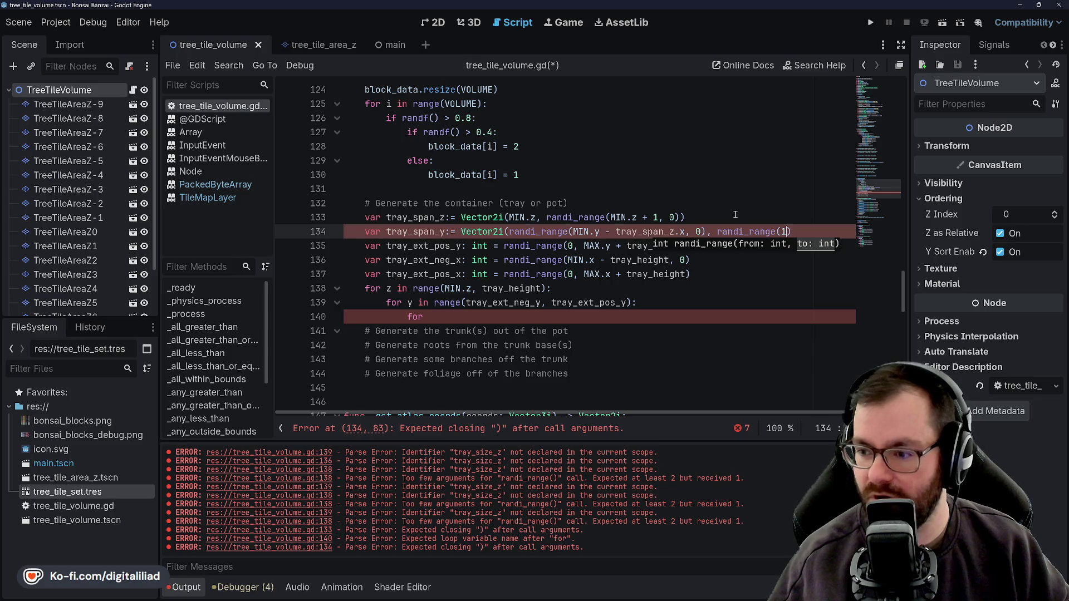
pyautogui.write('1')
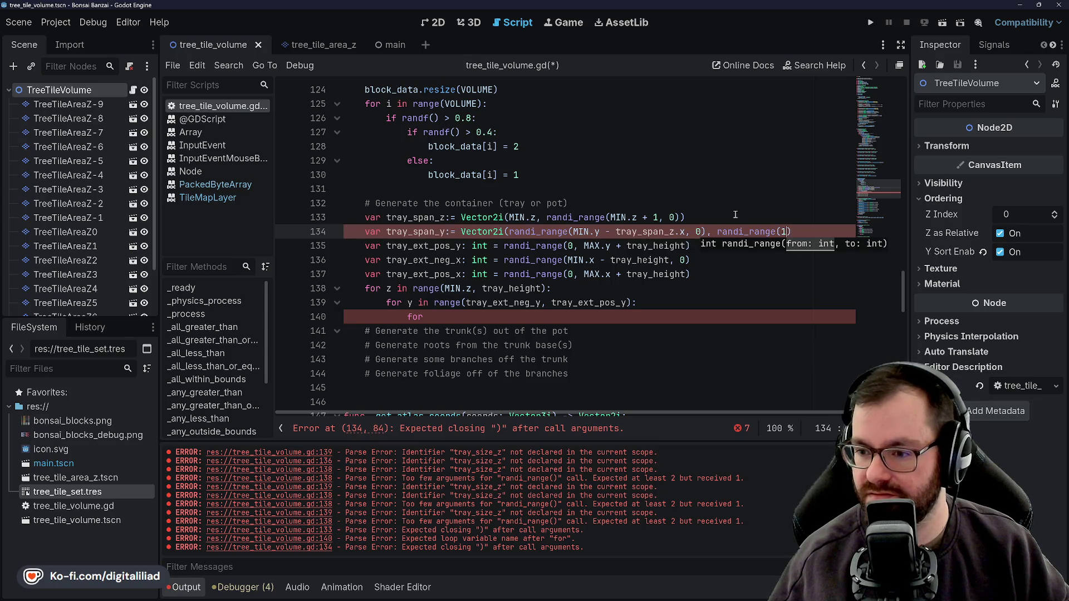
pyautogui.press('BackSpace')
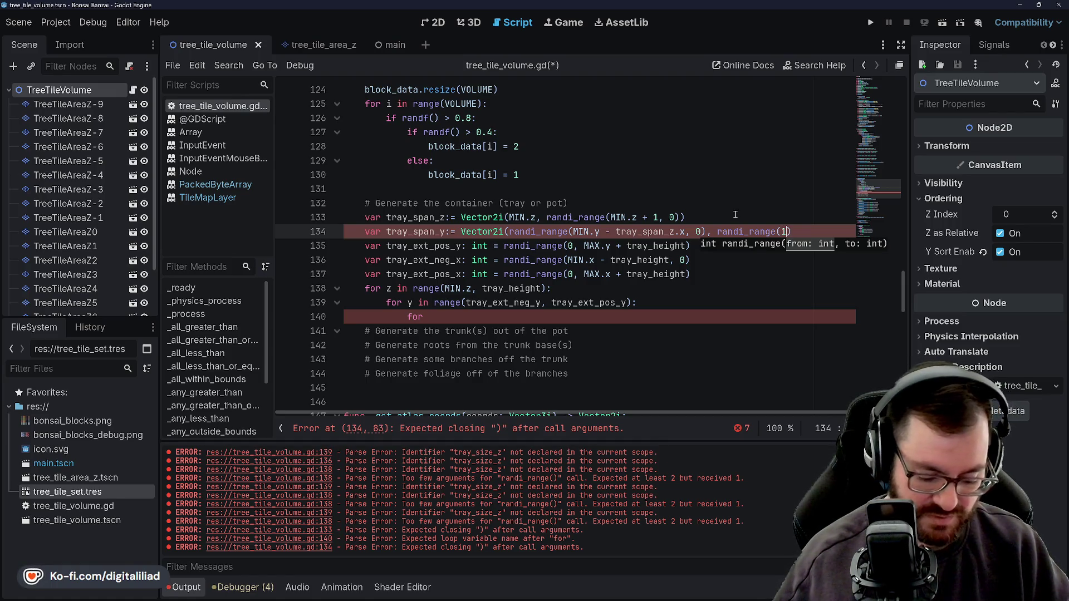
pyautogui.write('0')
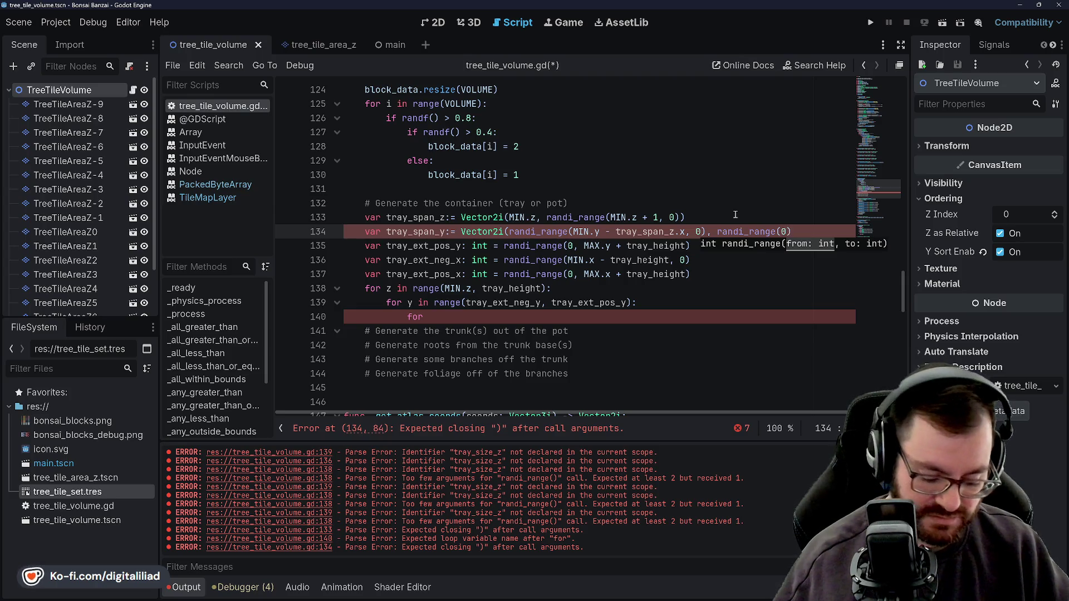
pyautogui.write(', M')
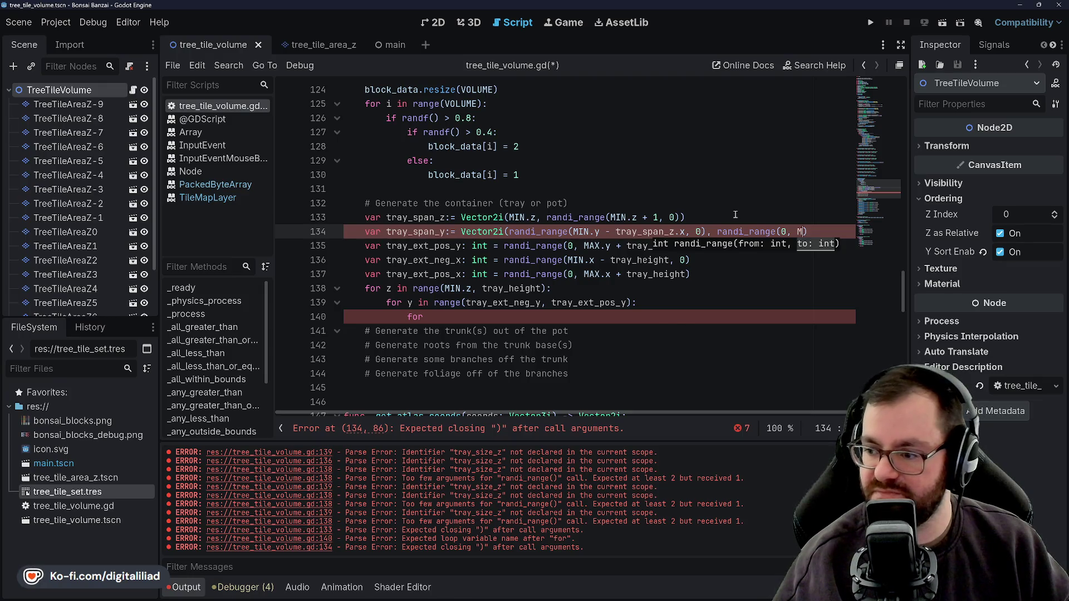
pyautogui.write('AXl')
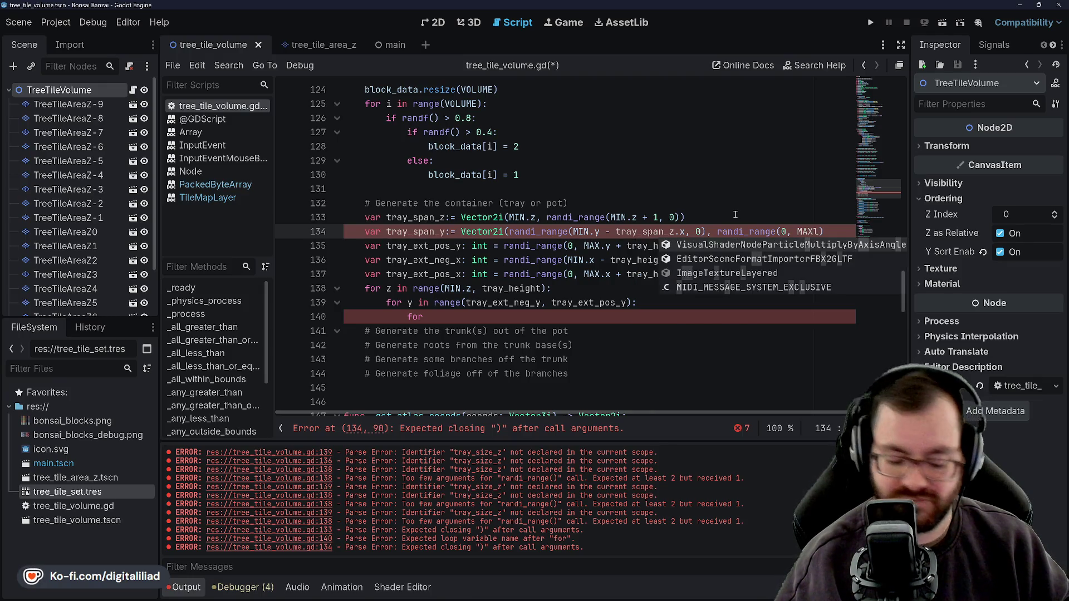
pyautogui.press('BackSpace')
pyautogui.write('.y ')
pyautogui.write('+ tray_')
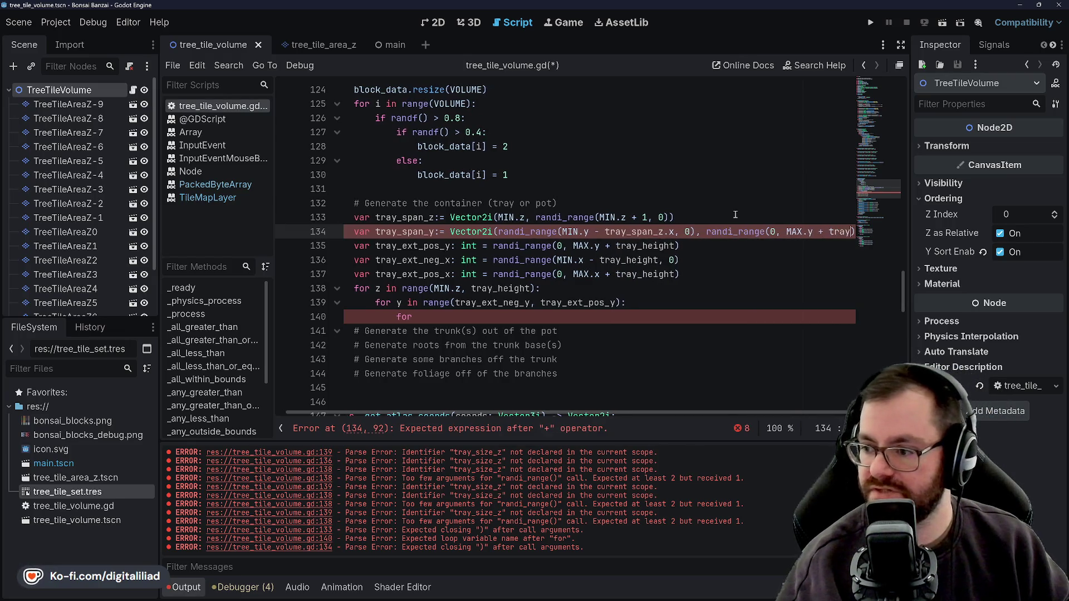
pyautogui.write('span')
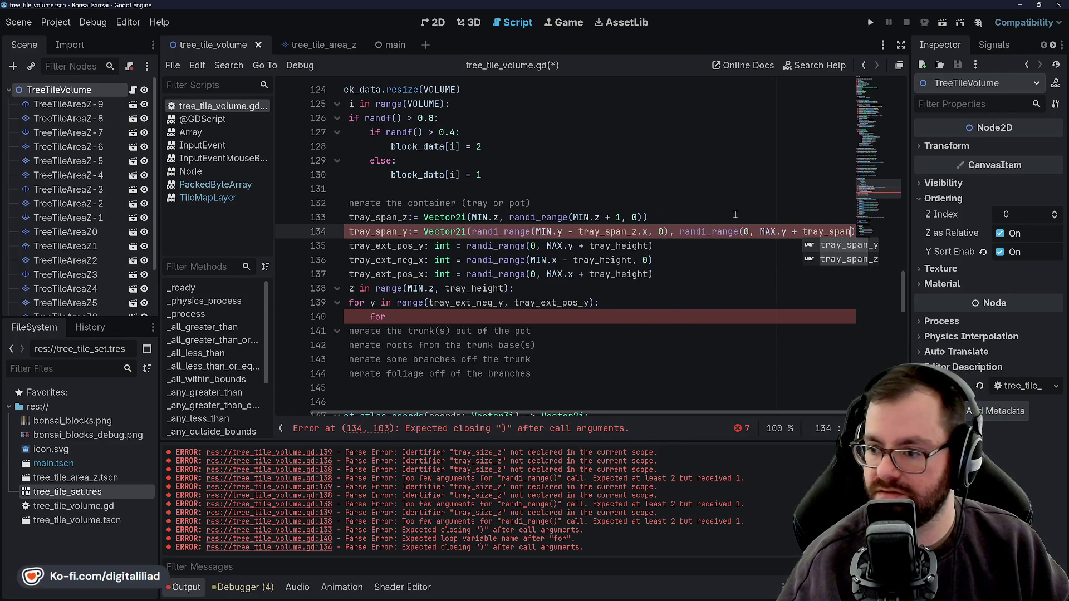
pyautogui.write('_')
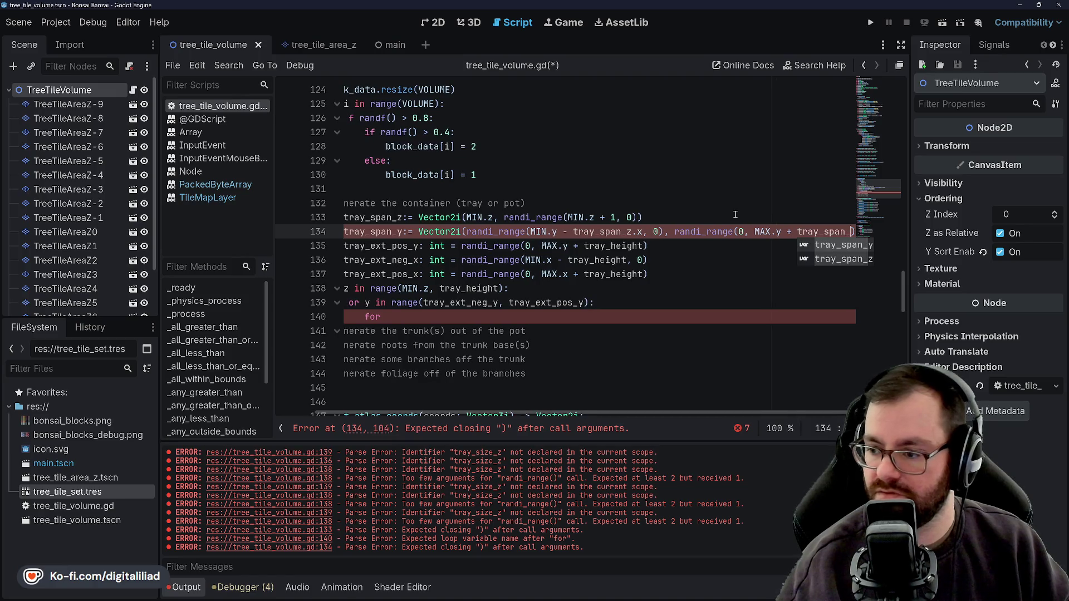
pyautogui.write('z')
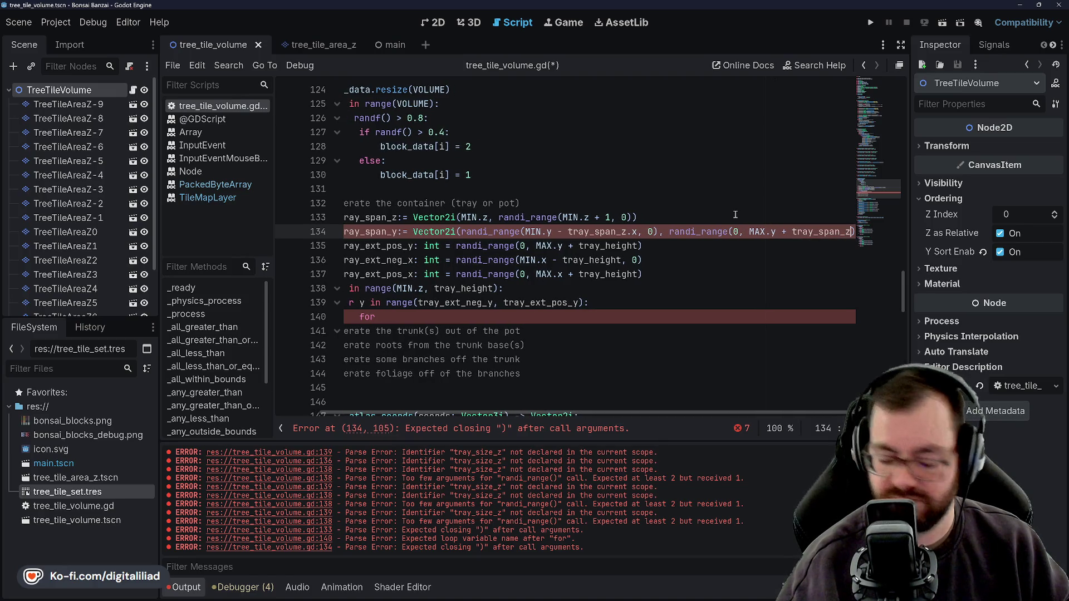
pyautogui.write('.')
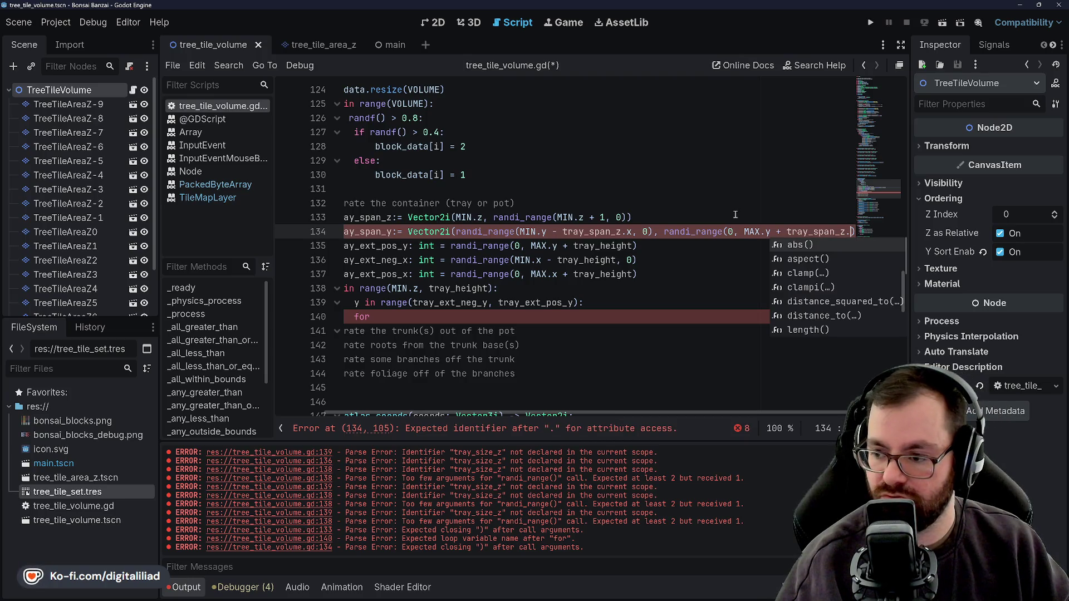
pyautogui.press('Home')
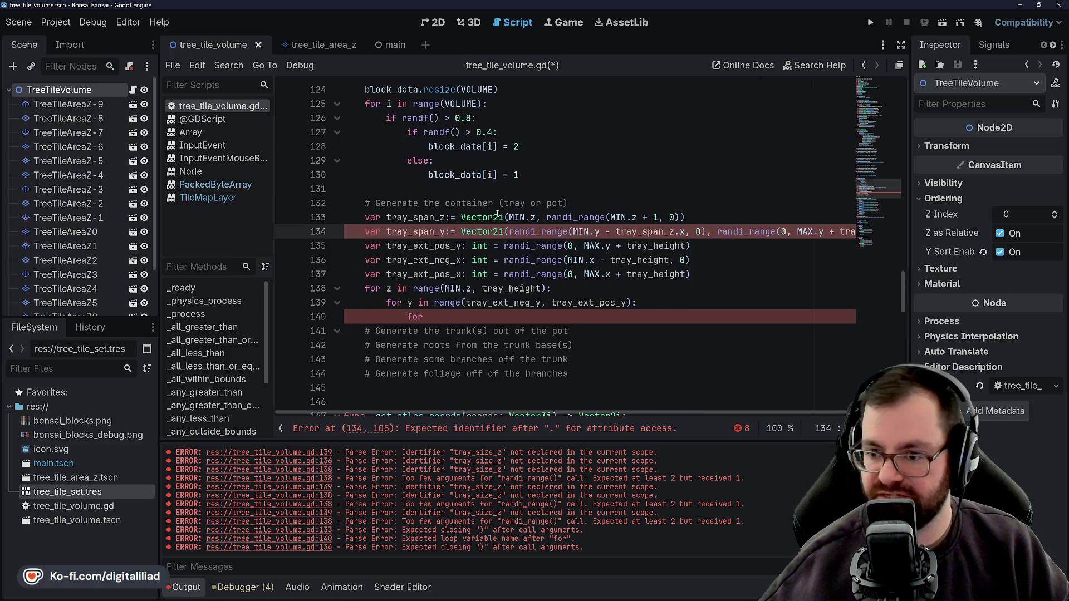
# Change the first component's tray_span_z.x to tray_span_z.y and save
pyautogui.moveTo(504, 217); pyautogui.dragTo(460, 218)
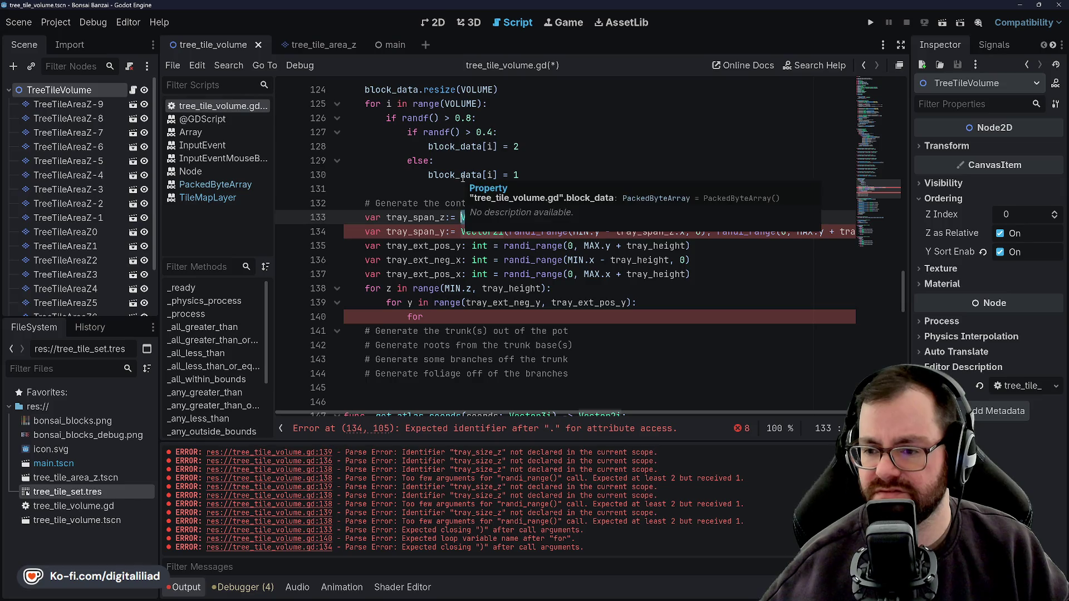
pyautogui.click(470, 205)
pyautogui.click(502, 219)
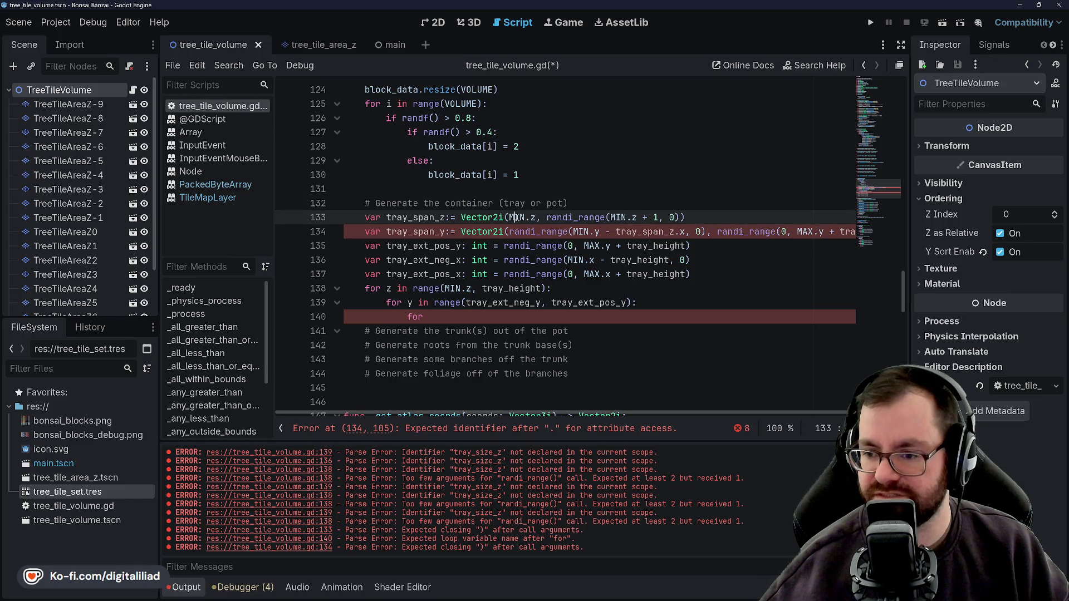
pyautogui.click(566, 218)
pyautogui.click(589, 218)
pyautogui.click(654, 218)
pyautogui.hscroll(2, 751, 233)
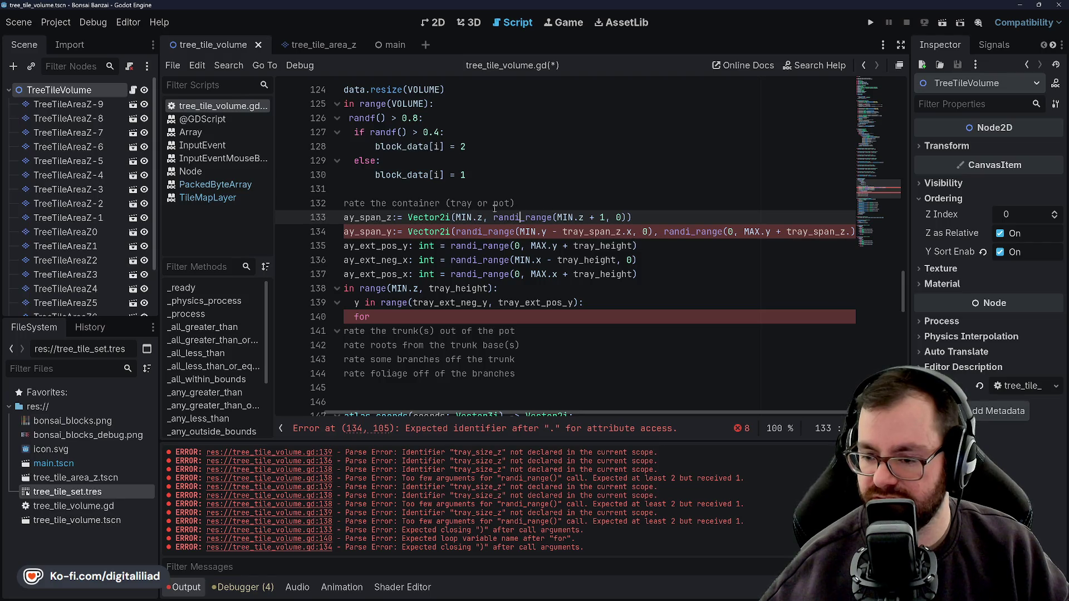
pyautogui.click(632, 231)
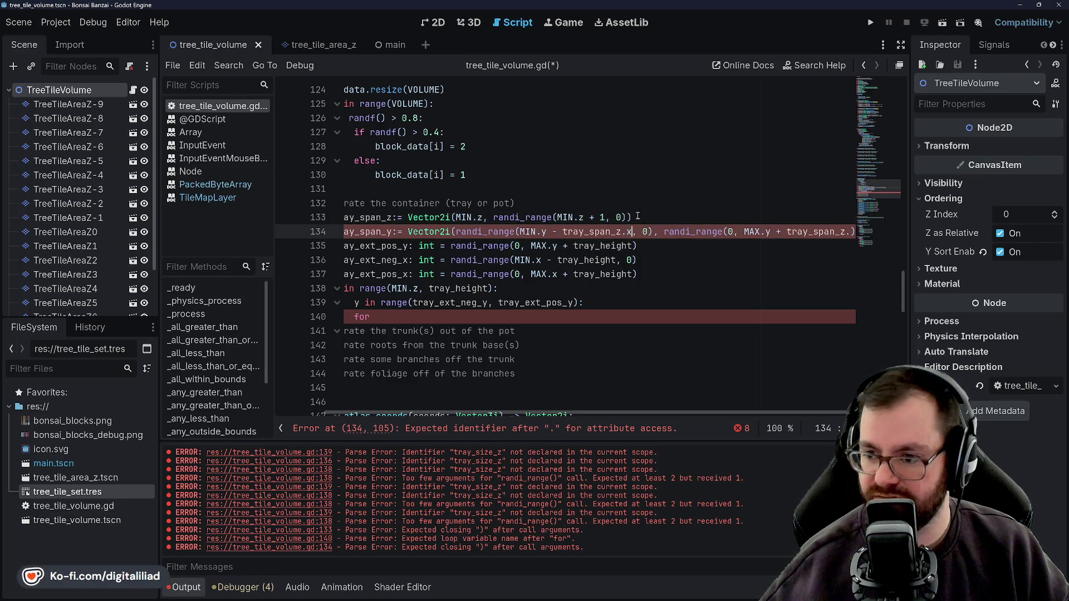
pyautogui.press('BackSpace')
pyautogui.write('y')
pyautogui.click(638, 156)
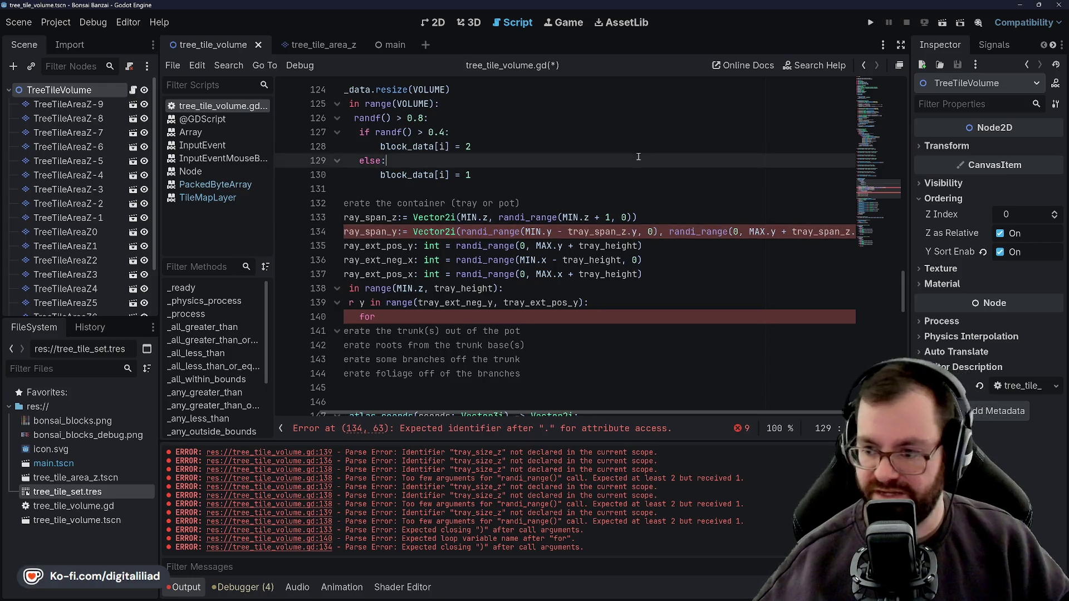
pyautogui.hotkey('ctrl', 's')
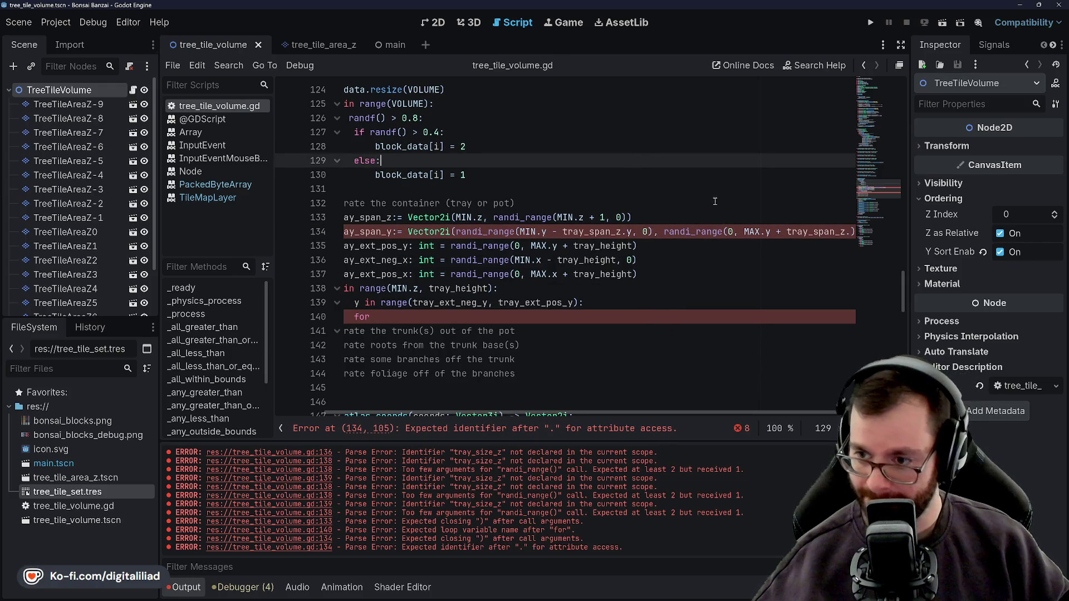
# Finish the second component as tray_span_z.y), add the final closing parenthesis, and save
pyautogui.press('Down')
pyautogui.press('Down')
pyautogui.press('Down')
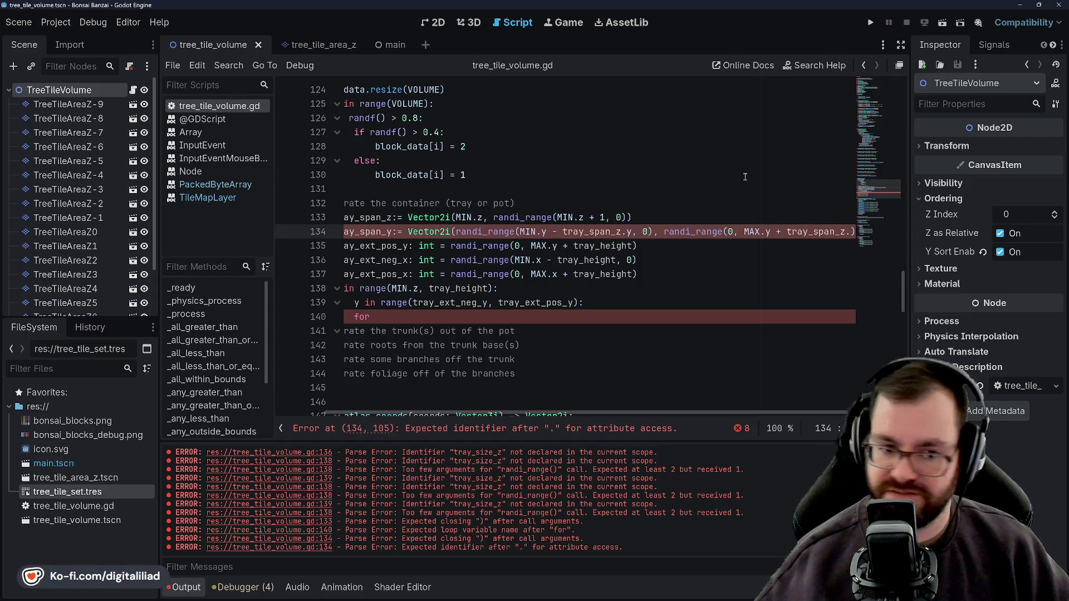
pyautogui.write('y')
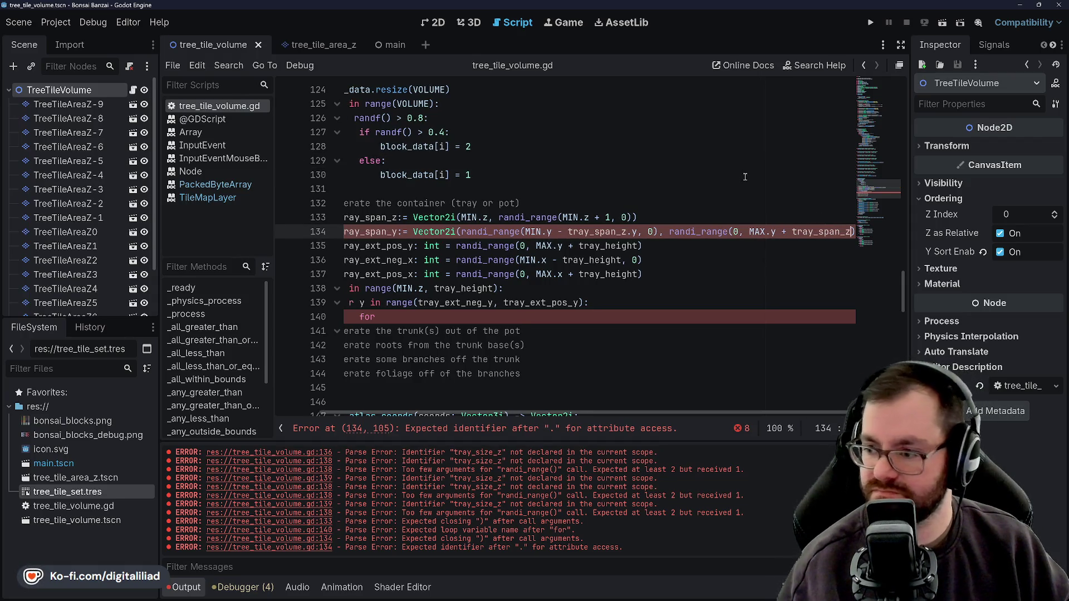
pyautogui.write(' )')
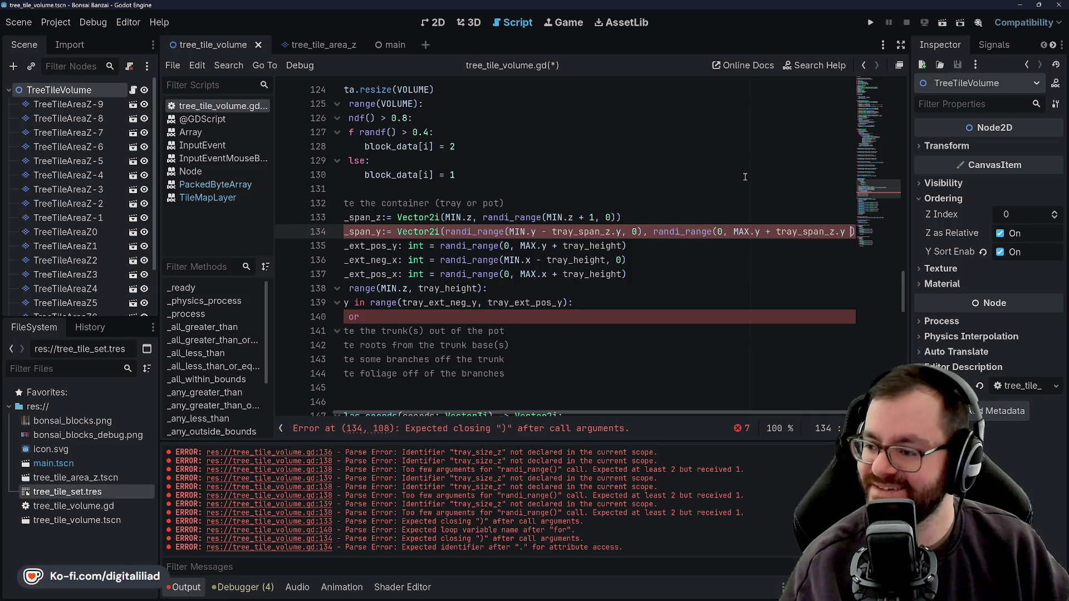
pyautogui.press('BackSpace')
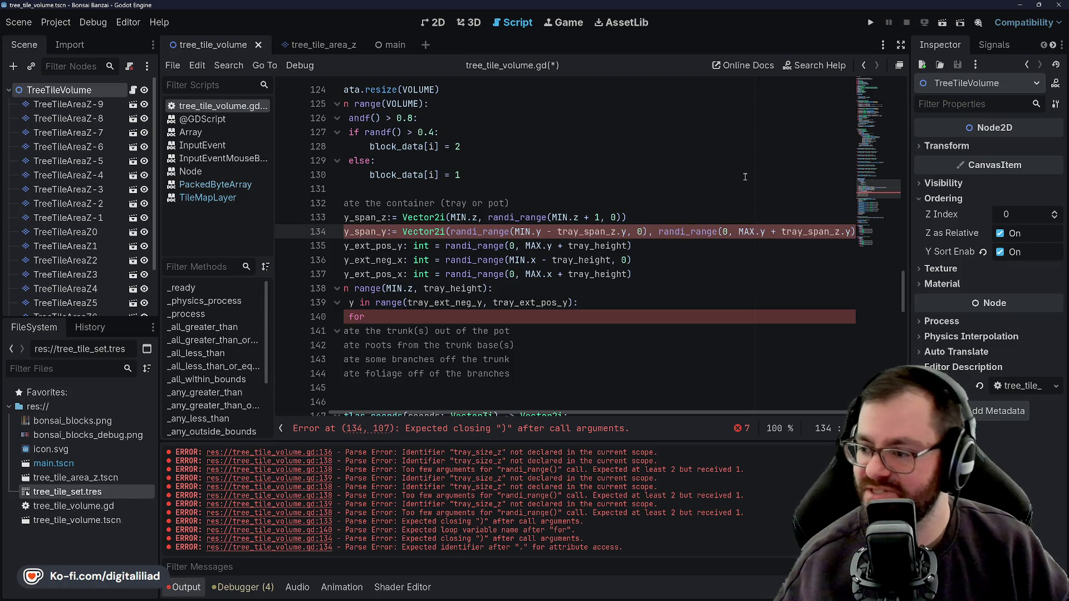
pyautogui.hotkey('ctrl', 's')
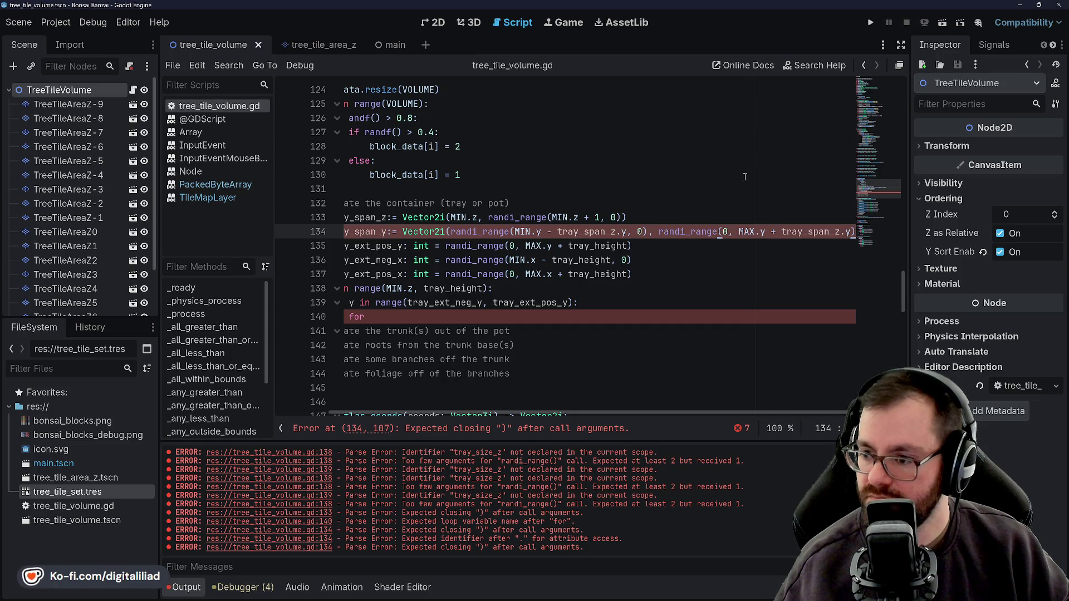
pyautogui.write(')')
pyautogui.hotkey('ctrl', 's')
pyautogui.press('Down')
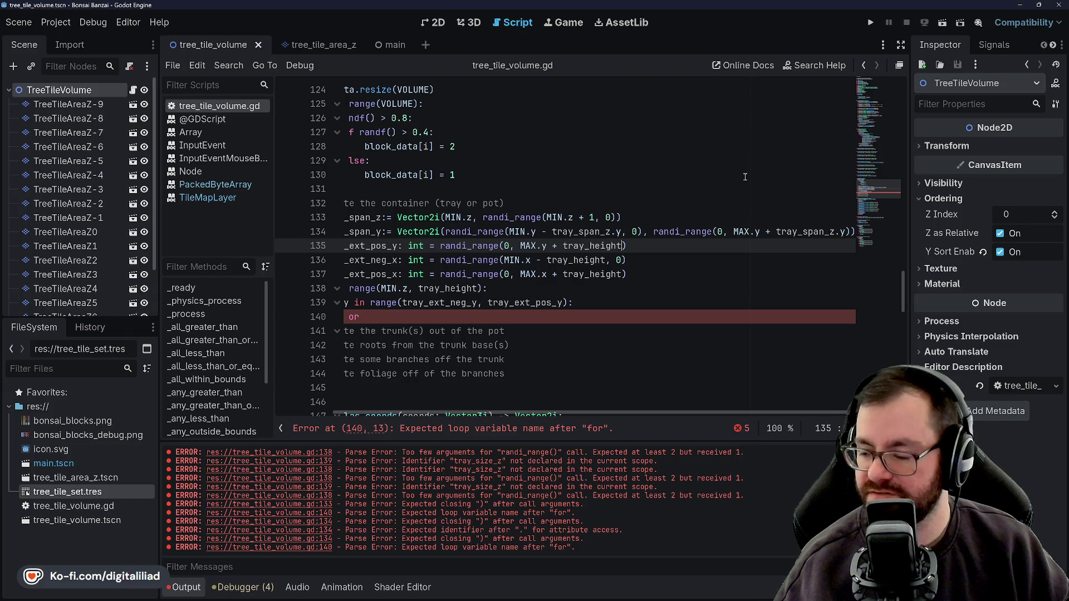
pyautogui.hscroll(-2, 603, 266)
pyautogui.scroll(2, 602, 266)
pyautogui.scroll(3, 602, 265)
pyautogui.scroll(-5, 587, 268)
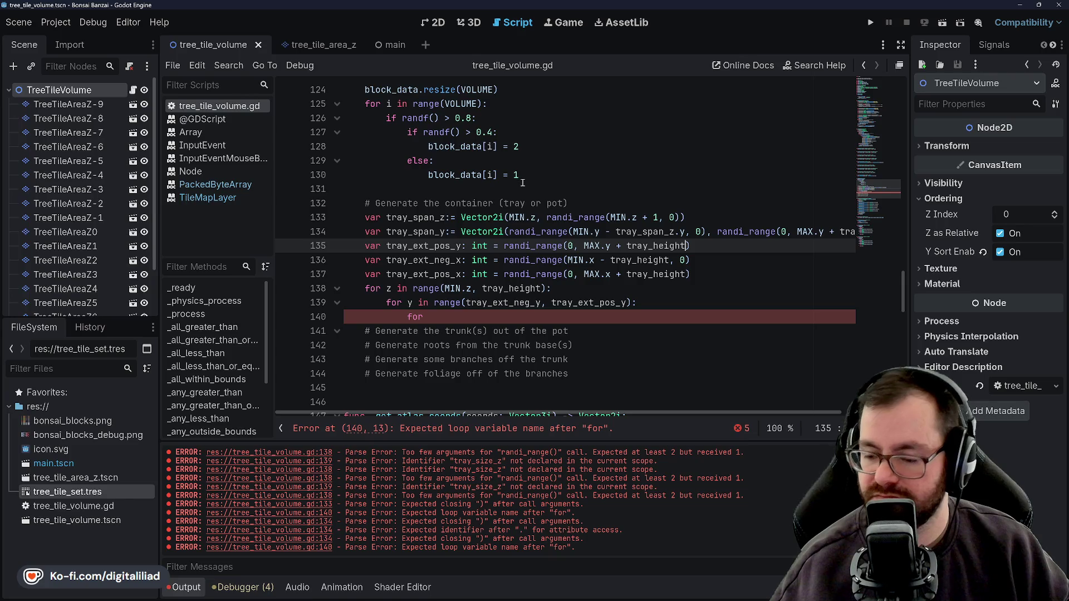
# Put each randi_range component on its own line, indent both one level, and save
pyautogui.click(511, 232)
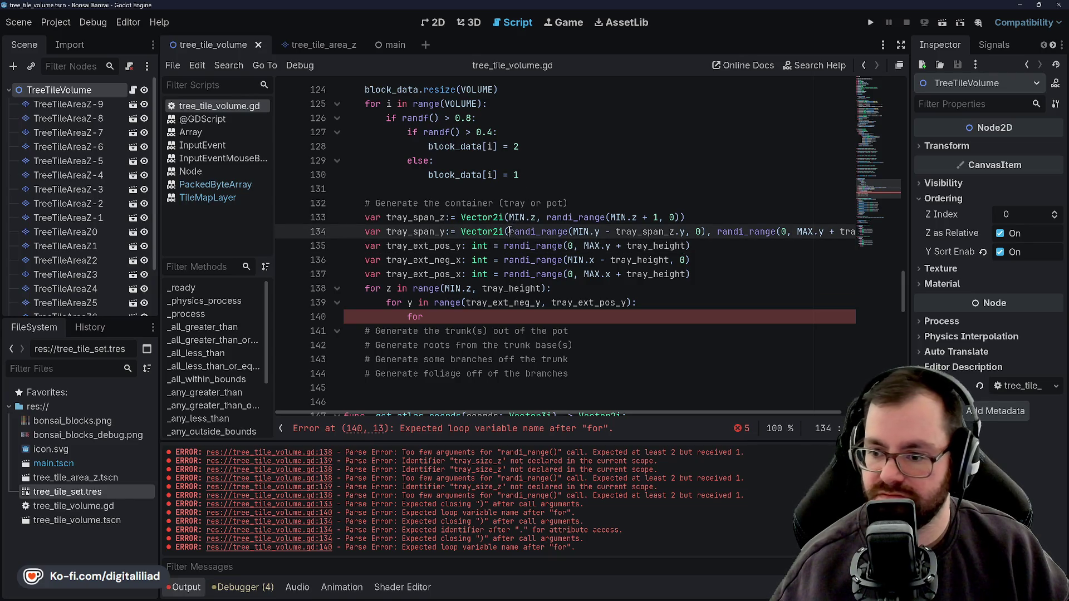
pyautogui.press('Return')
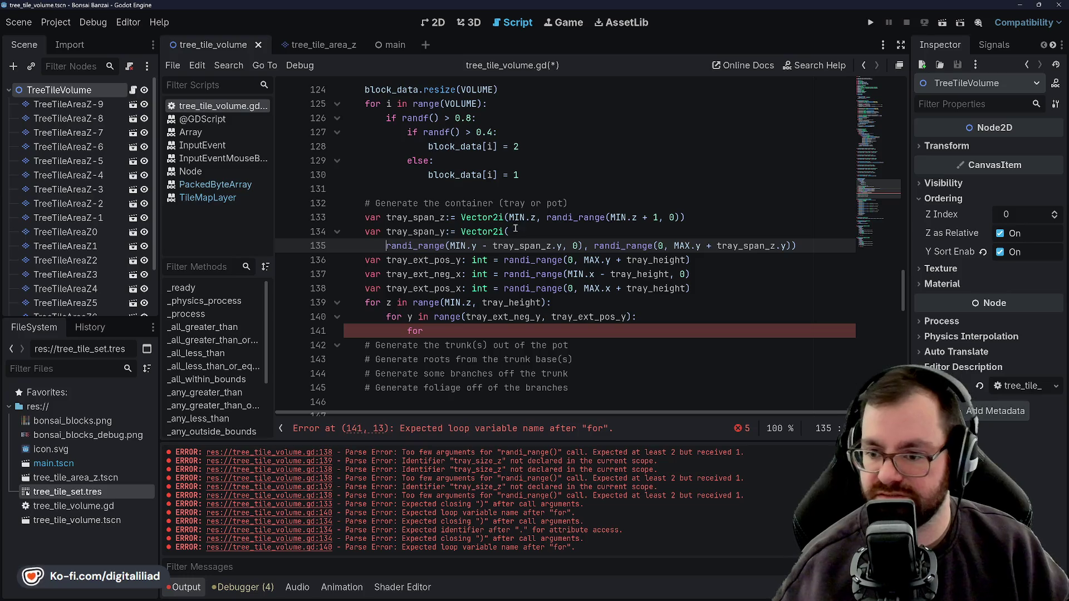
pyautogui.click(530, 231)
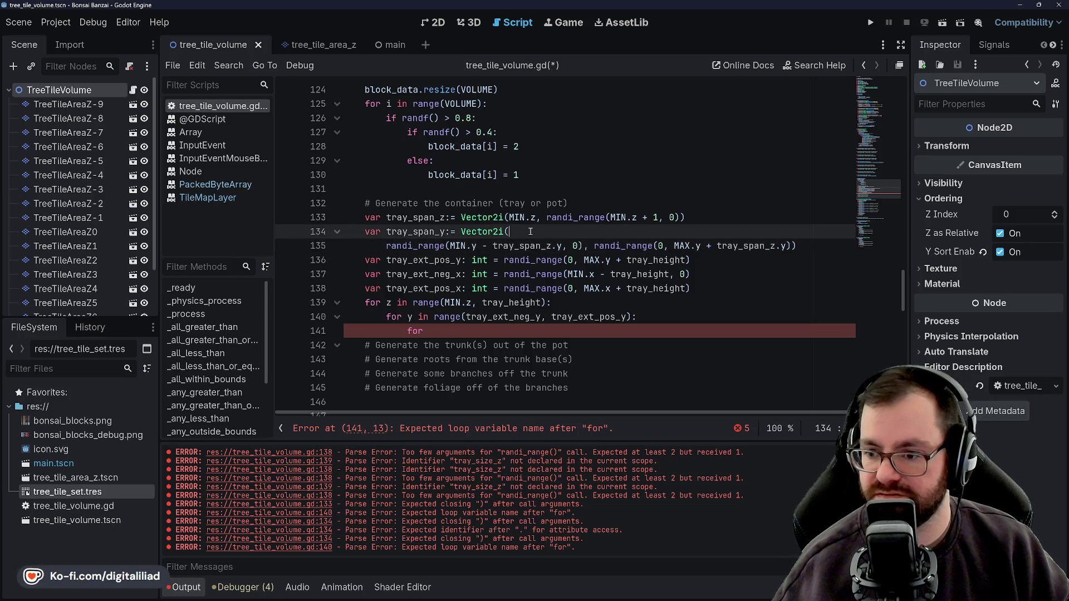
pyautogui.click(593, 246)
pyautogui.press('Return')
pyautogui.click(522, 231)
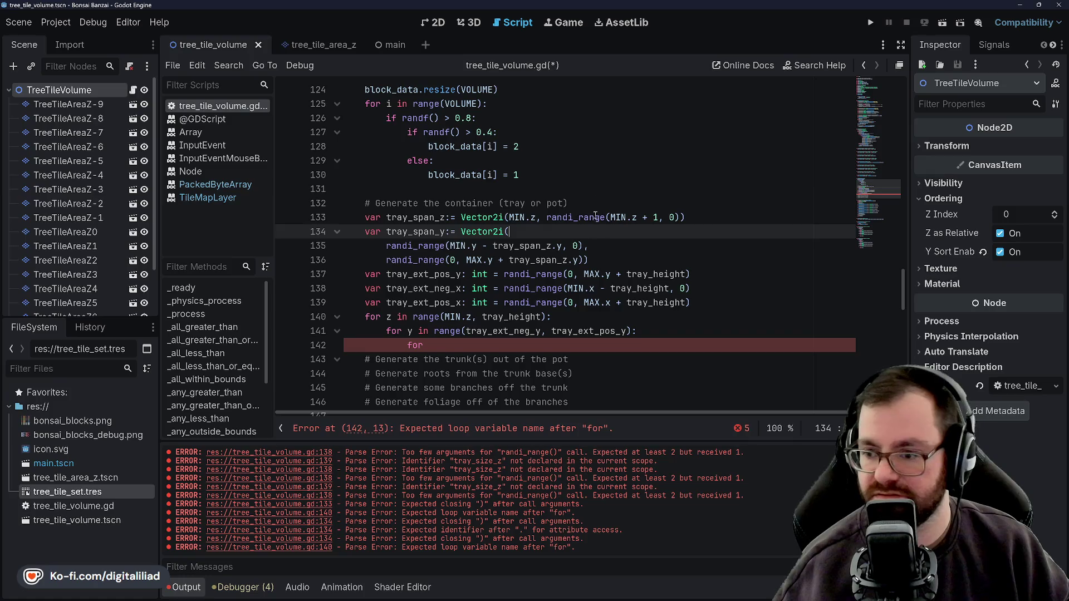
pyautogui.moveTo(389, 245)
pyautogui.mouseDown()
pyautogui.moveTo(593, 247)
pyautogui.moveTo(606, 259)
pyautogui.mouseUp()
pyautogui.press('Tab')
pyautogui.click(534, 174)
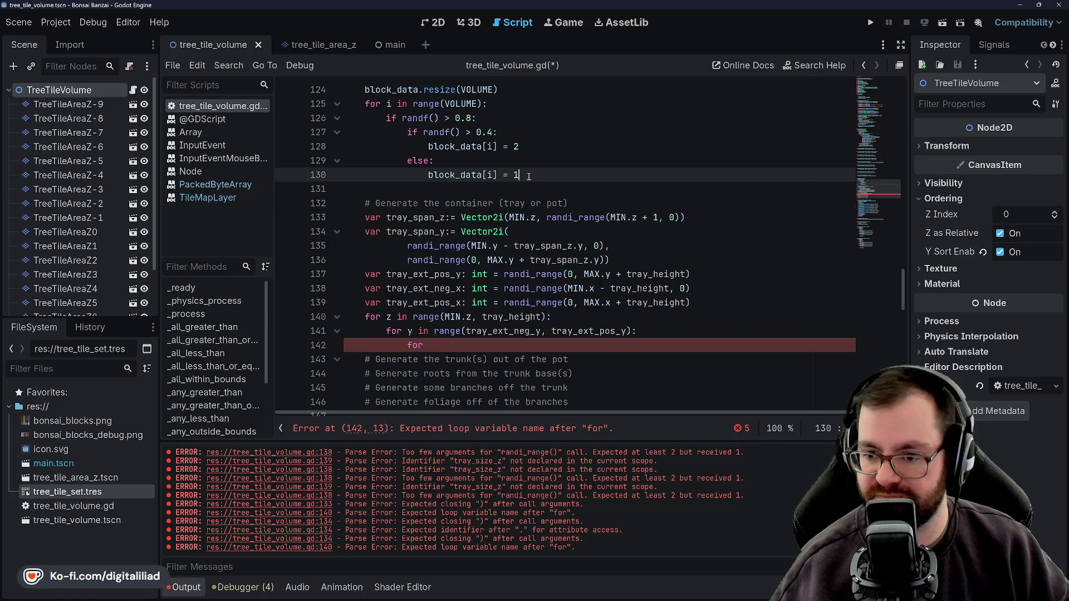
pyautogui.hotkey('ctrl', 's')
# Review the new three-line tray_span_y declaration
pyautogui.click(484, 231)
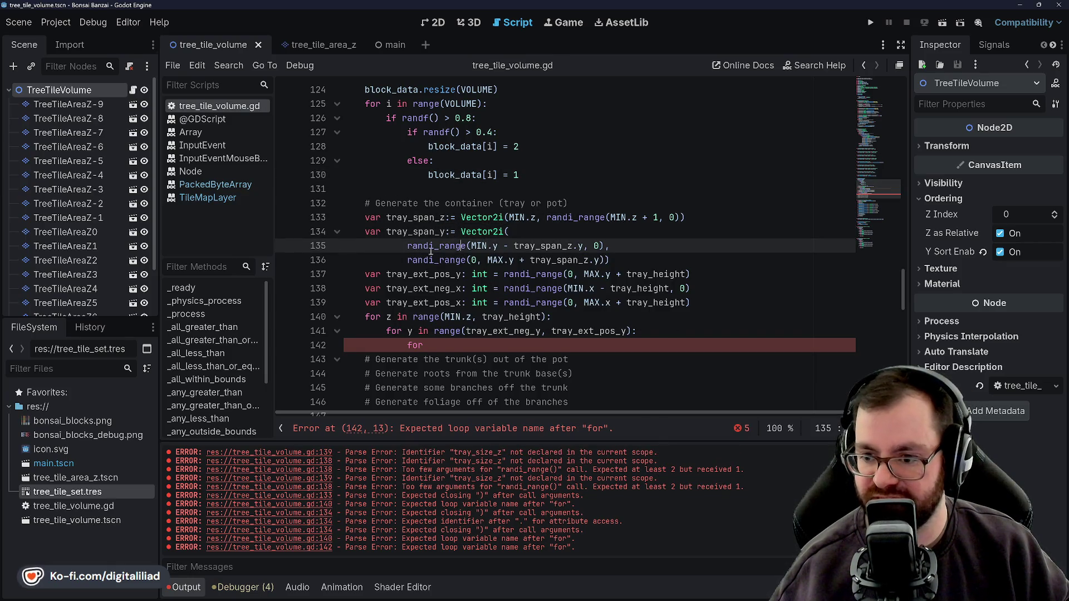
pyautogui.click(466, 246)
pyautogui.scroll(7, 474, 293)
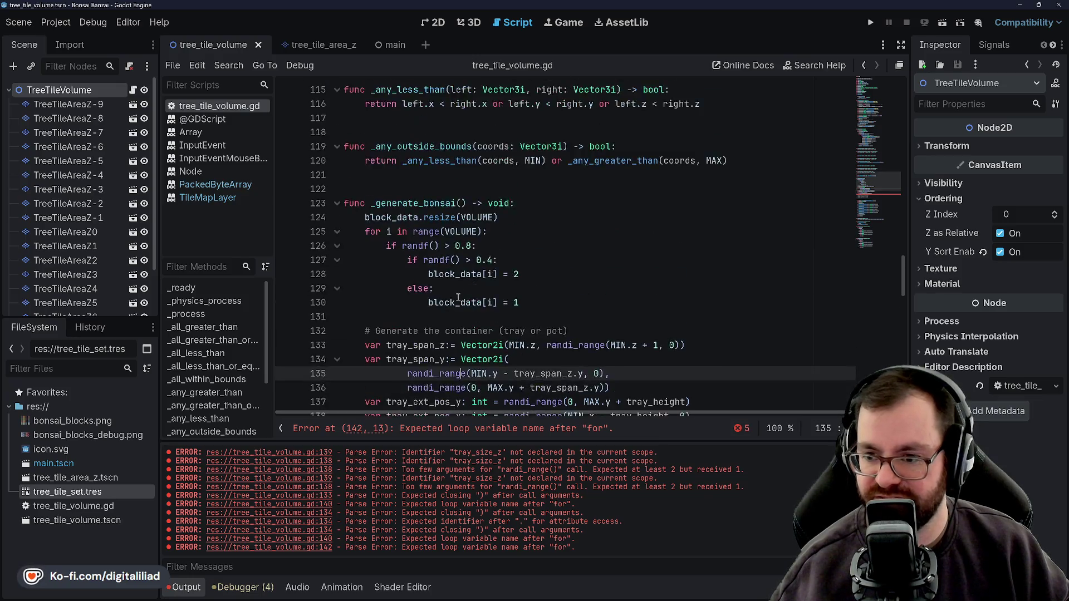
pyautogui.scroll(-5, 416, 295)
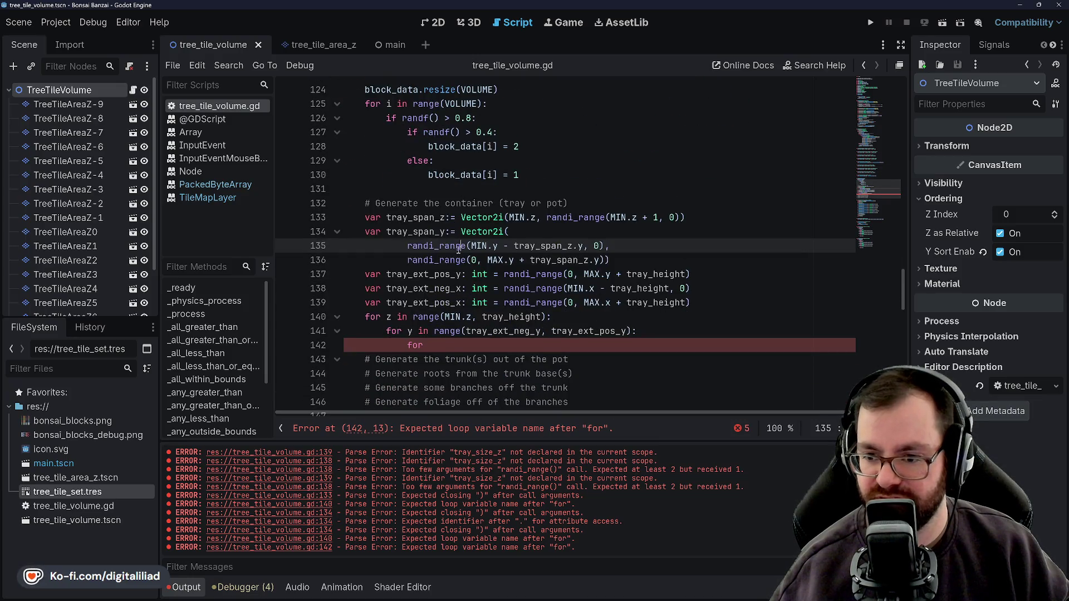
pyautogui.scroll(-5, 416, 295)
pyautogui.scroll(5, 554, 277)
pyautogui.scroll(2, 554, 277)
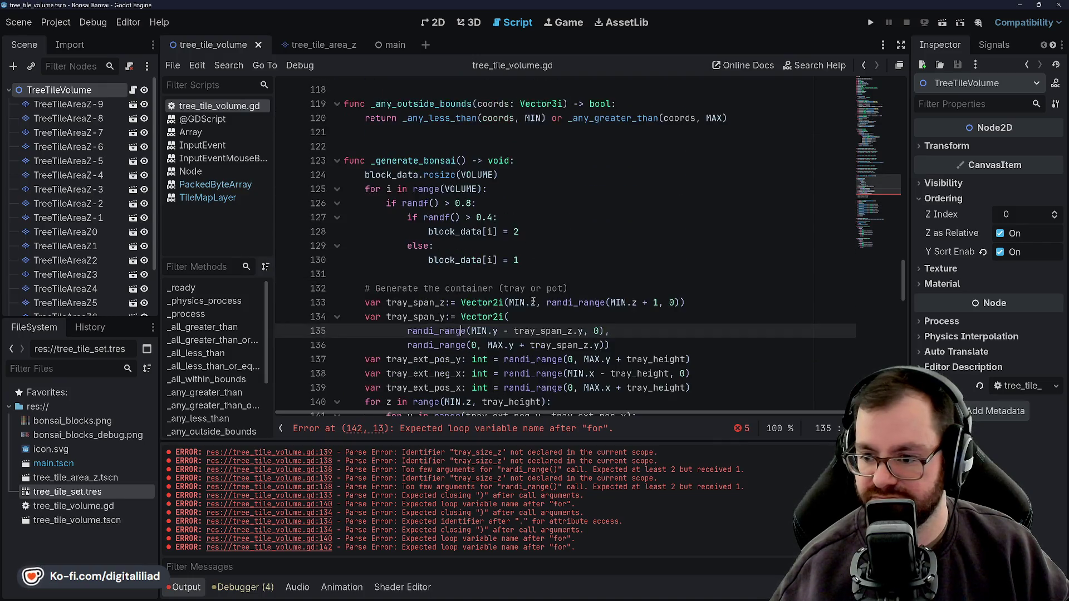
pyautogui.scroll(-3, 514, 220)
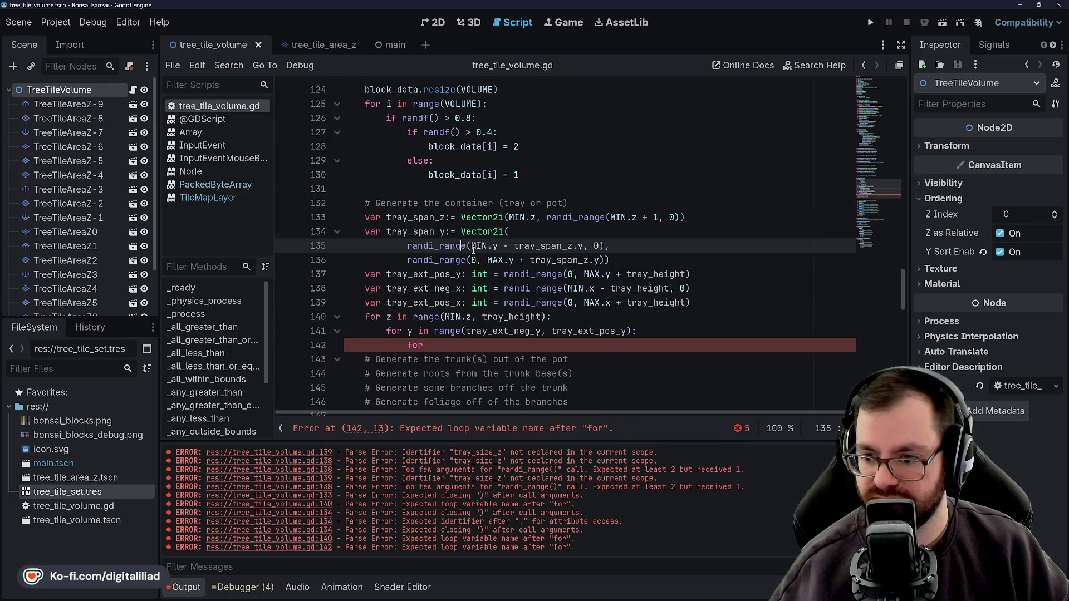
pyautogui.click(666, 254)
pyautogui.click(643, 251)
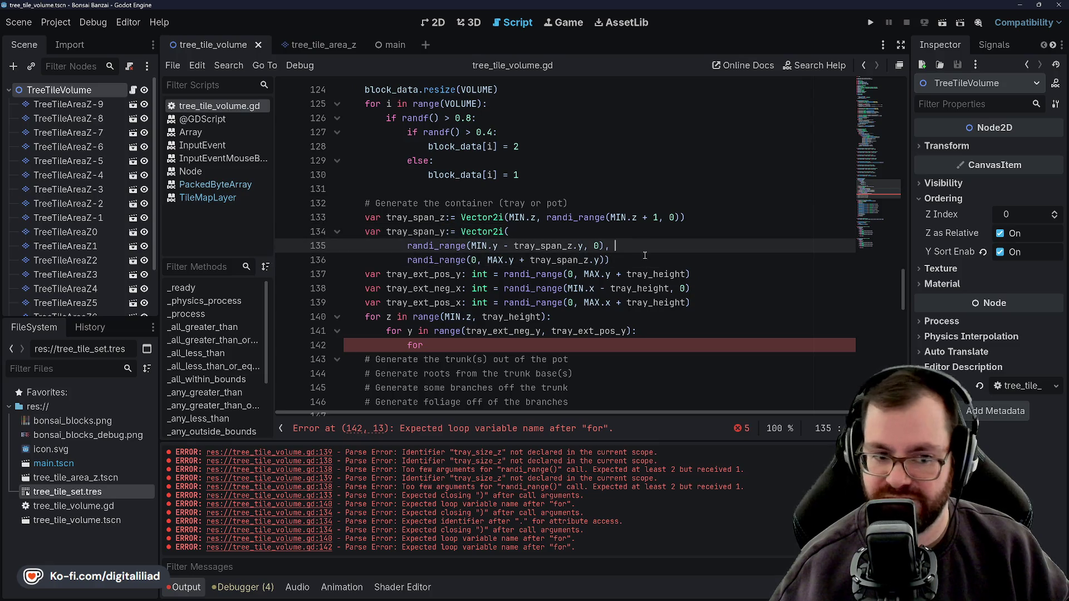
pyautogui.click(631, 262)
pyautogui.click(633, 246)
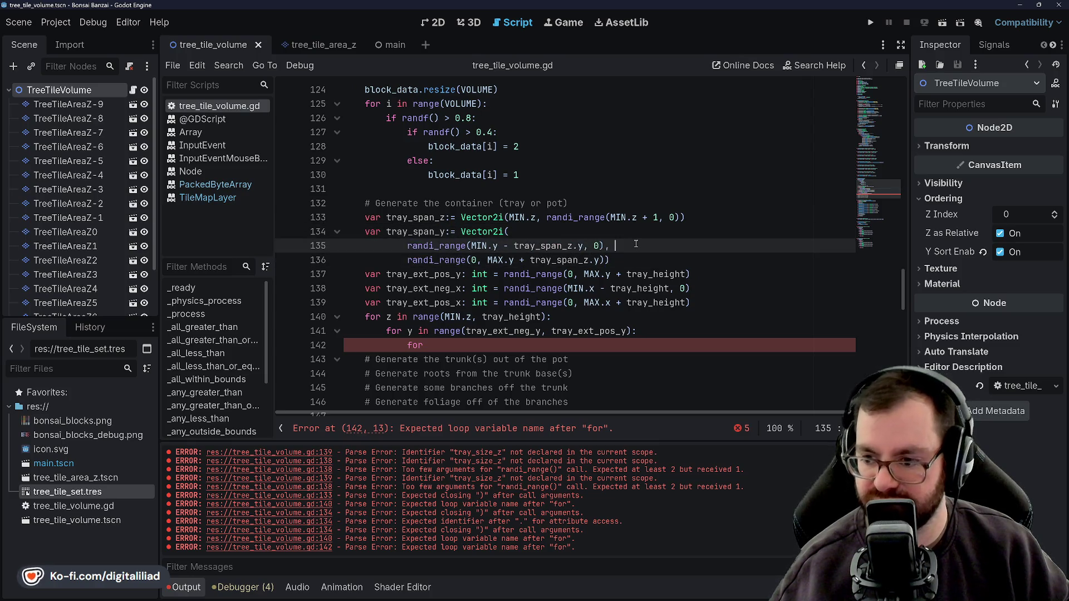
pyautogui.scroll(-2, 435, 192)
pyautogui.scroll(1, 435, 192)
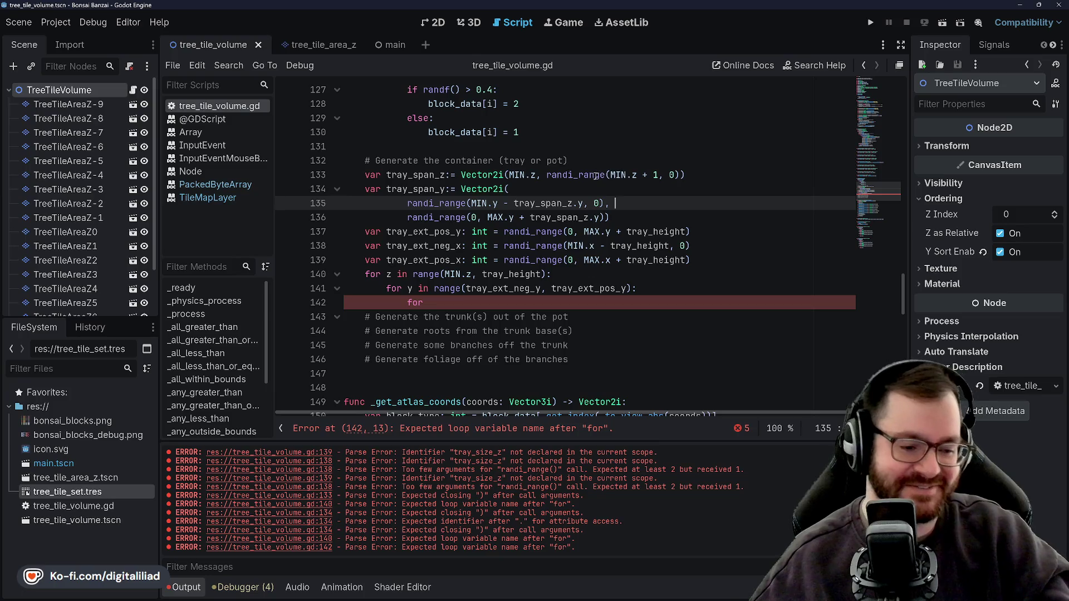
# Delete the trailing space after 0), on line 135, then select tray_ext_pos_y's int type
pyautogui.moveTo(595, 177)
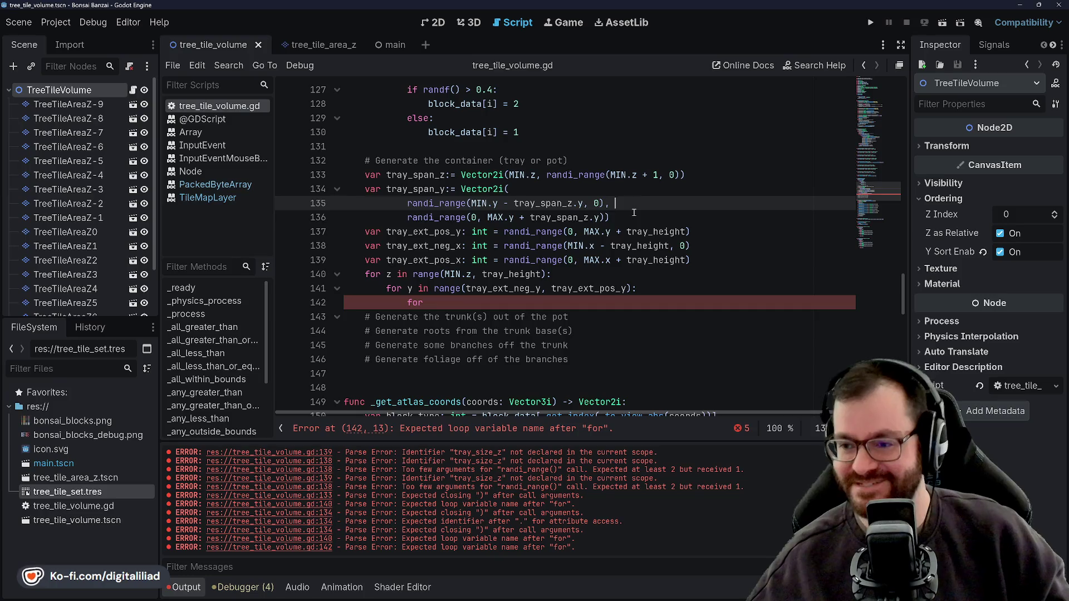
pyautogui.press('BackSpace')
pyautogui.click(648, 211)
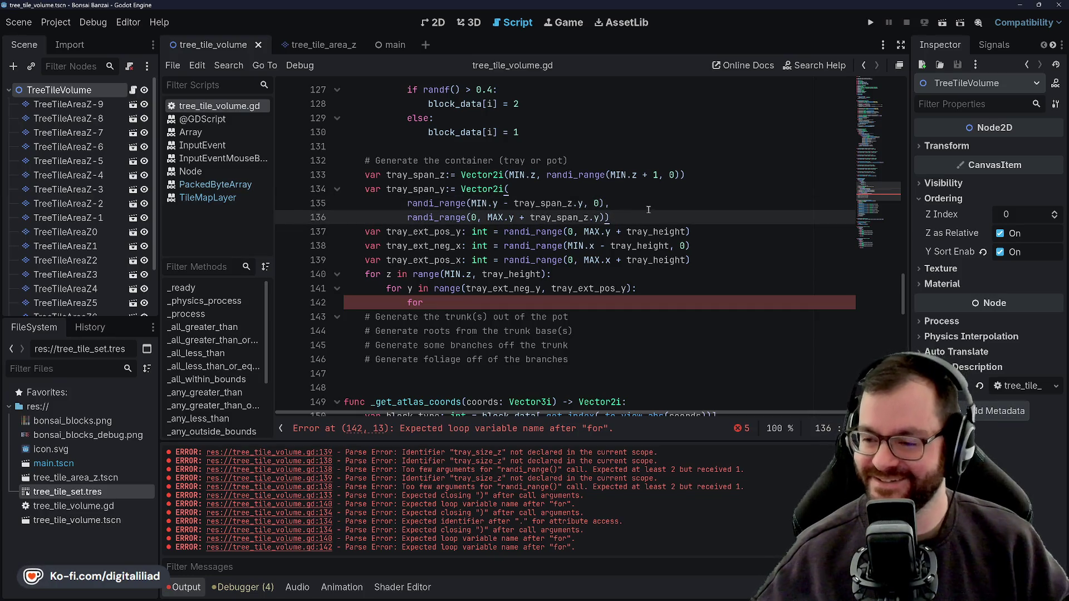
pyautogui.click(646, 205)
pyautogui.press('Down')
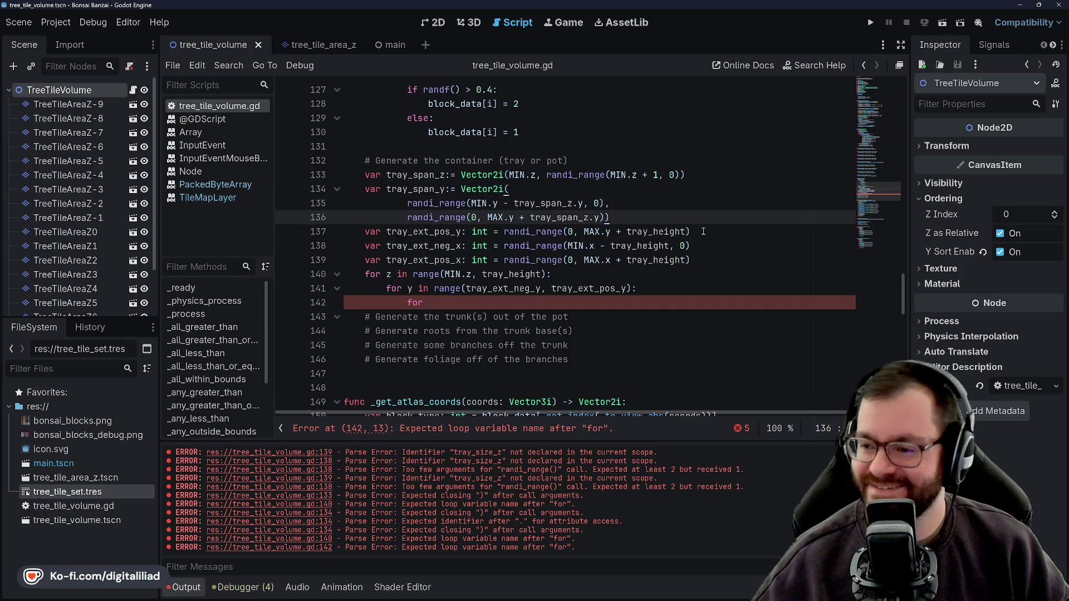
pyautogui.press('Down')
pyautogui.press('Down')
pyautogui.press('Down')
pyautogui.press('Down')
pyautogui.press('Up')
pyautogui.press('Up')
pyautogui.press('Up')
pyautogui.press('Down')
pyautogui.press('Down')
pyautogui.press('Up')
pyautogui.press('Up')
pyautogui.press('Up')
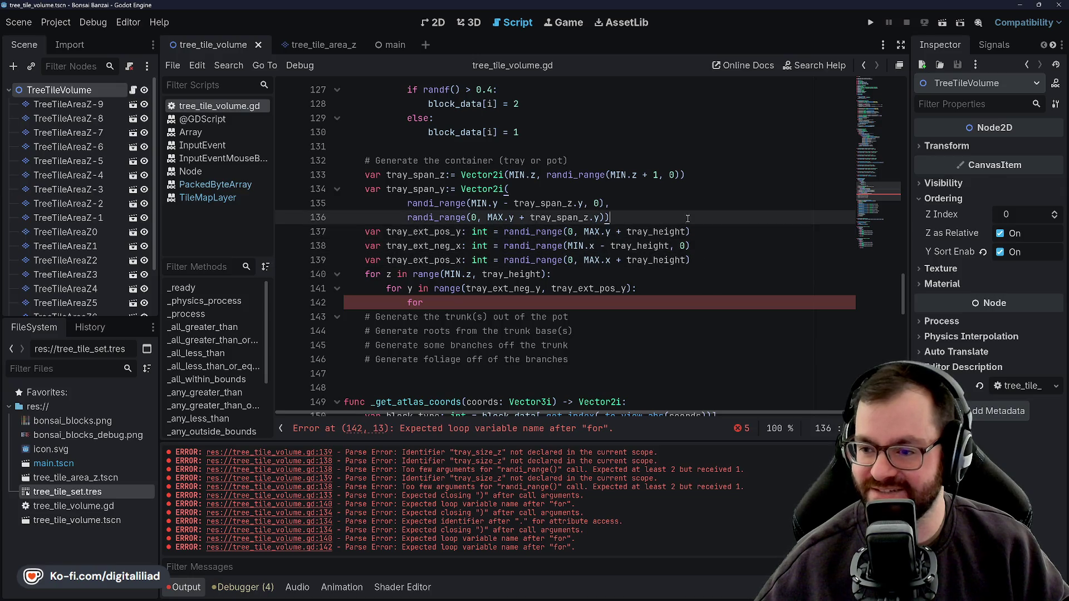
pyautogui.press('Up')
pyautogui.click(429, 232)
pyautogui.doubleClick(480, 231)
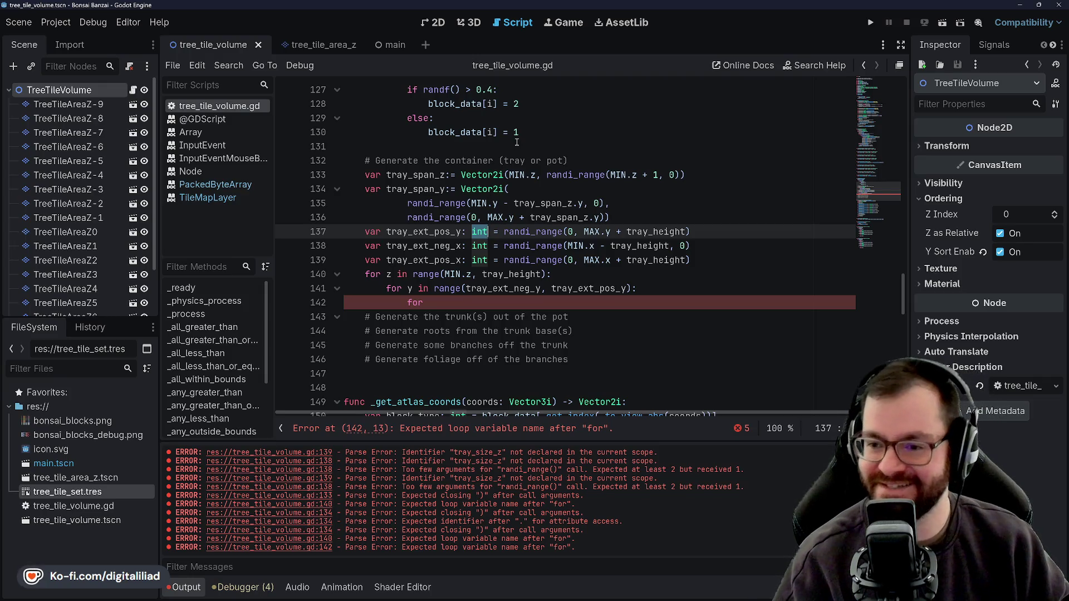
# Delete the leftover tray_ext_pos_y line, undoing an accidental edit to tray_ext_neg_x
pyautogui.press('BackSpace')
pyautogui.press('BackSpace')
pyautogui.press('BackSpace')
pyautogui.press('BackSpace')
pyautogui.press('BackSpace')
pyautogui.write('s')
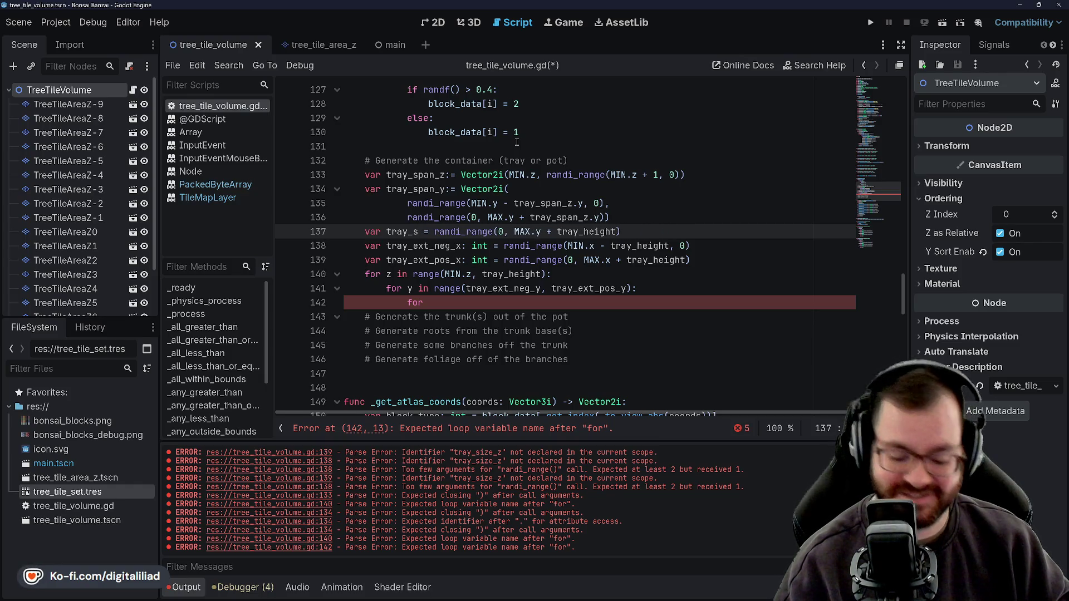
pyautogui.write('pan_')
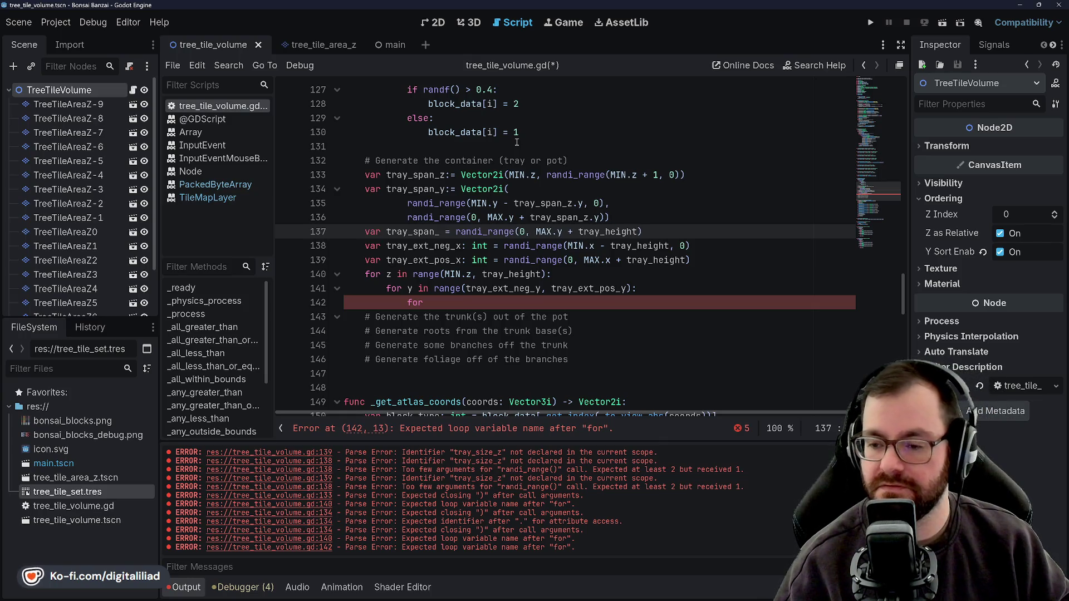
pyautogui.write('z')
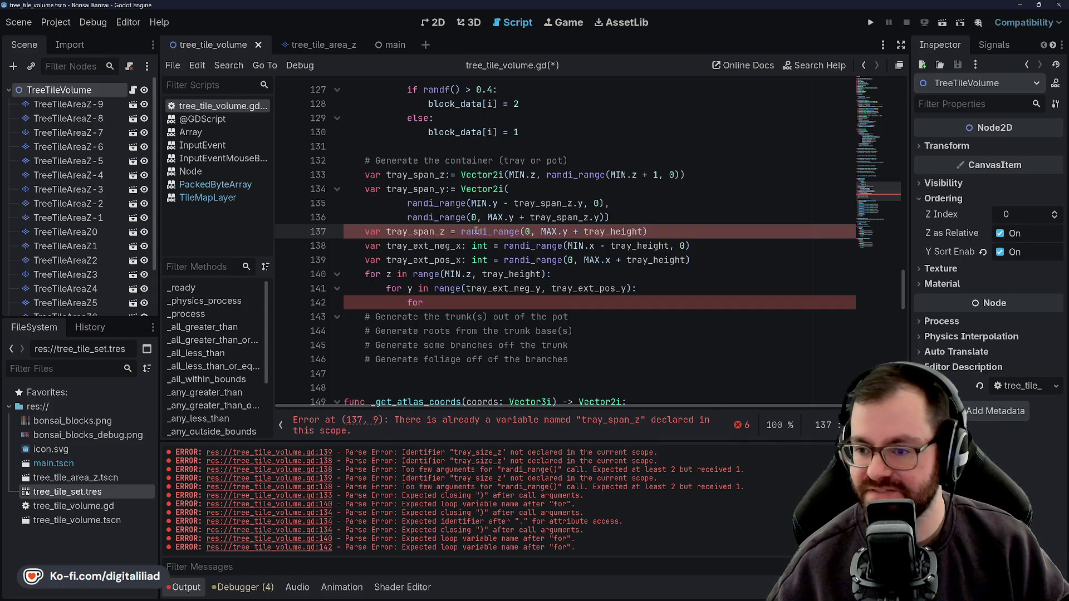
pyautogui.hotkey('ctrl', 'shift', 'k')
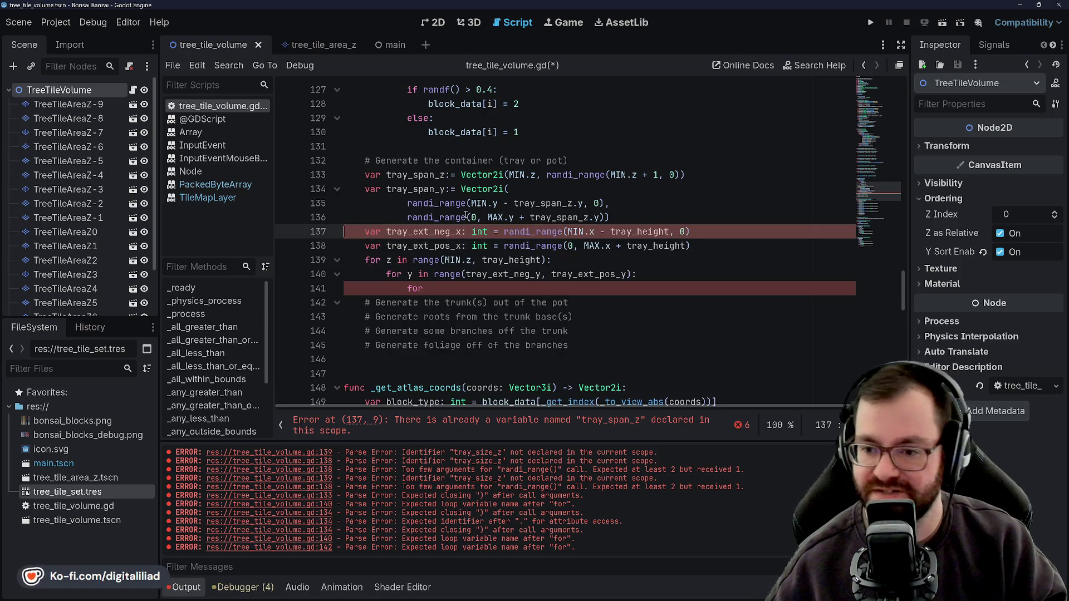
pyautogui.moveTo(462, 231); pyautogui.dragTo(415, 232)
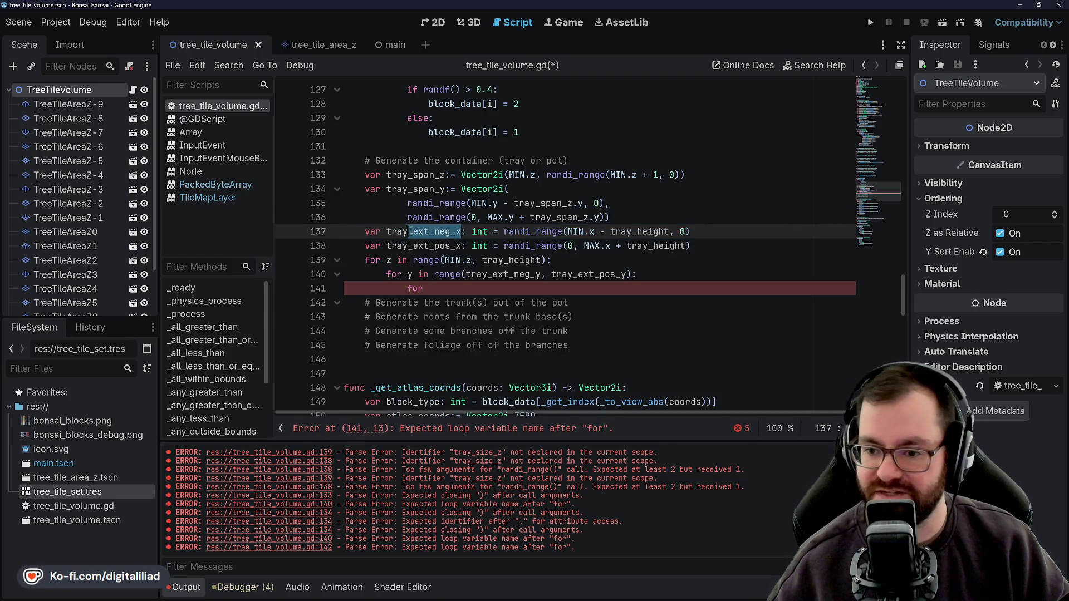
pyautogui.press('BackSpace')
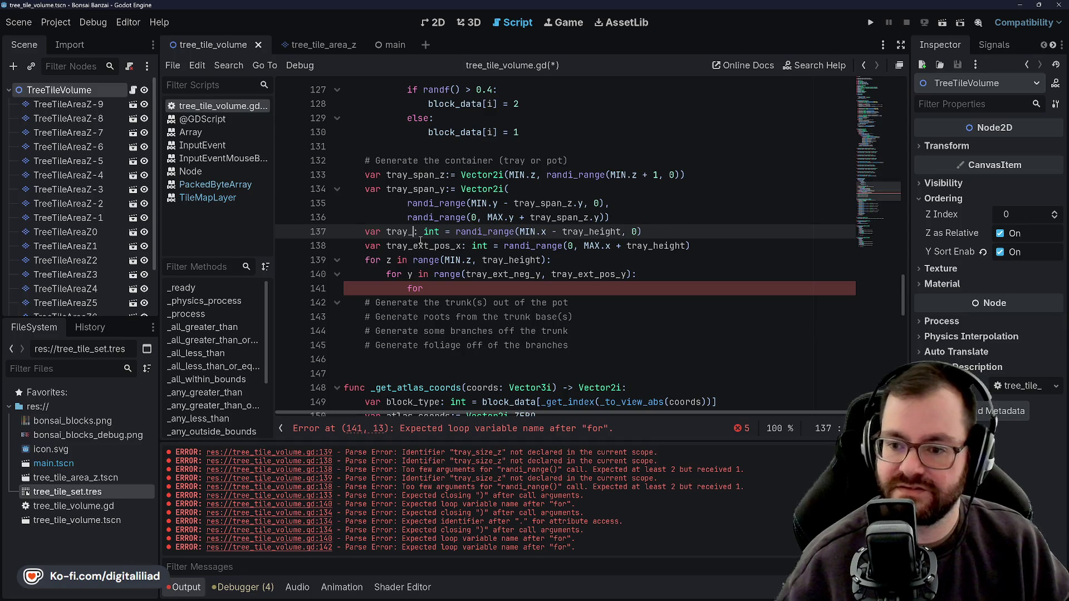
pyautogui.hotkey('ctrl', 'z')
# Add a new line after tray_span_y beginning the tray_span_x:= declaration
pyautogui.click(669, 222)
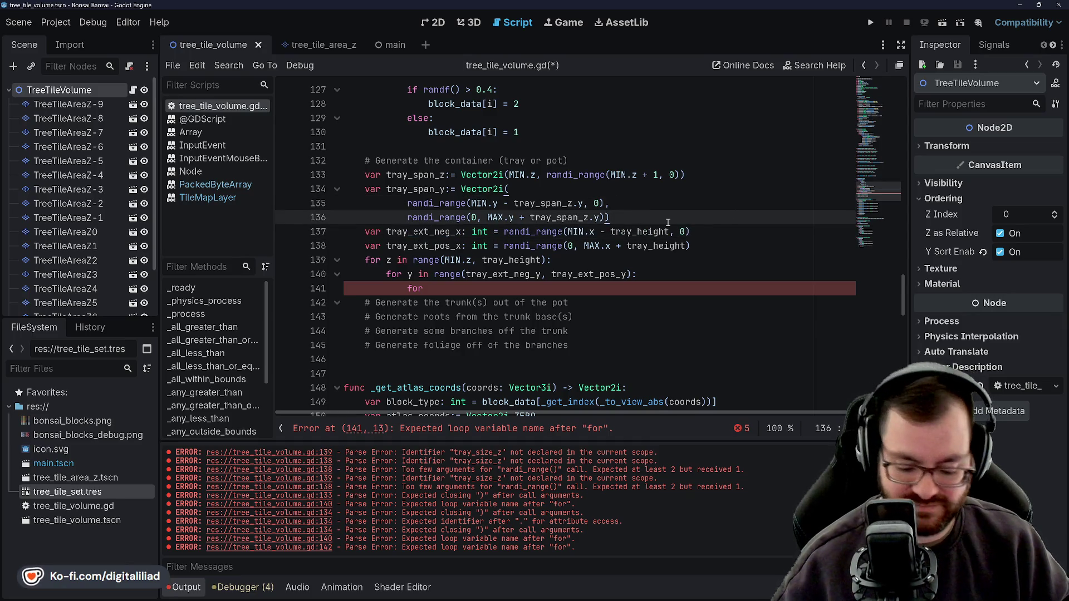
pyautogui.press('Return')
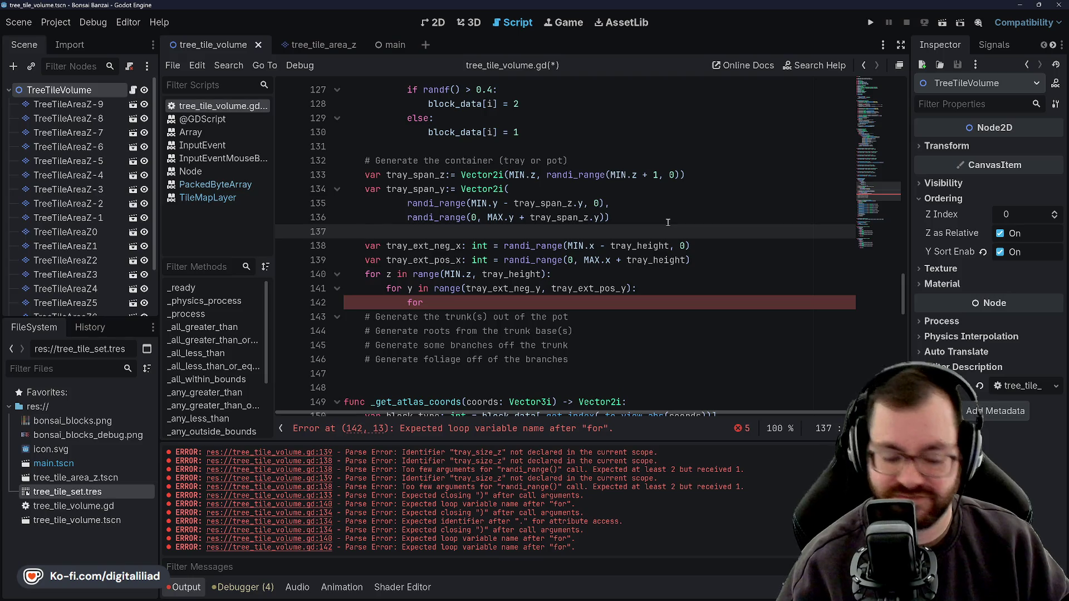
pyautogui.write('vartray')
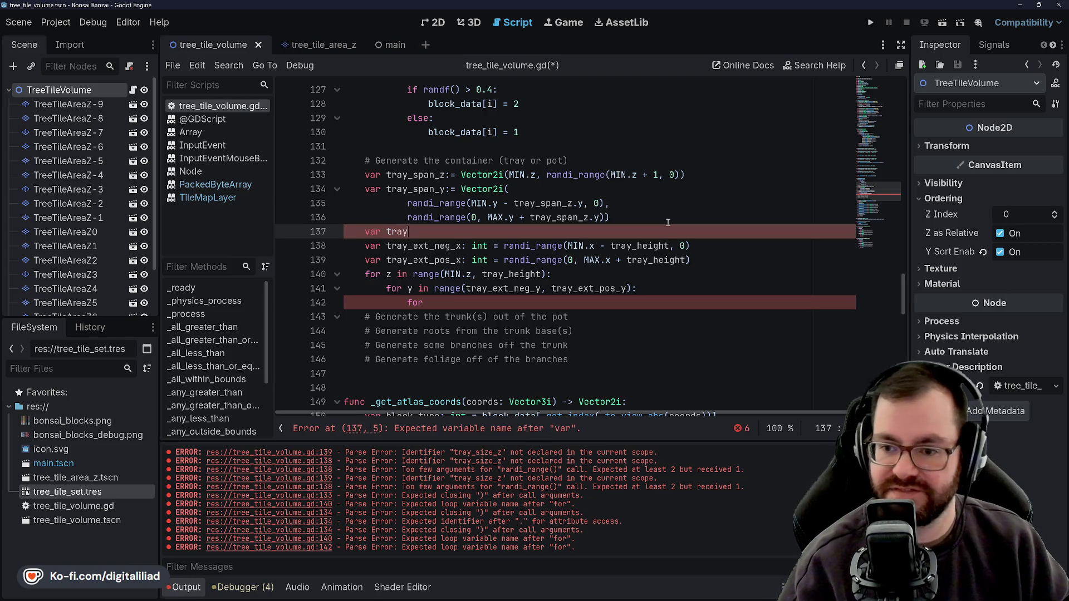
pyautogui.write('_span_x:')
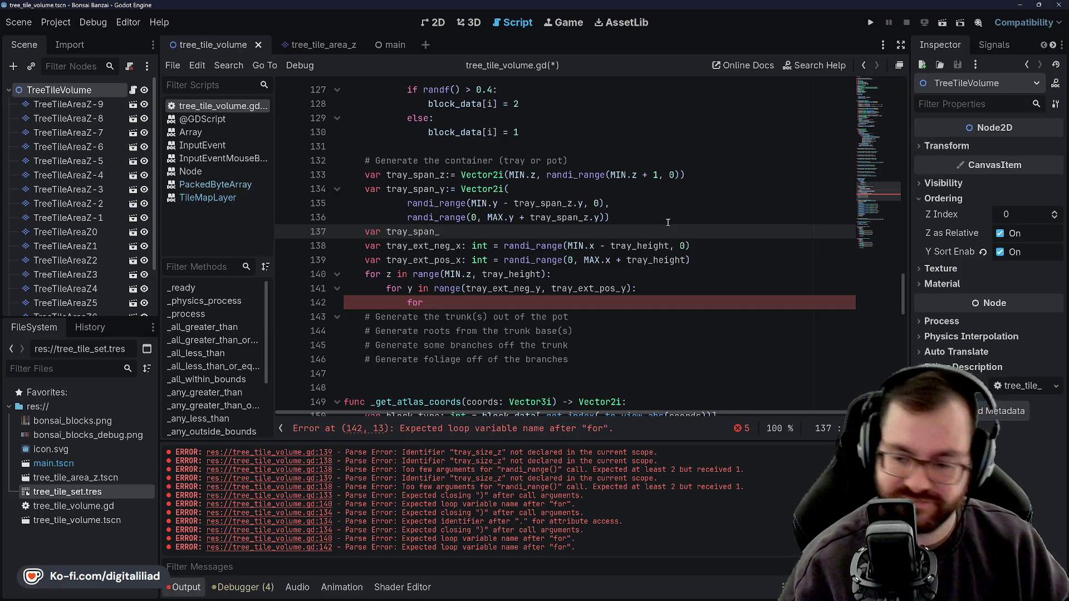
pyautogui.write('=')
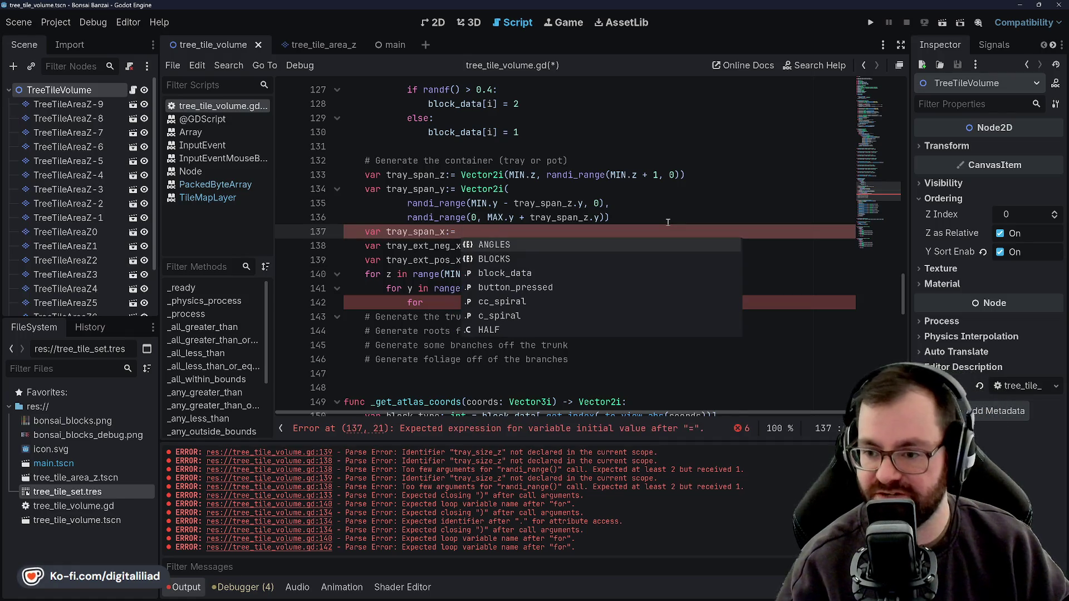
pyautogui.scroll(4, 562, 110)
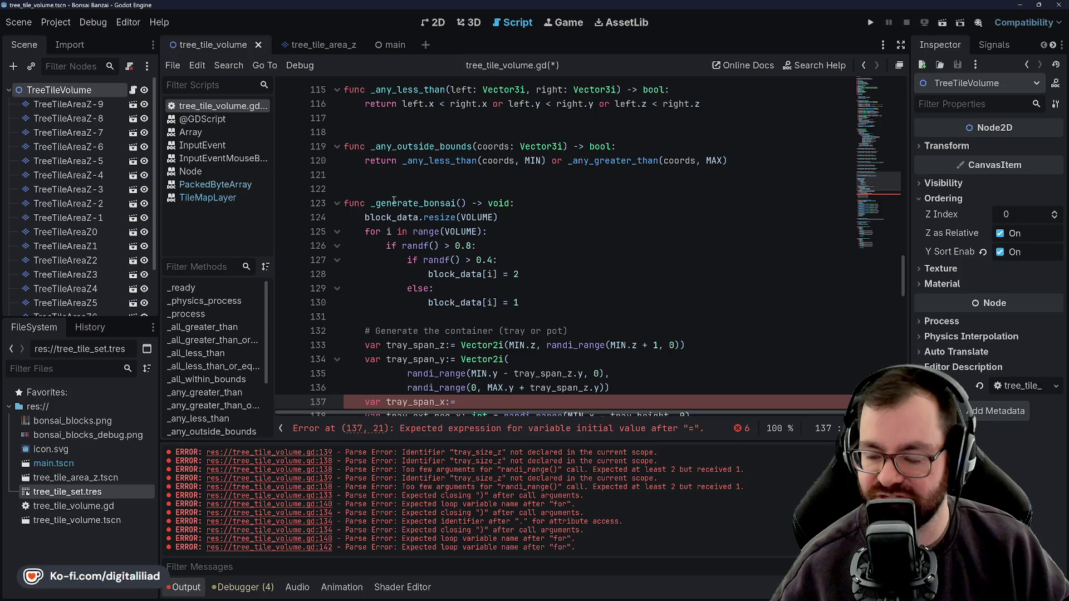
pyautogui.scroll(-4, 476, 195)
pyautogui.scroll(1, 472, 259)
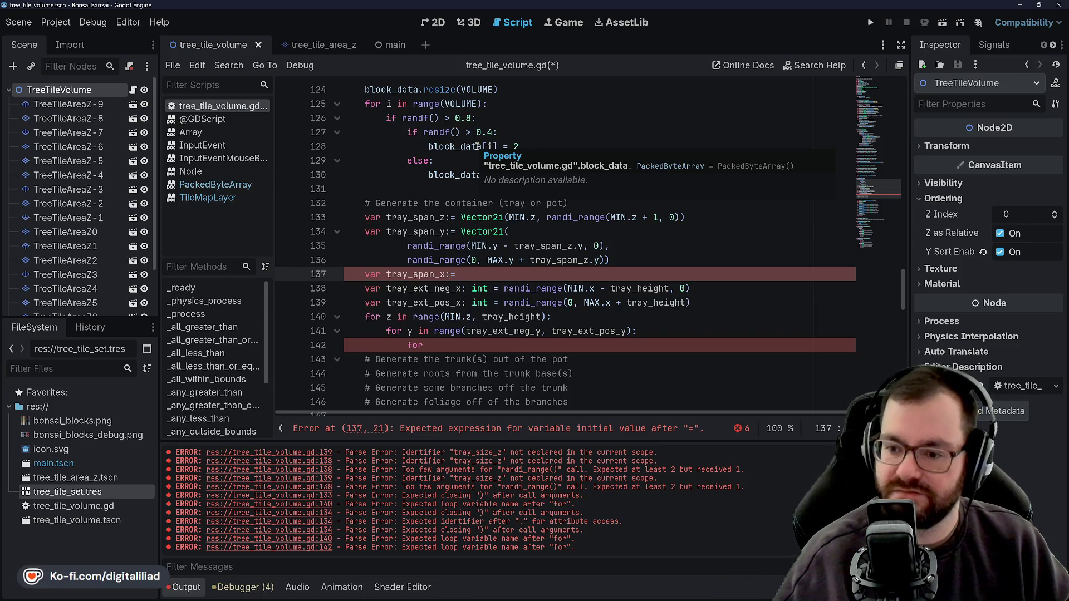
# Open tray_span_x as a multi-line Vector2i( with an empty randi_range() call on line 138
pyautogui.write('Vector2')
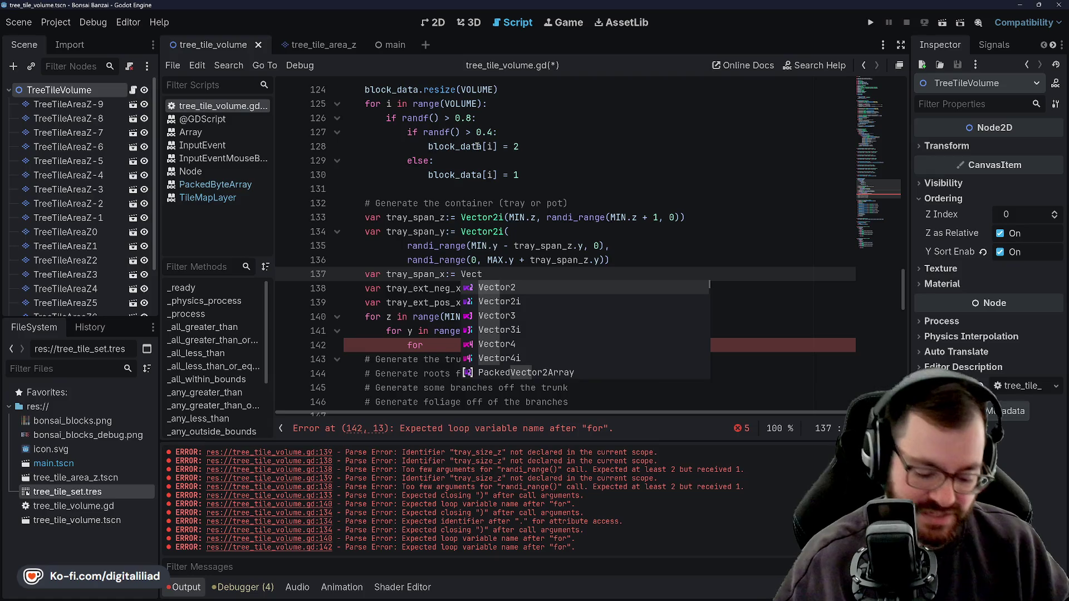
pyautogui.write('i')
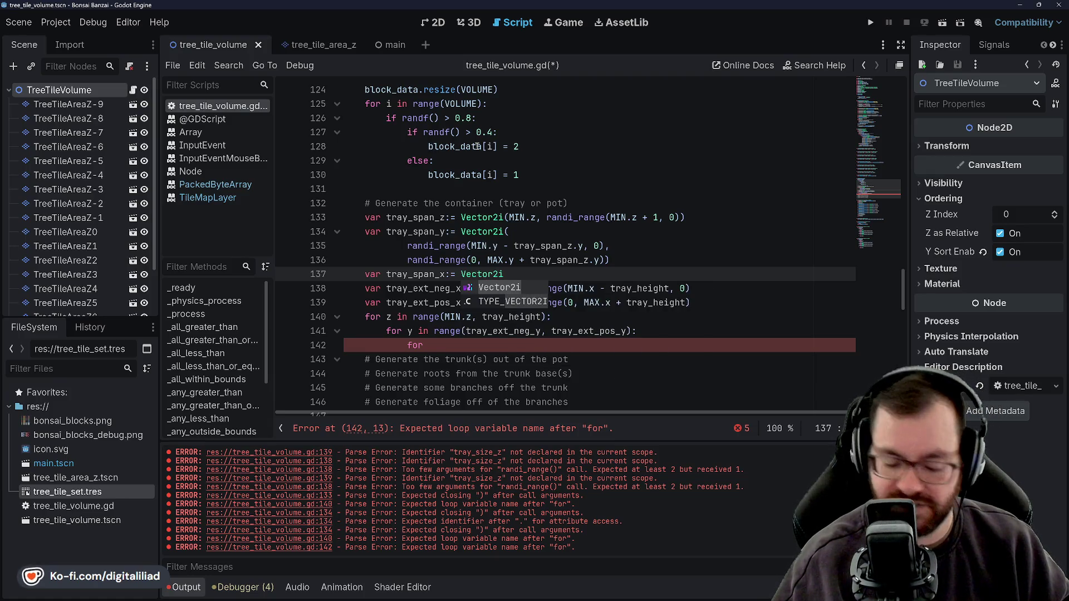
pyautogui.write('(')
pyautogui.press('Return')
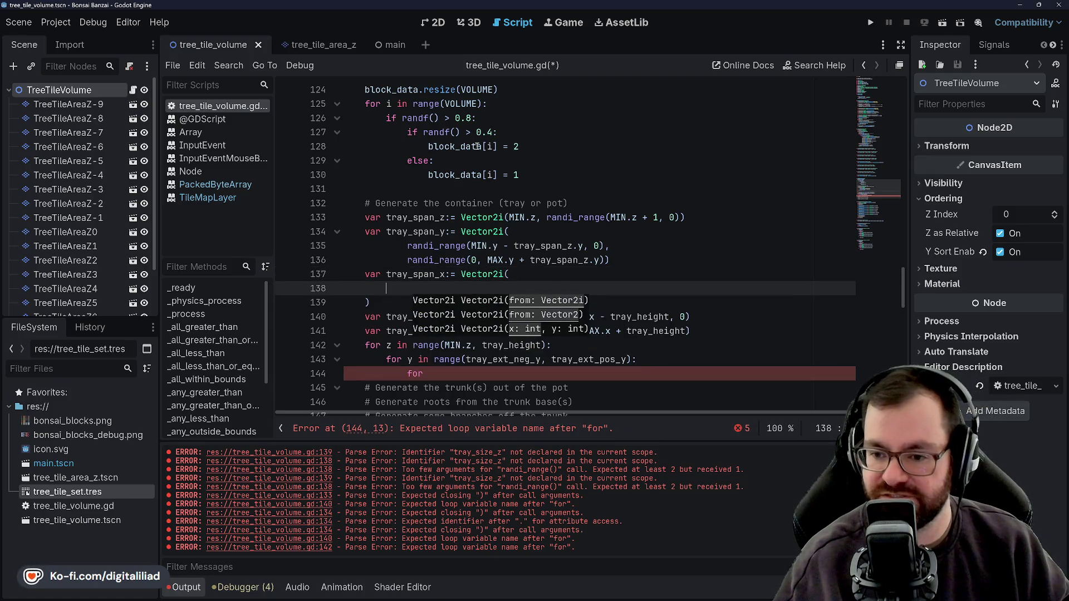
pyautogui.click(357, 301)
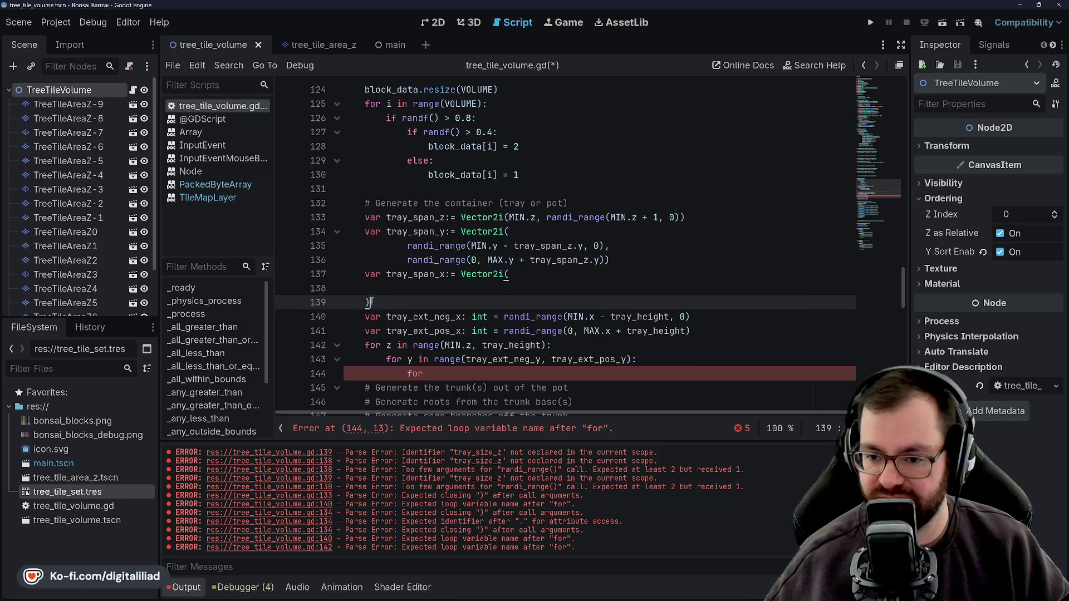
pyautogui.press('BackSpace')
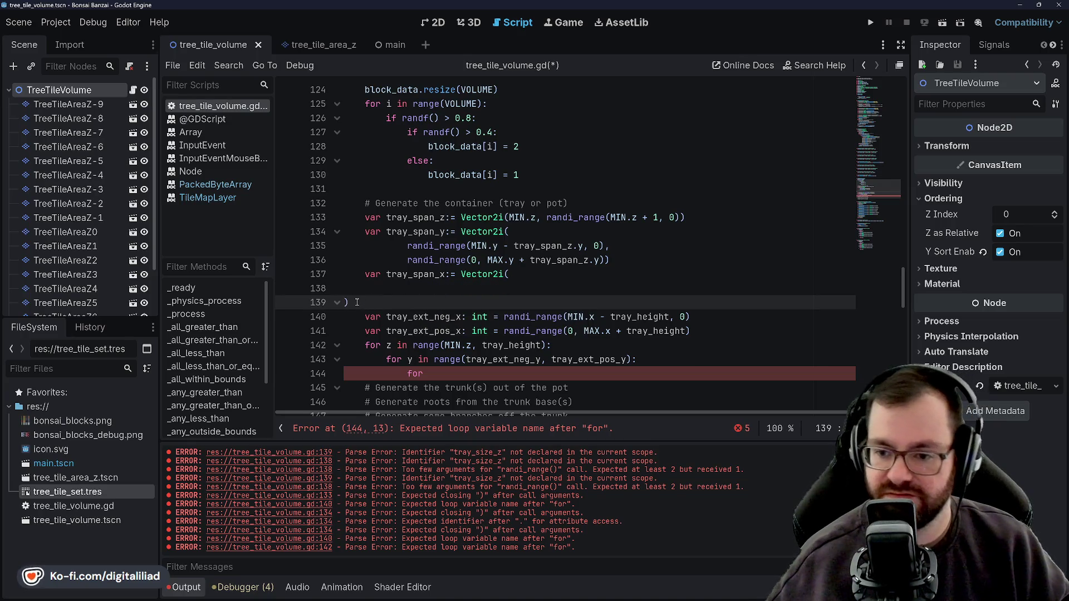
pyautogui.press('BackSpace')
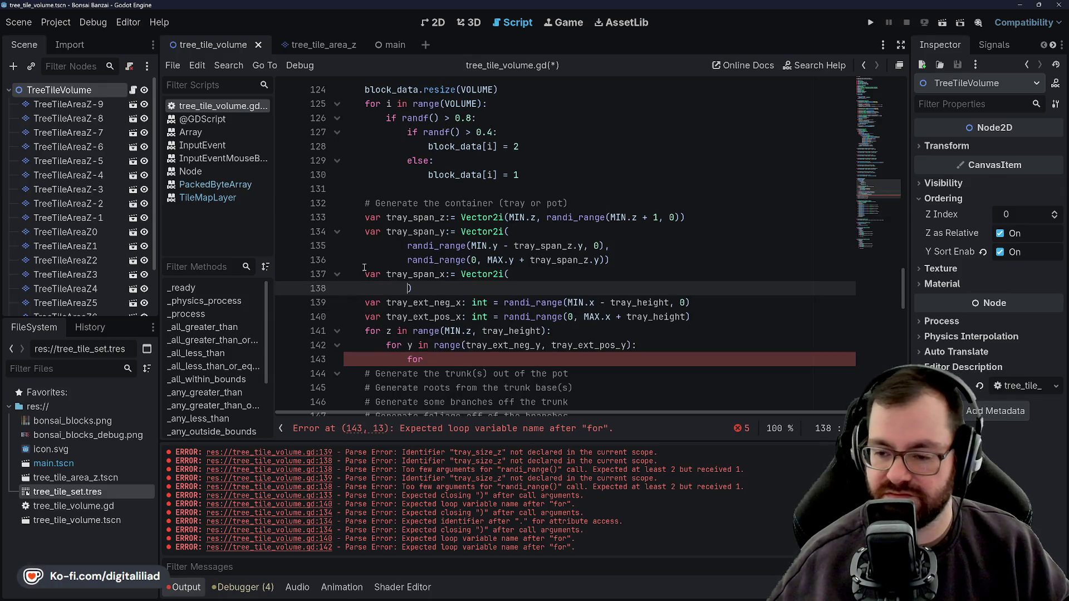
pyautogui.write('randi_ran')
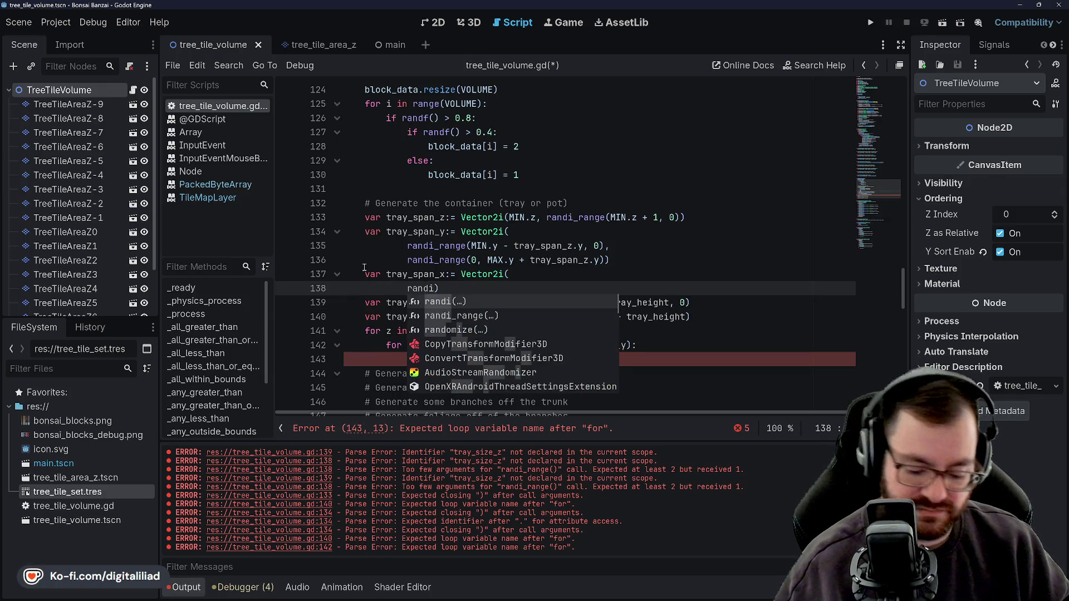
pyautogui.write('ge')
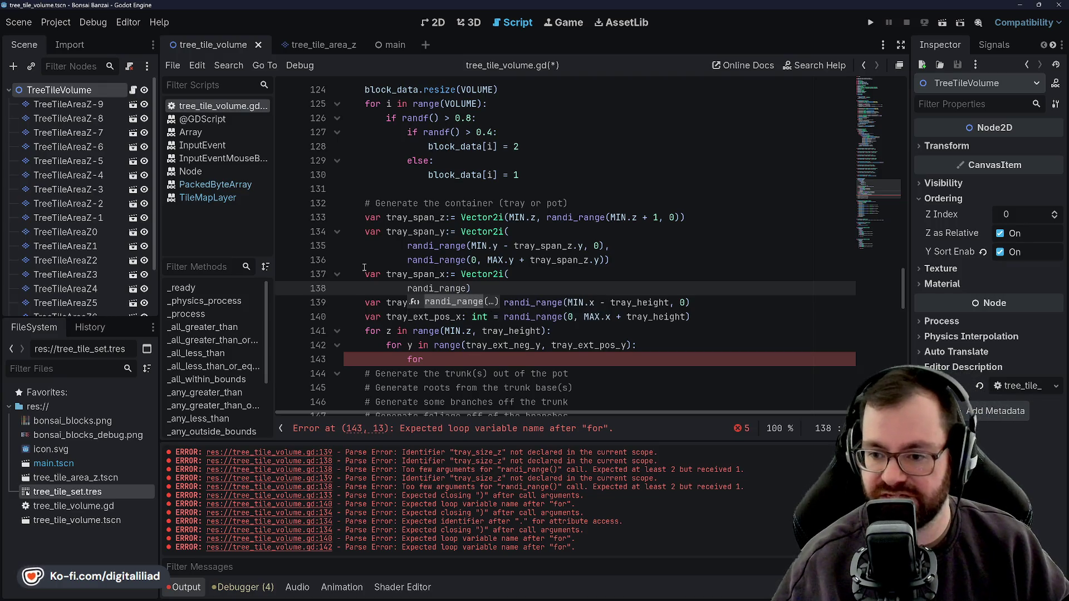
pyautogui.press('Right')
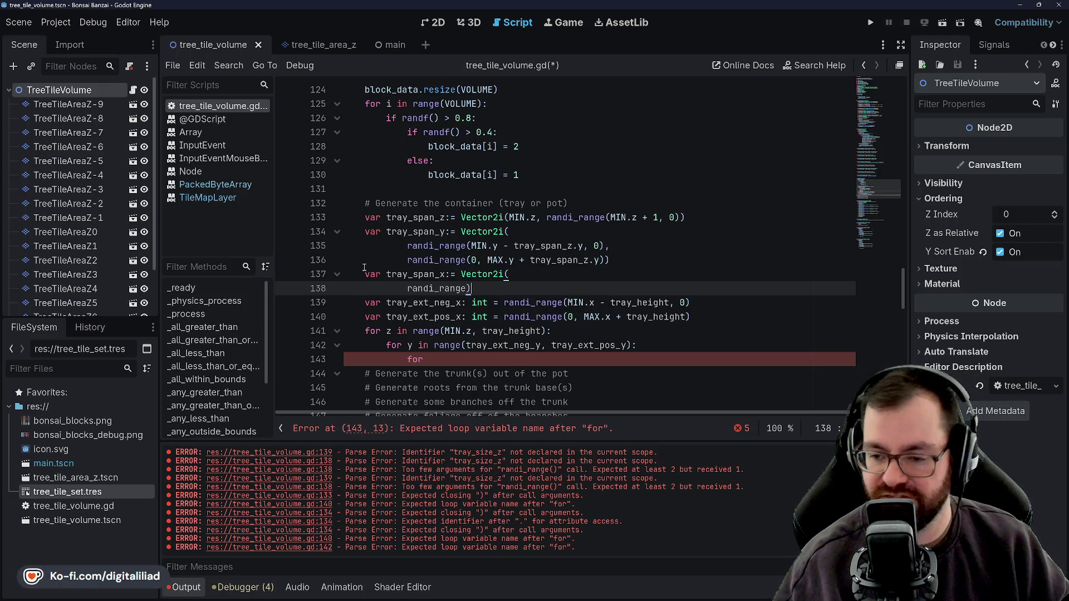
pyautogui.write('(')
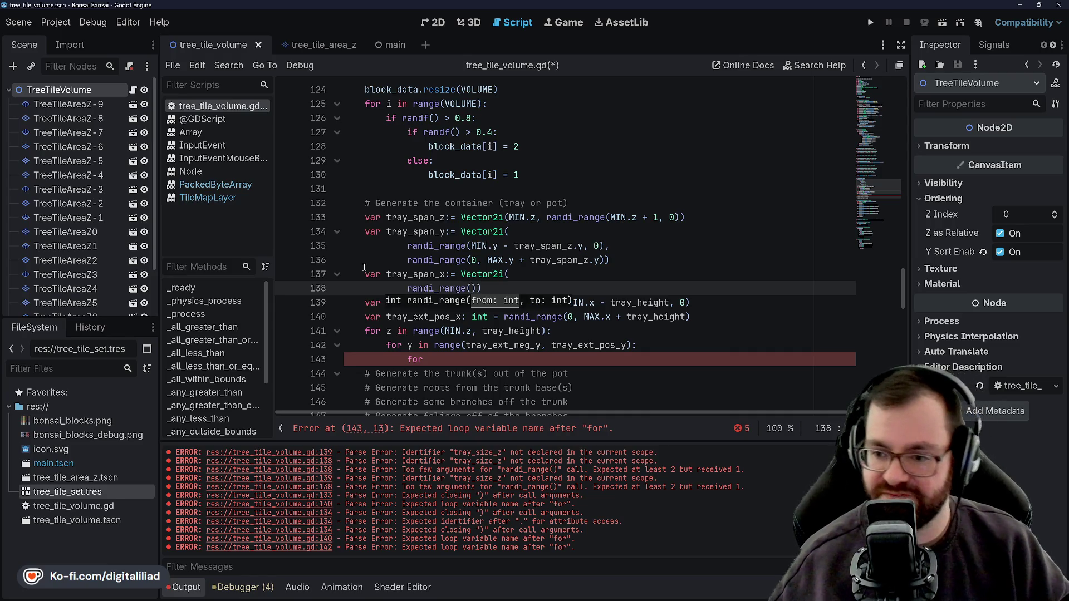